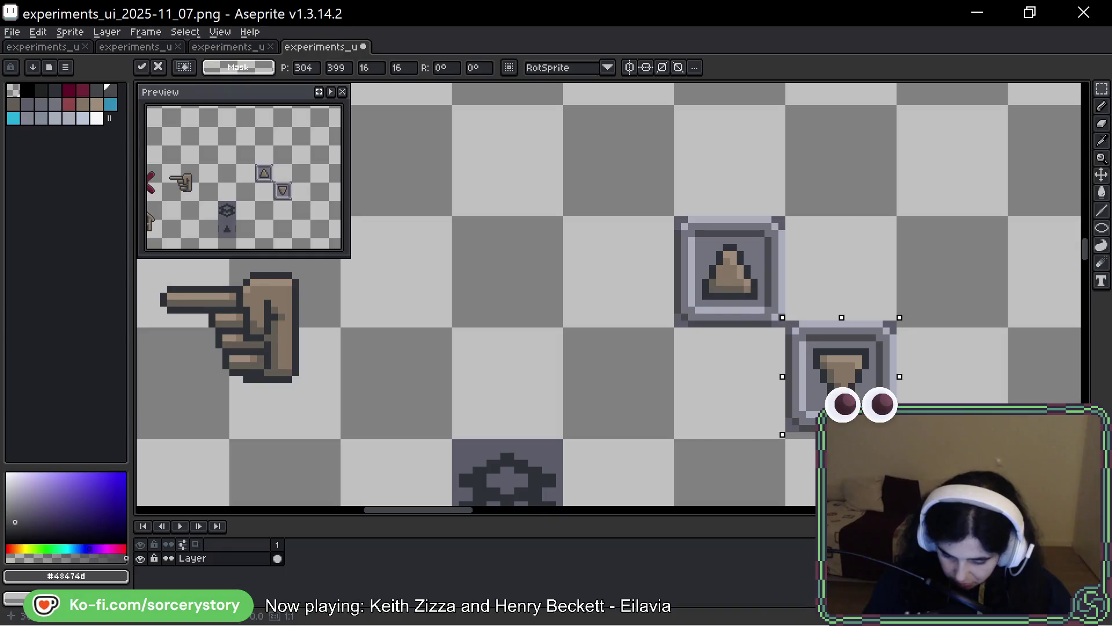
- Commit the moved tile and copy the up-arrow tile into the cell to its right
key("Return")
left_click(729, 279)
left_click_drag(712, 265, 824, 264)
key("Return")
left_click(720, 249)
- Erase the arrow pixels from the copied tile, leaving a blank button
scroll(695, 319, "up", 3)
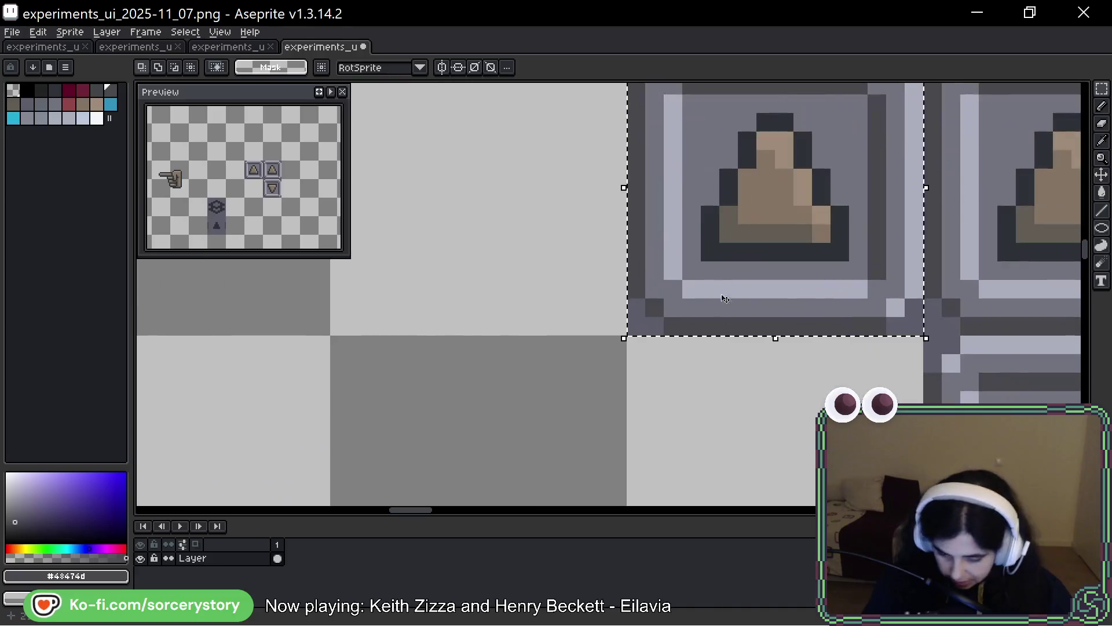
key("ctrl+f")
key("ctrl+f")
left_click_drag(748, 169, 864, 304)
key("Delete")
key("Delete")
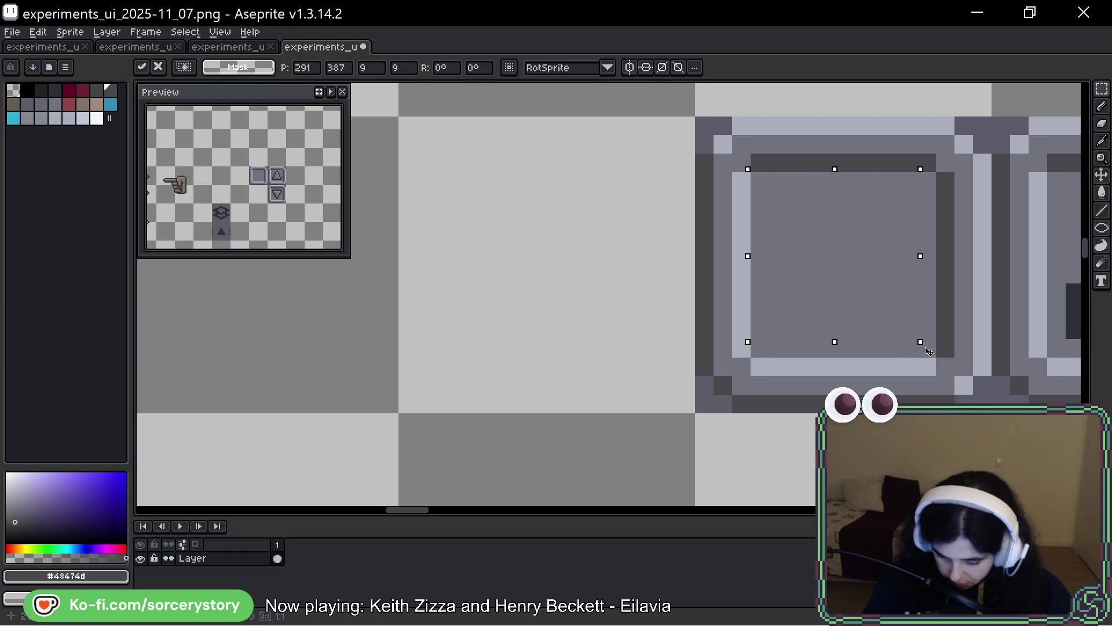
scroll(638, 198, "down", 2)
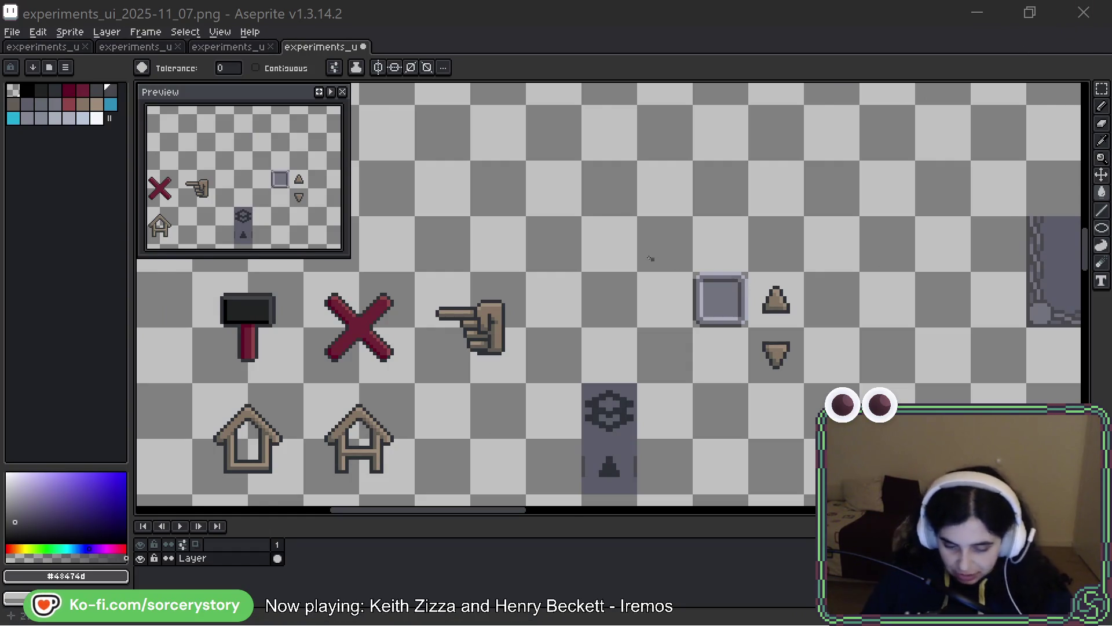
- Marquee the divider piece in the button bar and move it up onto empty canvas
scroll(633, 239, "down", 3)
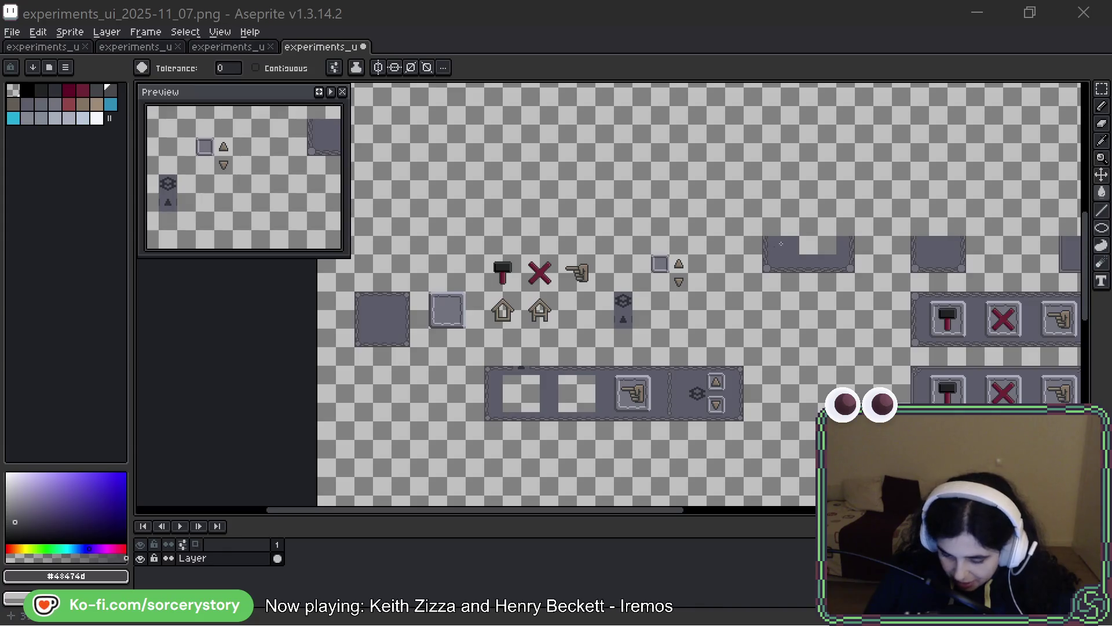
left_click(1102, 88)
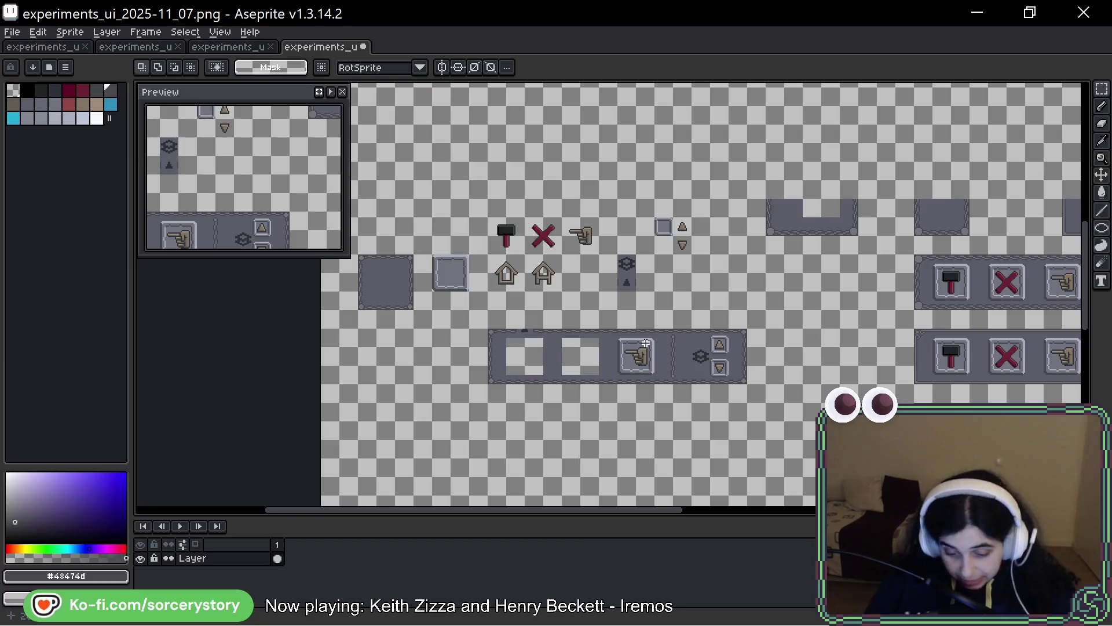
scroll(639, 362, "up", 3)
scroll(780, 330, "down", 1)
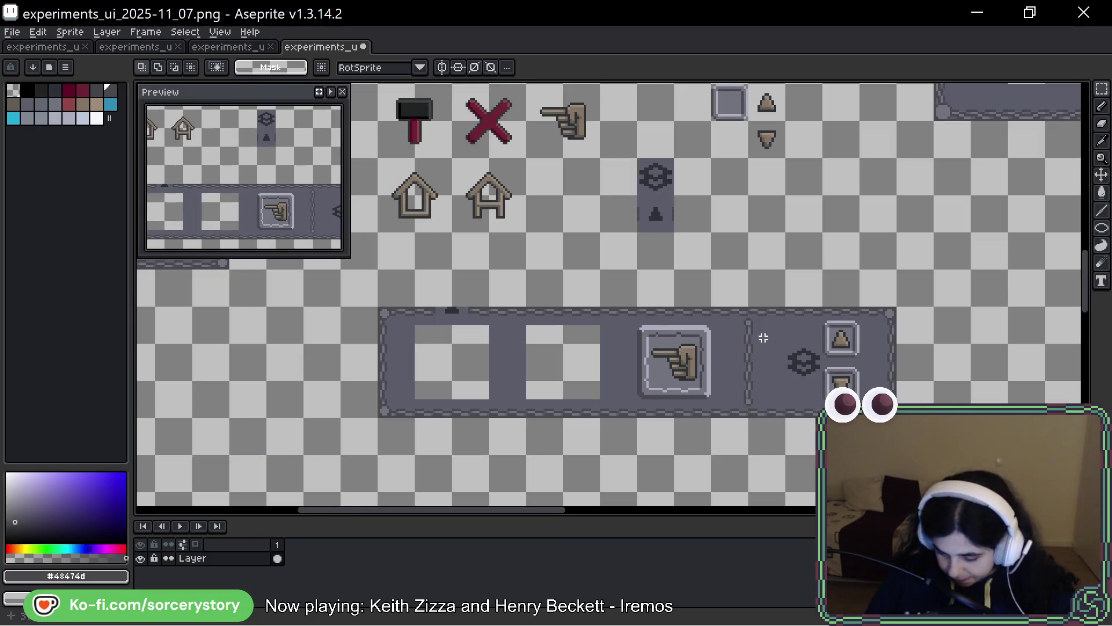
mouse_move(385, 312)
left_mouse_down()
mouse_move(819, 390)
mouse_move(895, 416)
left_mouse_up()
scroll(732, 329, "up", 1)
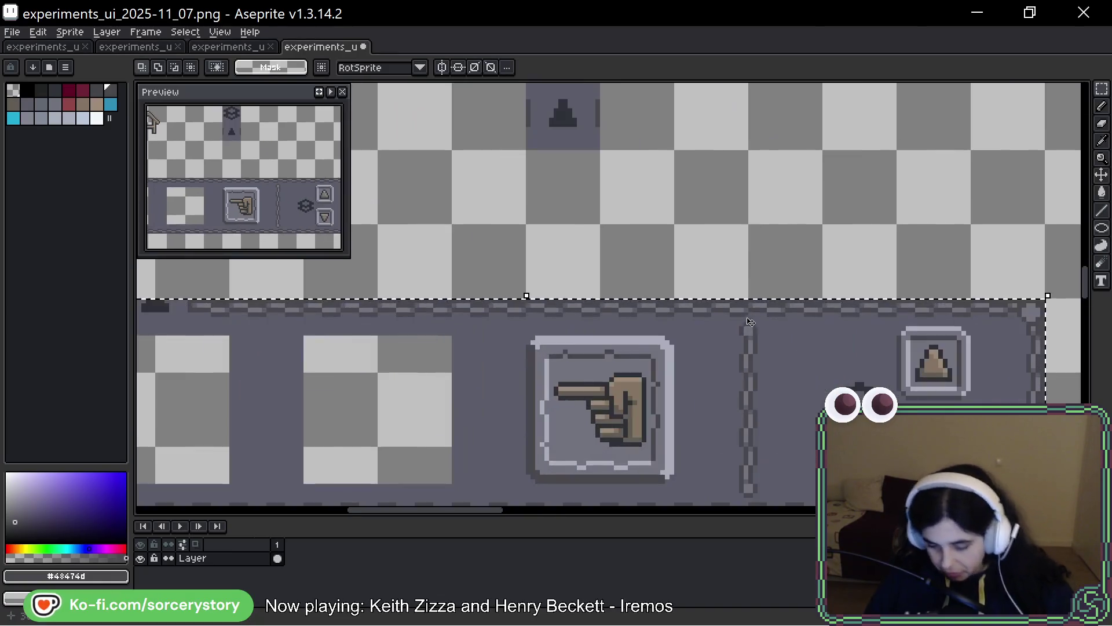
scroll(732, 328, "up", 1)
mouse_move(635, 227)
left_mouse_down()
mouse_move(739, 347)
mouse_move(785, 500)
left_mouse_up()
scroll(785, 500, "down", 2)
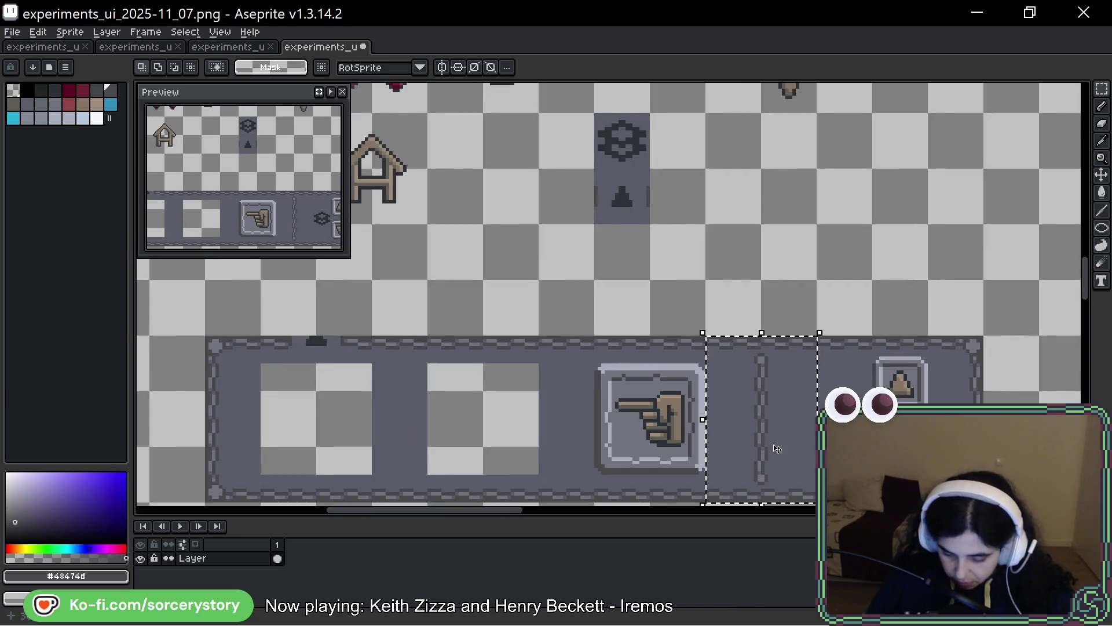
left_click_drag(772, 447, 745, 224)
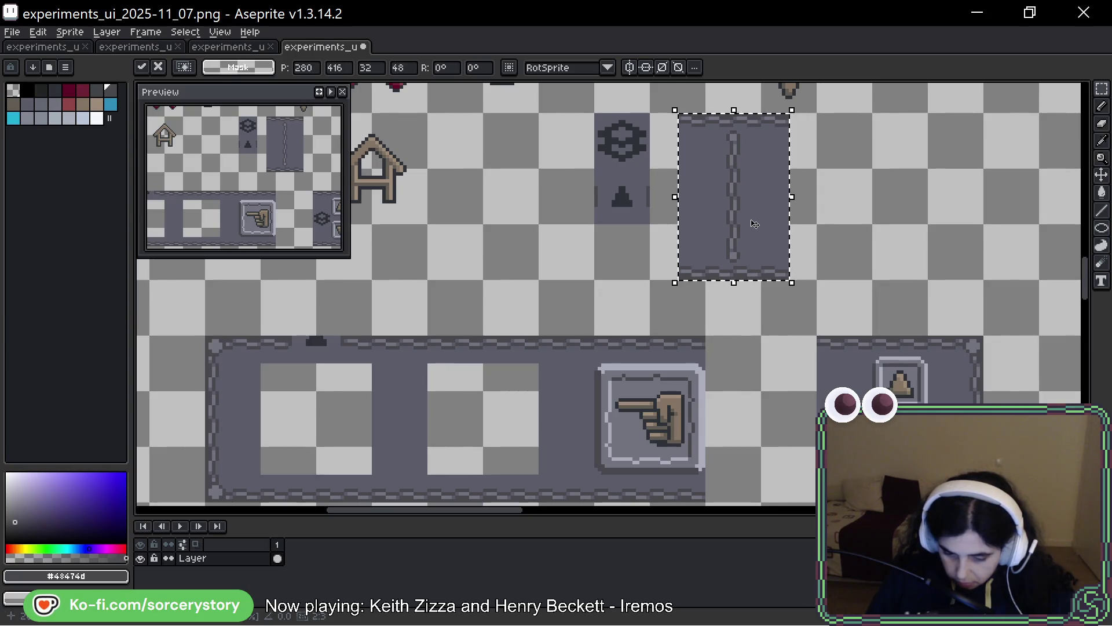
scroll(766, 186, "up", 1)
key("Return")
- Delete the divider's two side strips and its top and bottom strips
mouse_move(638, 158)
left_mouse_down()
mouse_move(699, 266)
mouse_move(699, 330)
left_mouse_up()
key("Delete")
left_click_drag(752, 160, 808, 329)
key("Delete")
scroll(701, 321, "up", 3)
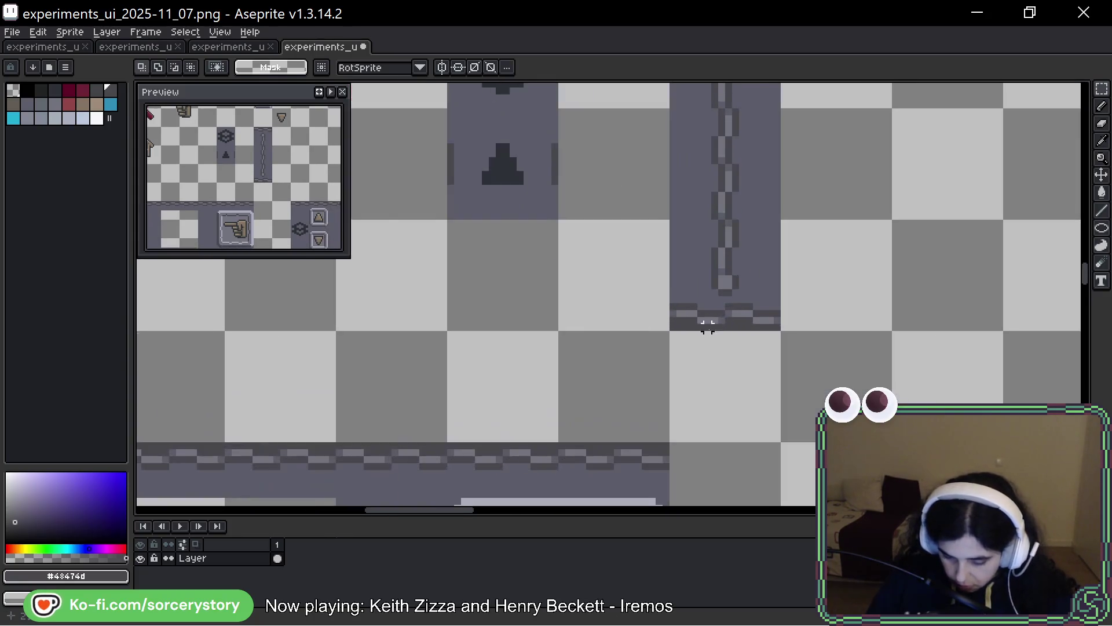
mouse_move(660, 328)
left_mouse_down()
mouse_move(790, 303)
mouse_move(795, 291)
left_mouse_up()
key("Delete")
scroll(638, 191, "up", 3)
left_click_drag(654, 198, 789, 229)
key("Delete")
scroll(747, 290, "down", 2)
- Remove the purple background on both sides of the chain with a Contiguous Magic Wand
left_click_drag(733, 200, 704, 369)
key("w")
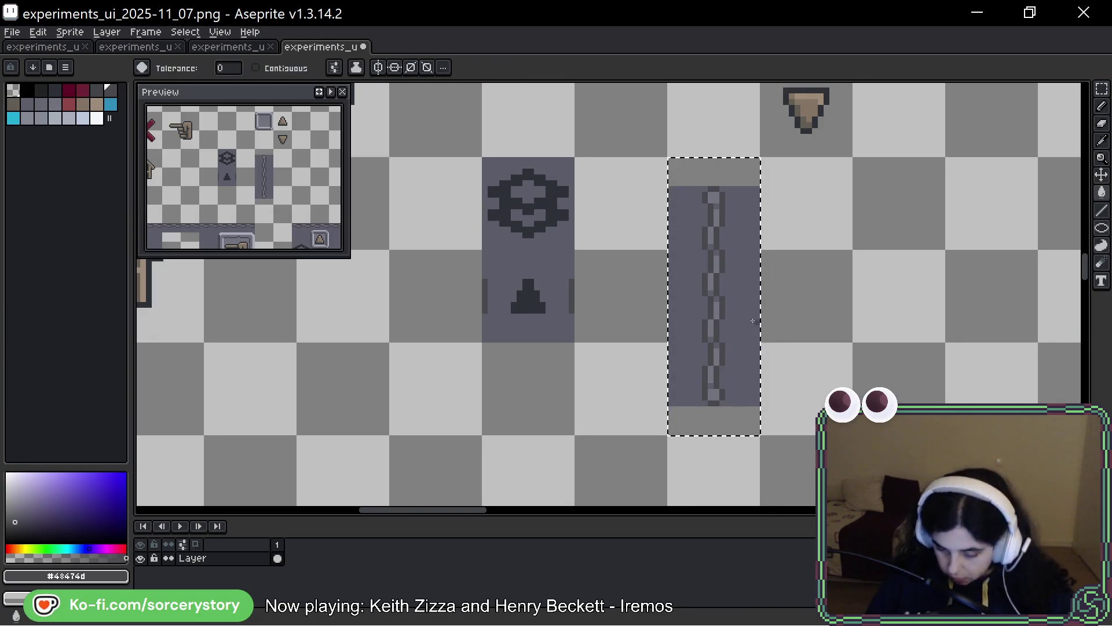
key("Delete")
key("ctrl+z")
left_click(255, 68)
left_click(687, 289)
left_click(727, 220)
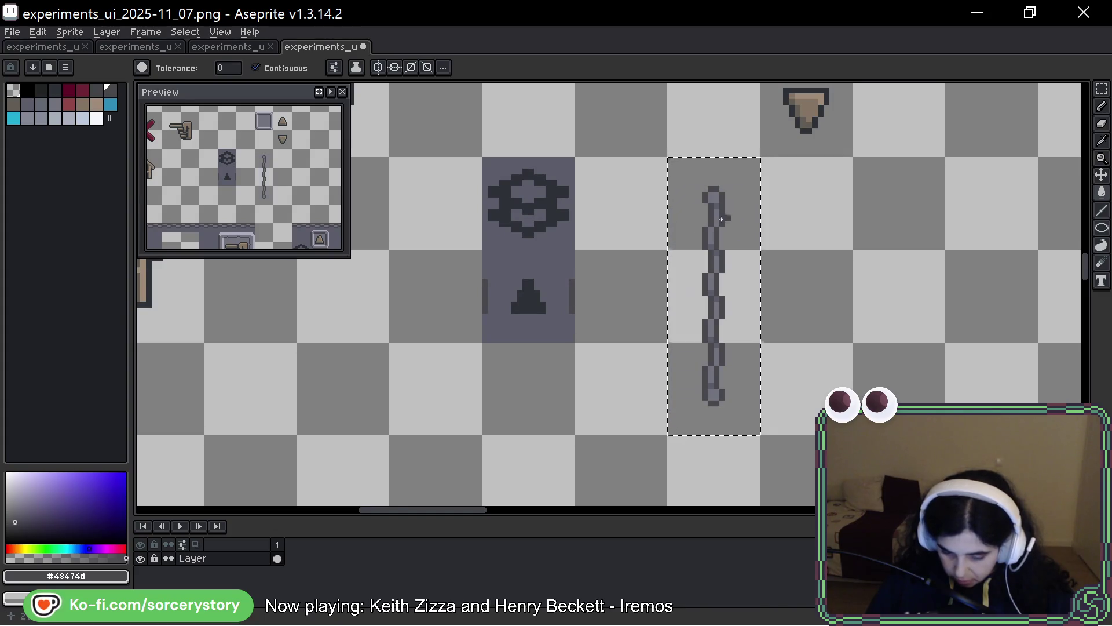
key("ctrl+d")
- Reselect the finished chain column and pan back to the framed icon button rows
key("m")
mouse_move(669, 157)
left_mouse_down()
mouse_move(756, 340)
mouse_move(759, 435)
left_mouse_up()
scroll(718, 348, "down", 2)
key("i")
key("m")
left_click_drag(705, 342, 636, 144)
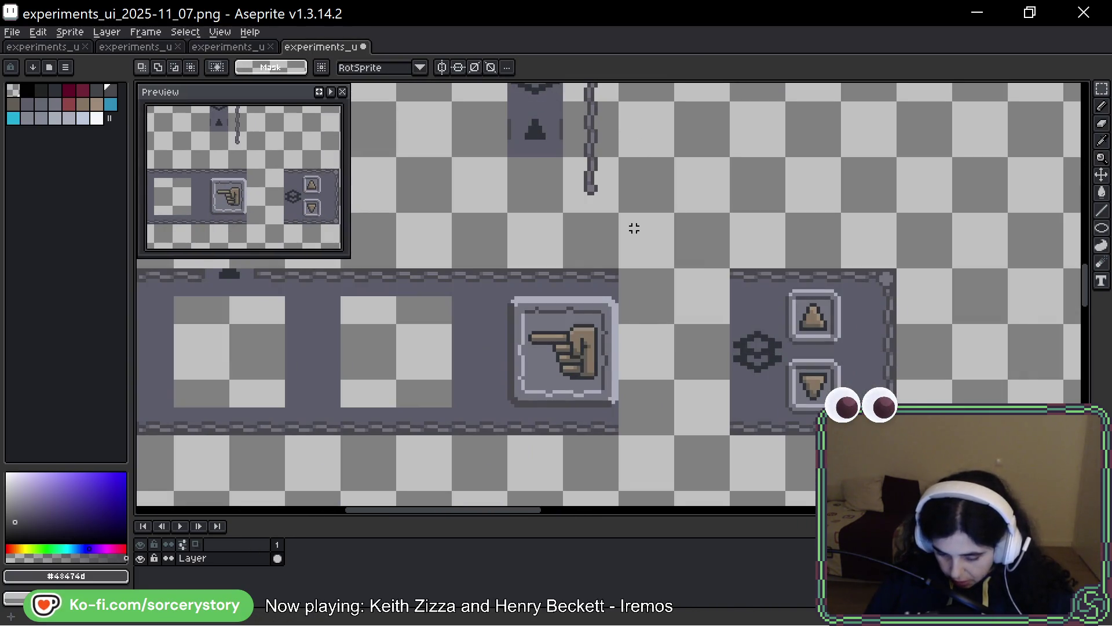
scroll(635, 228, "down", 2)
mouse_move(653, 206)
left_mouse_down()
mouse_move(927, 341)
mouse_move(983, 349)
left_mouse_up()
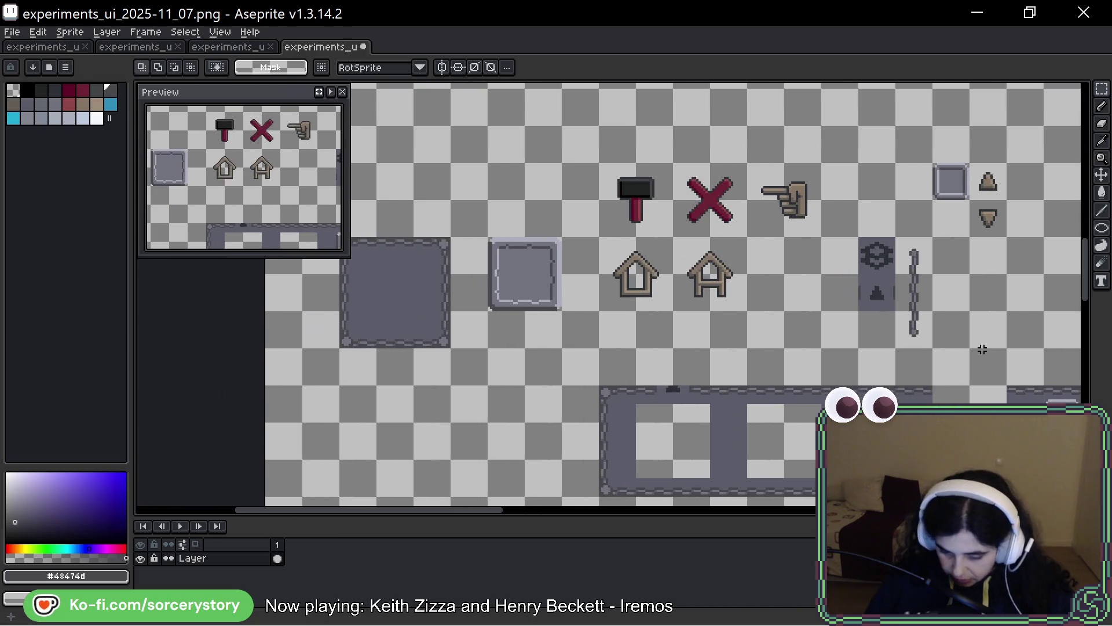
scroll(983, 350, "down", 3)
scroll(968, 384, "up", 2)
mouse_move(724, 302)
left_mouse_down()
mouse_move(536, 175)
mouse_move(583, 85)
mouse_move(633, 204)
left_mouse_up()
scroll(565, 203, "up", 1)
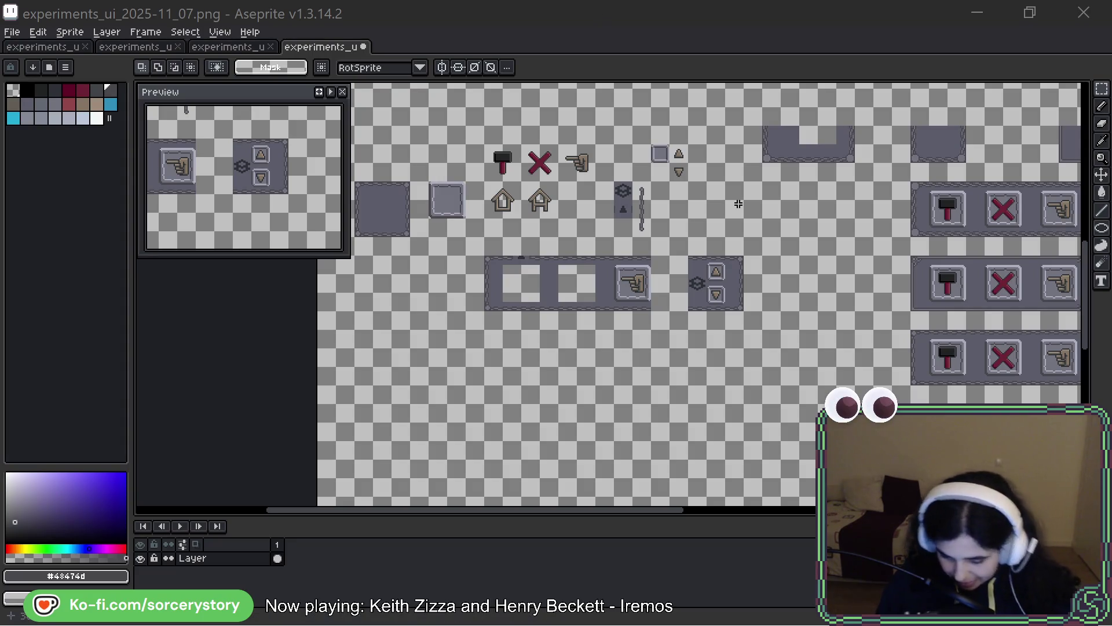
- Zoom out, marquee the block of newly cut UI pieces and drag it up-left
mouse_move(667, 269)
left_mouse_down()
mouse_move(531, 136)
mouse_move(478, 112)
left_mouse_up()
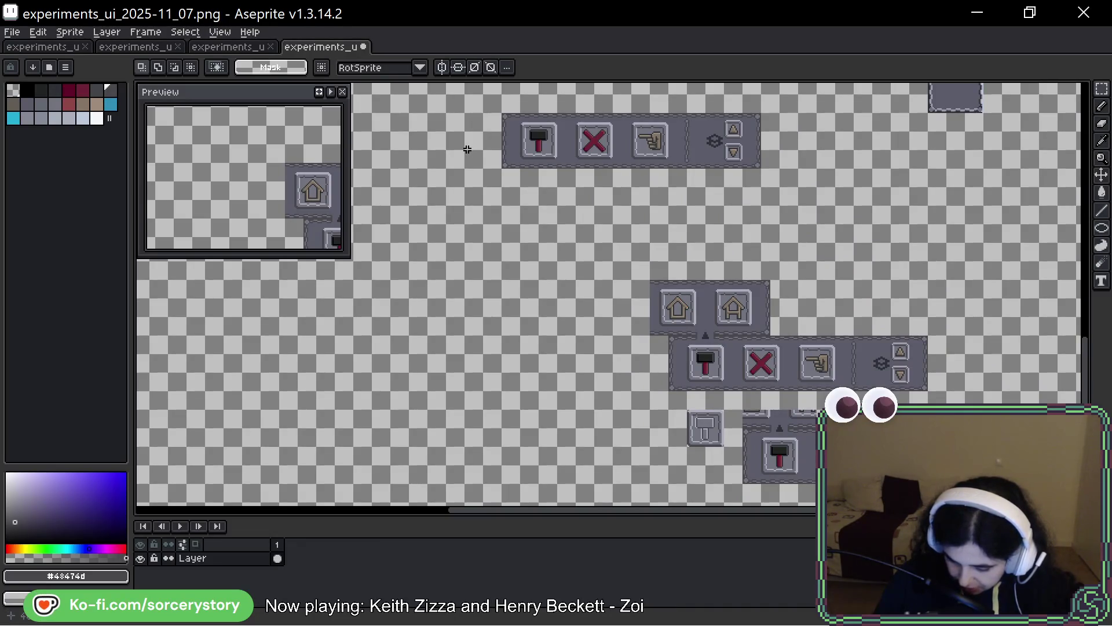
scroll(464, 148, "down", 3)
mouse_move(465, 153)
left_mouse_down()
mouse_move(596, 119)
mouse_move(594, 235)
left_mouse_up()
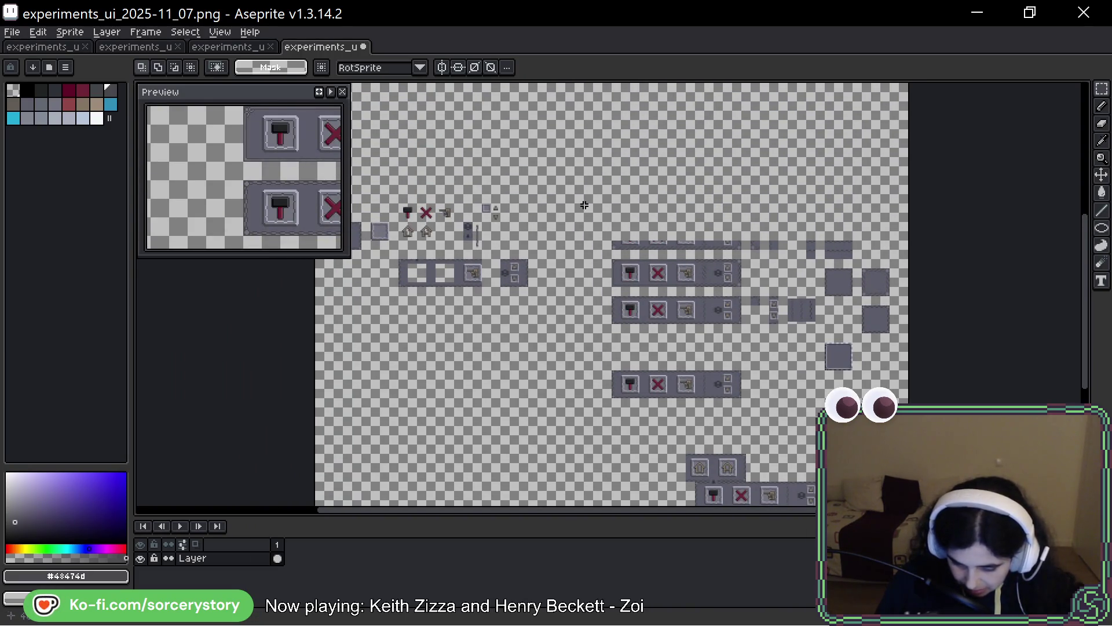
scroll(583, 205, "down", 5)
scroll(584, 205, "left", 5)
scroll(584, 205, "up", 5)
scroll(617, 244, "up", 1)
left_click_drag(591, 212, 871, 421)
mouse_move(705, 319)
left_mouse_down()
mouse_move(724, 261)
mouse_move(704, 226)
mouse_move(694, 235)
mouse_move(634, 218)
mouse_move(611, 198)
left_mouse_up()
- Move the big panel up and place the small panel against it
key("ctrl+d")
scroll(611, 199, "up", 3)
scroll(598, 345, "down", 1)
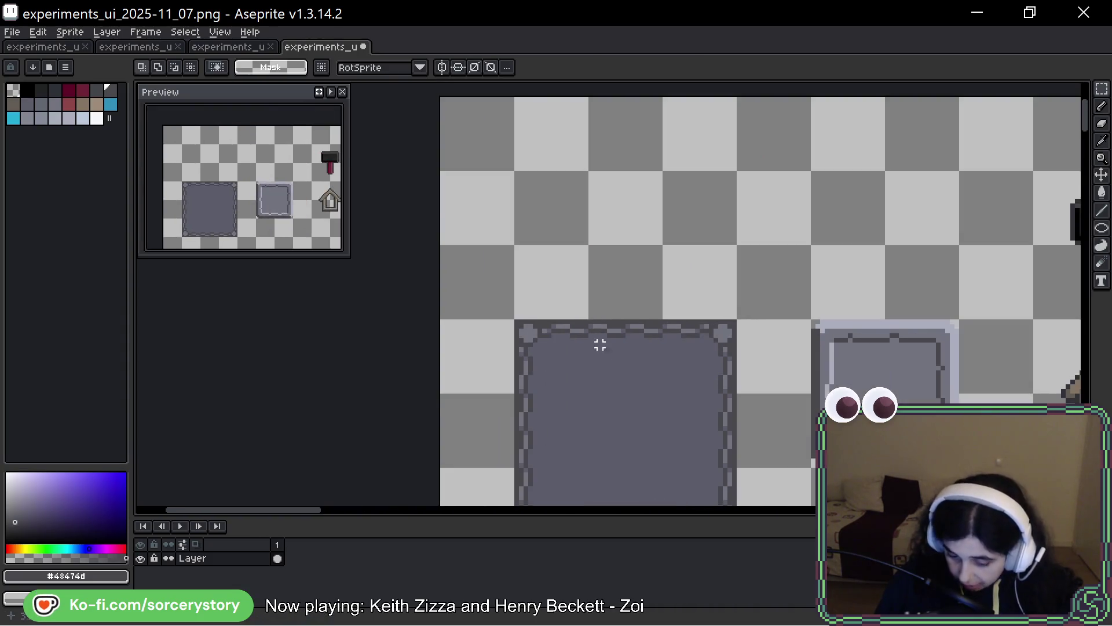
key("ctrl+z")
left_click_drag(599, 315, 588, 234)
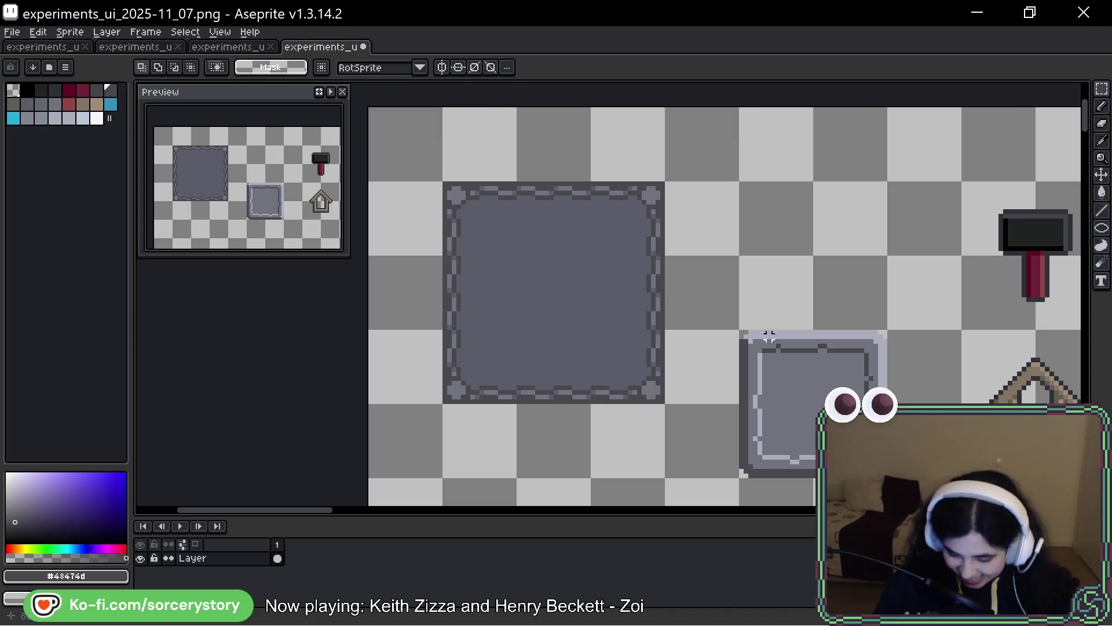
left_click_drag(769, 336, 769, 183)
left_click_drag(855, 314, 586, 322)
mouse_move(508, 212)
left_mouse_down()
mouse_move(596, 293)
mouse_move(531, 255)
left_mouse_up()
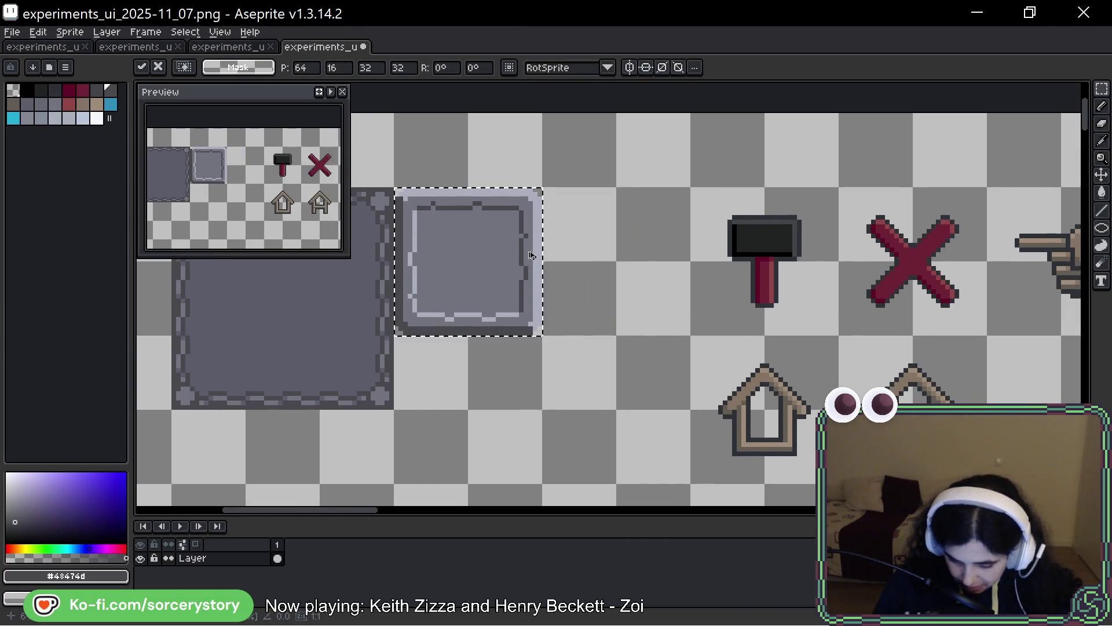
key("Return")
- Shift the hammer, X and hand icons left one tile and the houses up beside the hand
left_click_drag(752, 330, 603, 326)
left_click_drag(546, 180, 991, 330)
left_click_drag(941, 264, 793, 262)
key("Return")
left_click_drag(571, 346, 843, 478)
mouse_move(722, 421)
left_mouse_down()
mouse_move(987, 265)
mouse_move(838, 266)
left_mouse_up()
key("Return")
- Cut the two arrows and paste them next to the small square panel
mouse_move(1004, 192)
left_mouse_down()
mouse_move(567, 201)
mouse_move(644, 246)
mouse_move(597, 220)
mouse_move(394, 296)
mouse_move(472, 349)
left_mouse_up()
key("Return")
scroll(578, 336, "right", 10)
left_click_drag(904, 156, 950, 249)
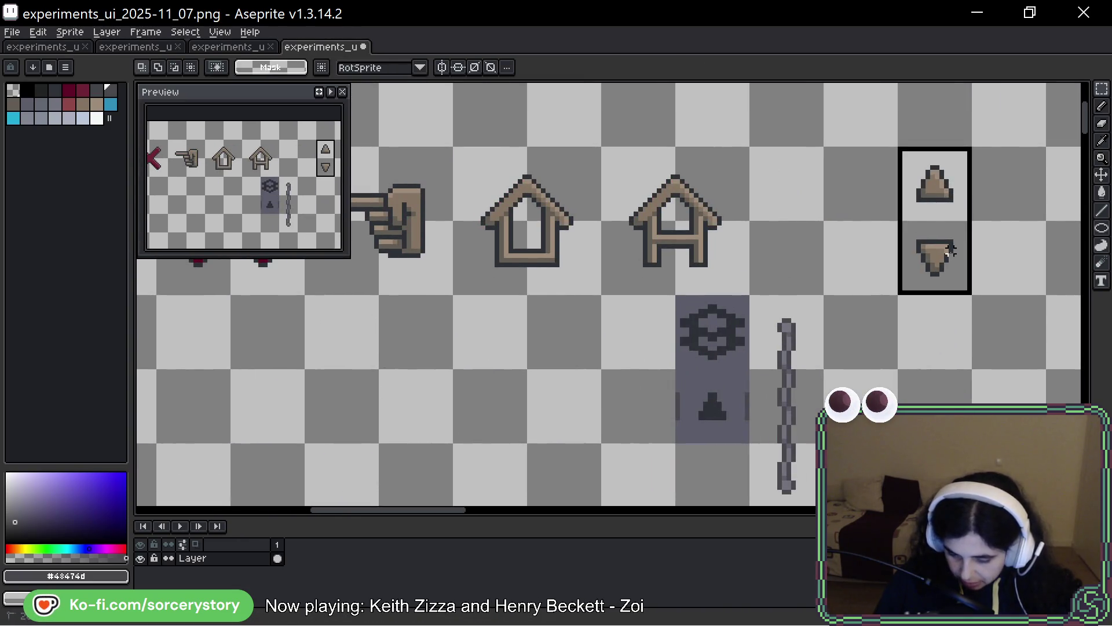
key("ctrl+c")
scroll(950, 249, "left", 10)
key("ctrl+v")
left_click_drag(637, 374, 613, 377)
scroll(613, 377, "down", 1)
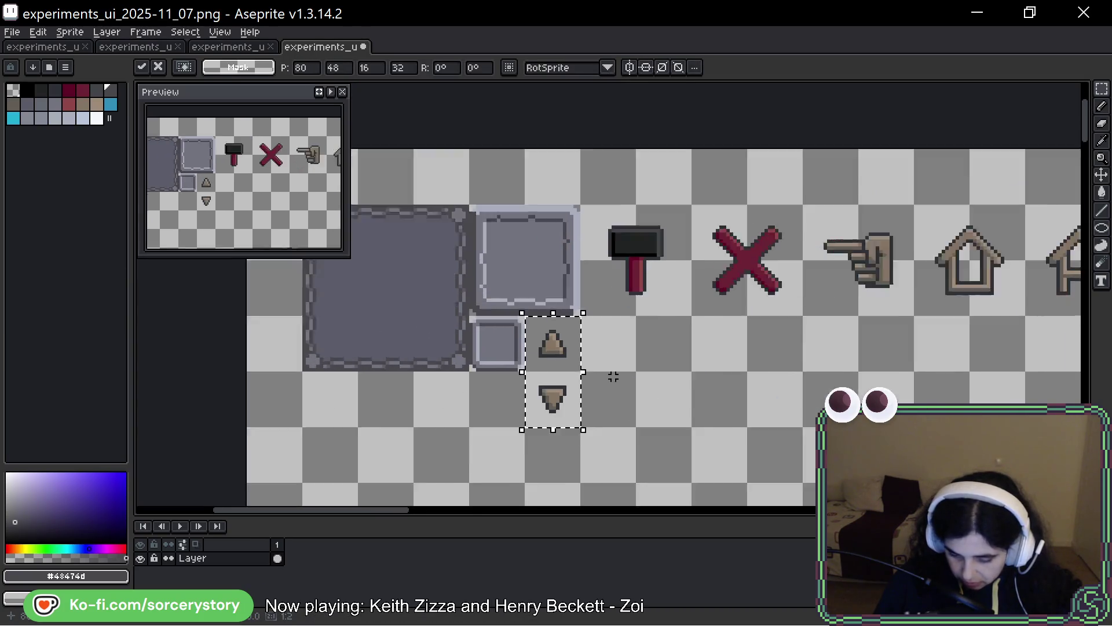
scroll(613, 377, "down", 4)
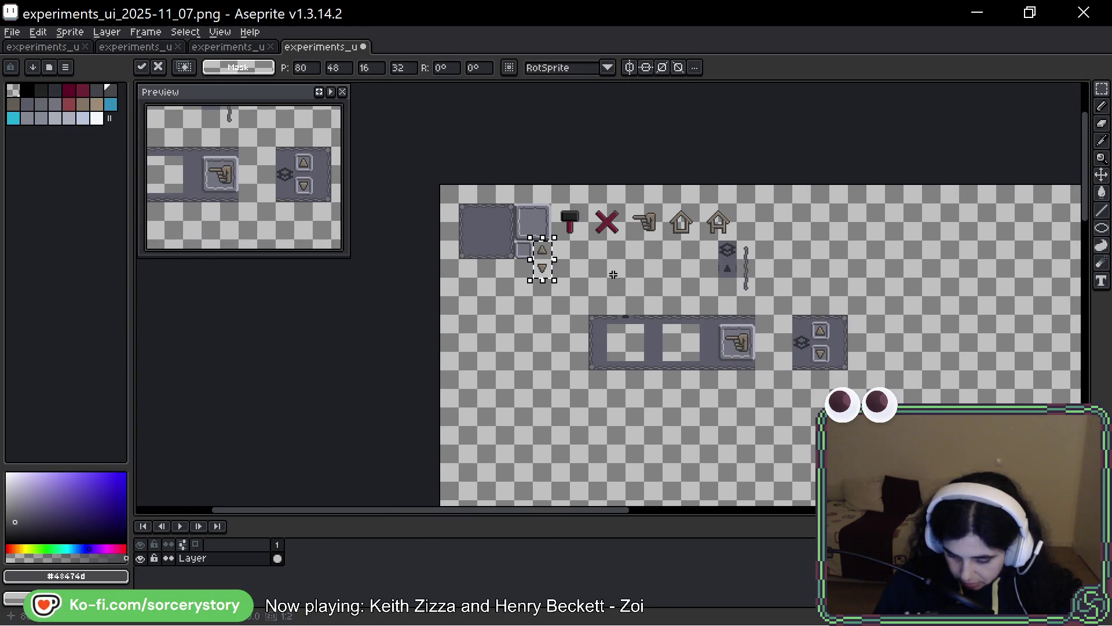
- Delete the leftover button-bar pieces and move the gear block with its triangle beside the arrows
left_click_drag(571, 297, 953, 404)
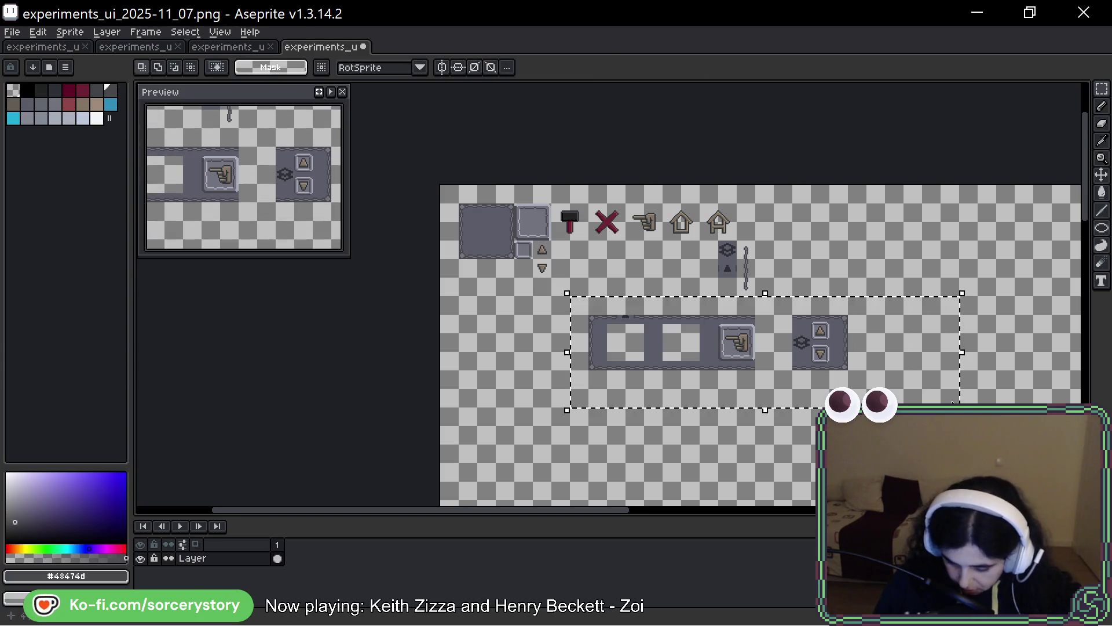
key("Delete")
scroll(732, 310, "up", 3)
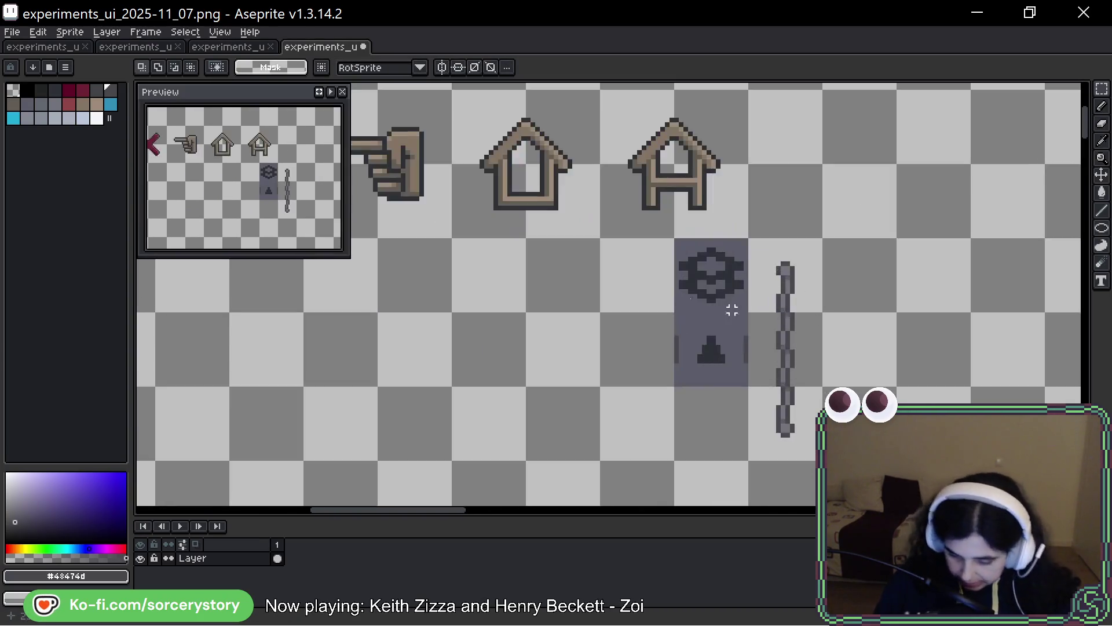
scroll(732, 311, "down", 3)
left_click_drag(925, 287, 970, 330)
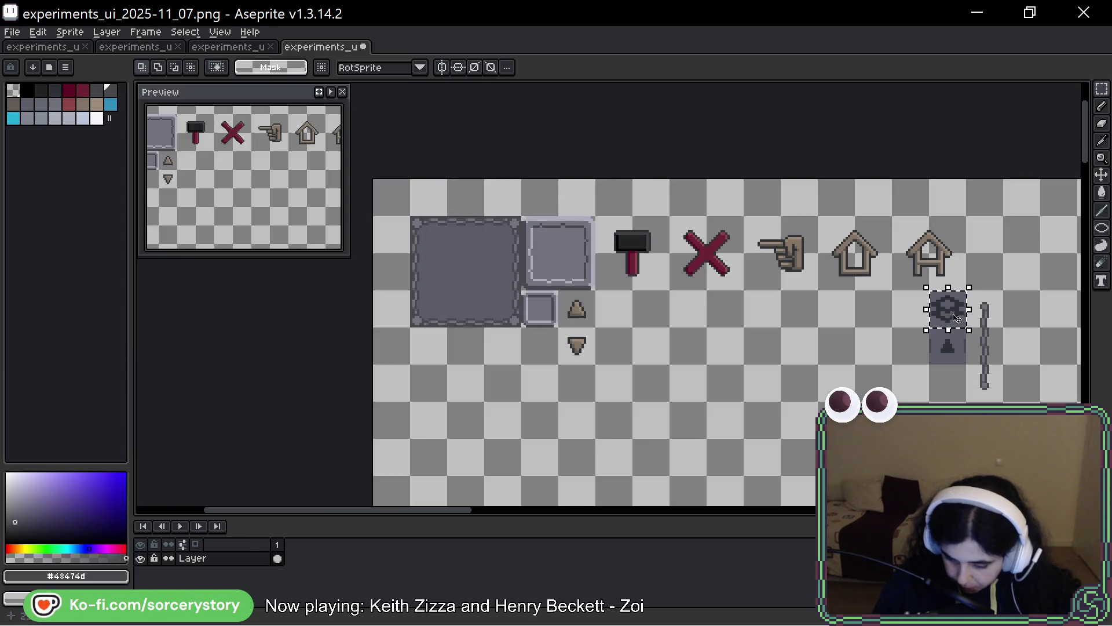
left_click_drag(926, 288, 969, 367)
left_click_drag(958, 311, 628, 310)
key("Return")
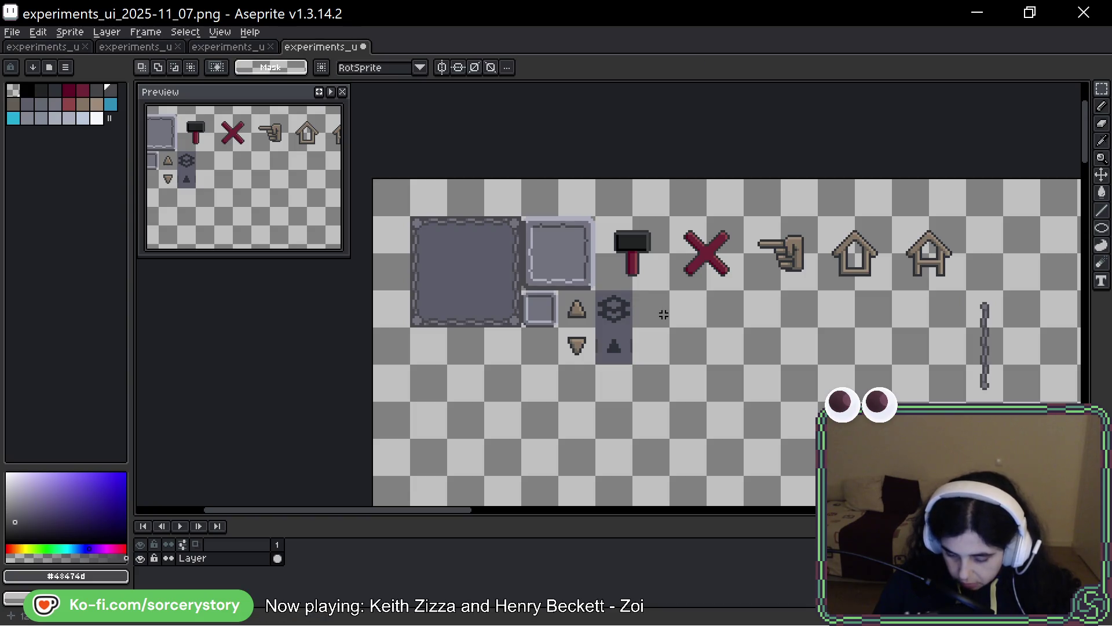
- Move the vertical bar under the first tile and both house icons under the X and hand
left_click_drag(967, 292, 1003, 400)
left_click_drag(1007, 358, 489, 395)
left_click(760, 333)
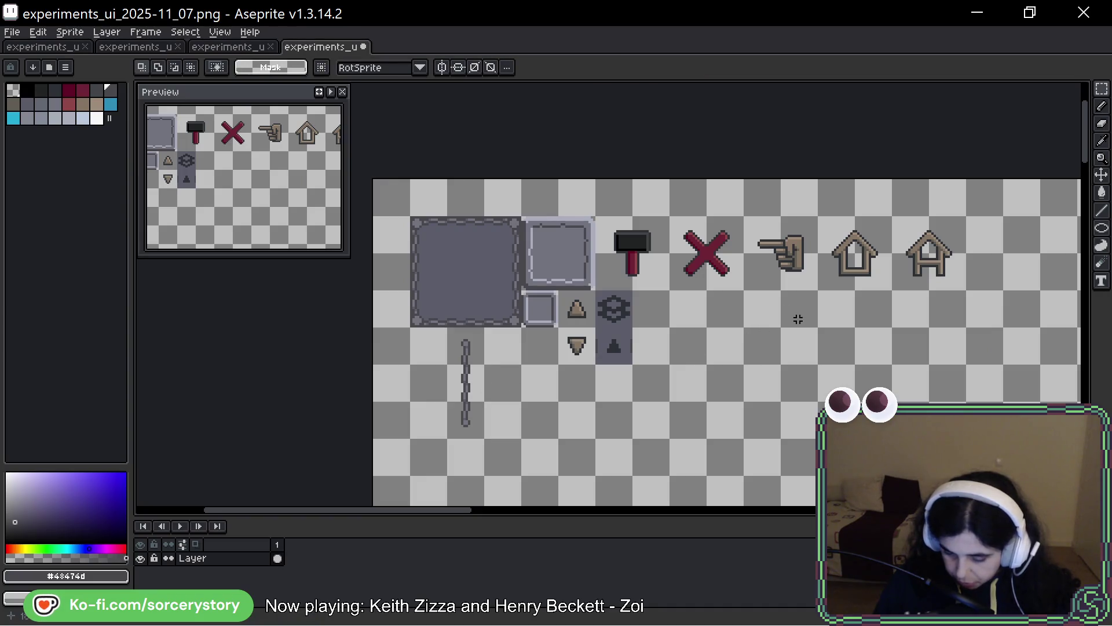
left_click_drag(864, 258, 876, 260)
left_click(934, 256)
left_click_drag(854, 218, 964, 288)
left_click(823, 238)
left_click_drag(821, 217, 964, 287)
mouse_move(892, 255)
left_mouse_down()
mouse_move(702, 329)
mouse_move(742, 329)
left_mouse_up()
left_click(438, 326)
- Place the chain beside the gear block and marquee all the arranged sprites
mouse_move(445, 327)
left_mouse_down()
mouse_move(484, 363)
mouse_move(484, 439)
left_mouse_up()
left_click_drag(464, 383, 650, 346)
key("Return")
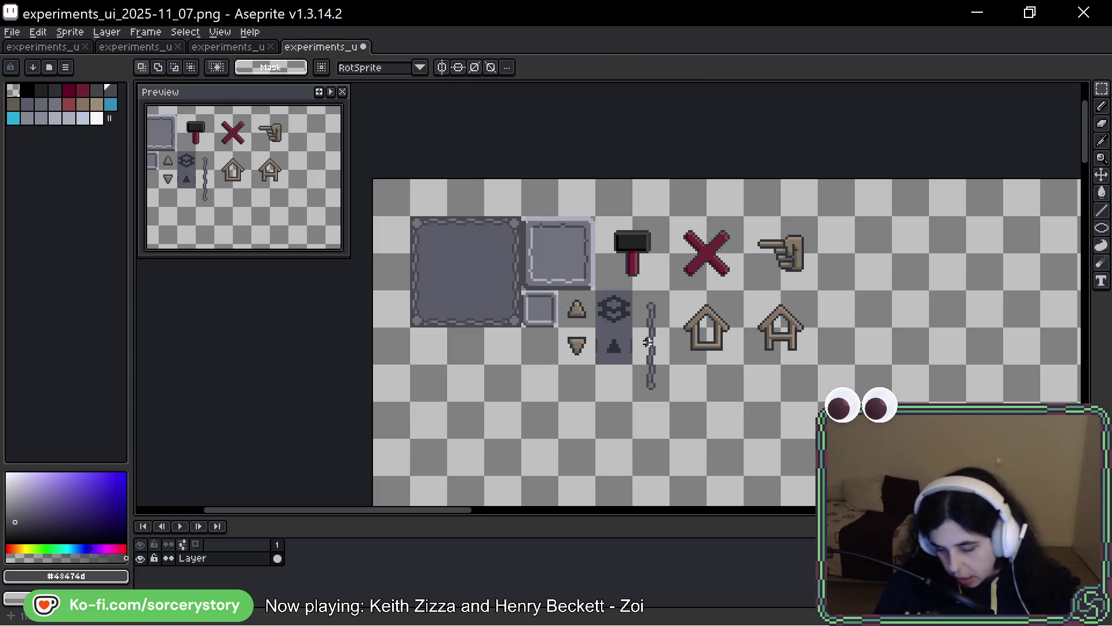
mouse_move(412, 218)
left_mouse_down()
mouse_move(523, 258)
mouse_move(595, 327)
mouse_move(793, 433)
mouse_move(984, 429)
left_mouse_up()
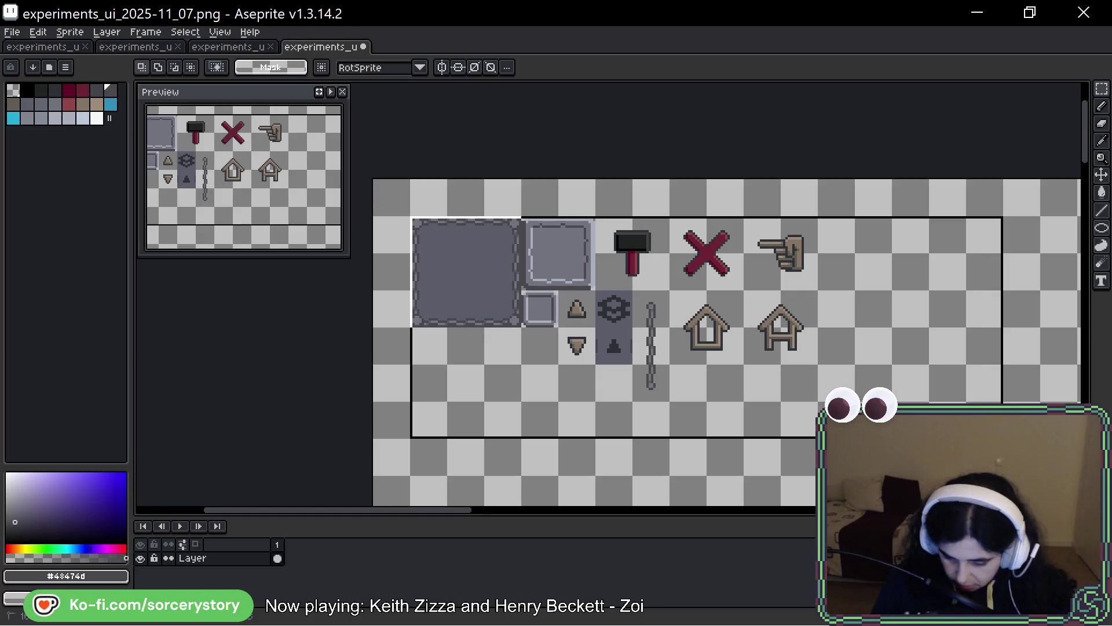
- Nudge the sprite block one tile up-left, then set Canvas Size to width 256 and height 256
left_click_drag(796, 338, 759, 300)
key("ctrl+d")
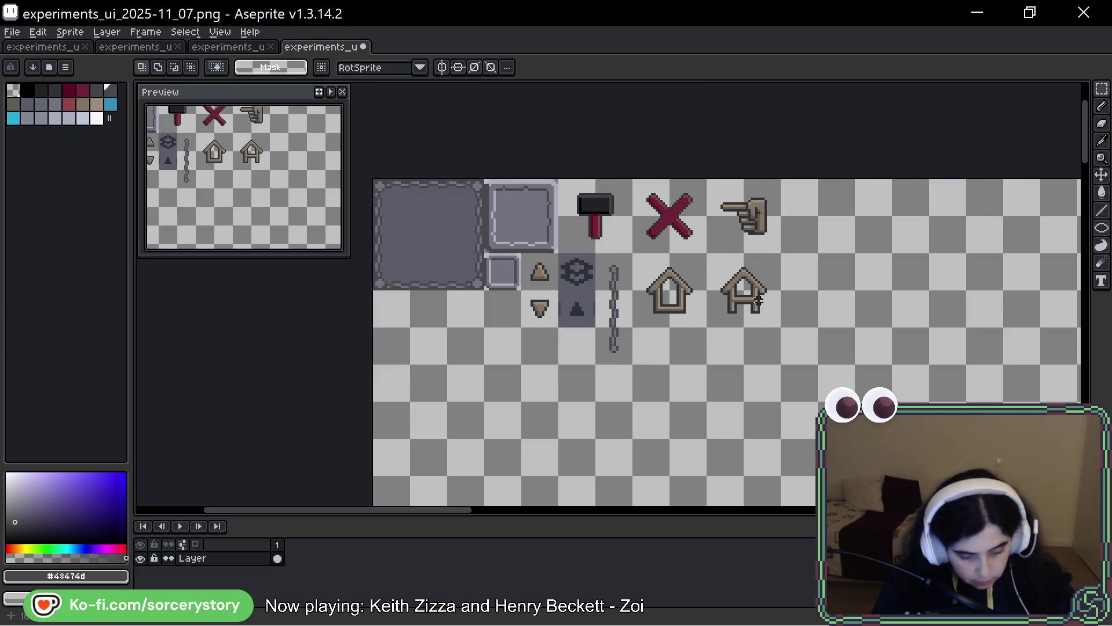
key("ctrl+alt+c")
left_click(609, 168)
mouse_move(608, 168)
left_mouse_down()
mouse_move(564, 167)
mouse_move(591, 168)
mouse_move(573, 167)
left_mouse_up()
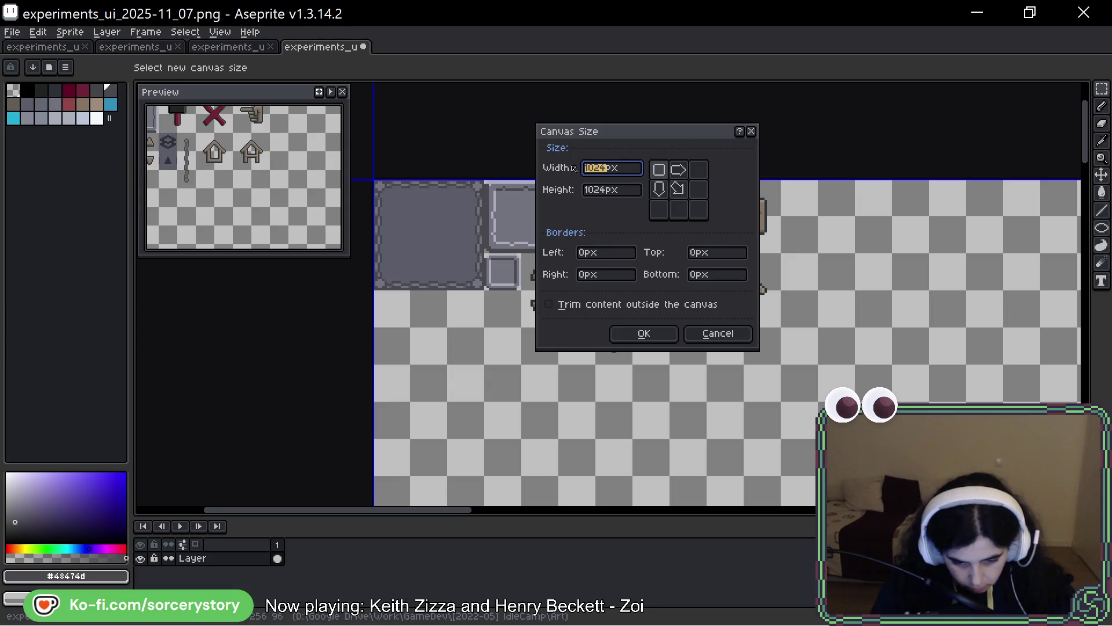
type("256")
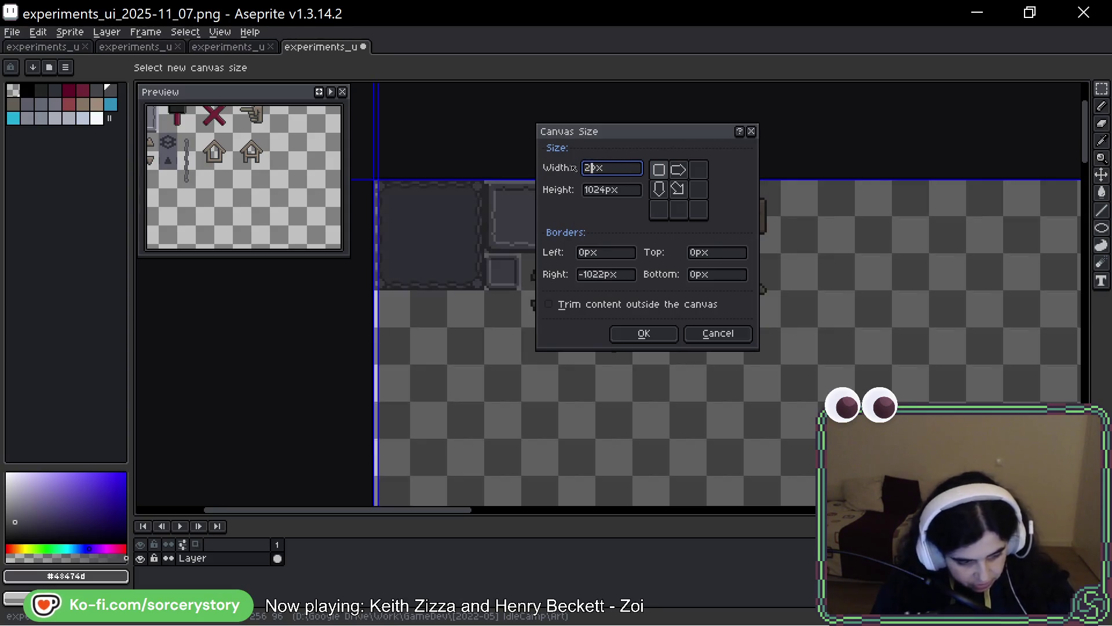
double_click(608, 191)
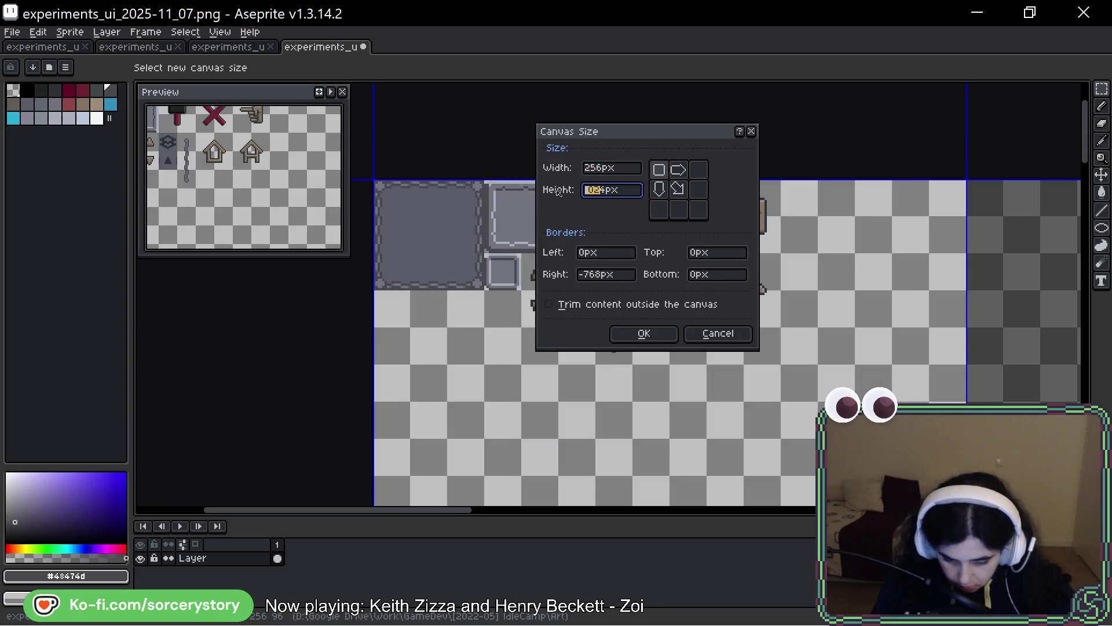
left_click_drag(613, 192, 562, 191)
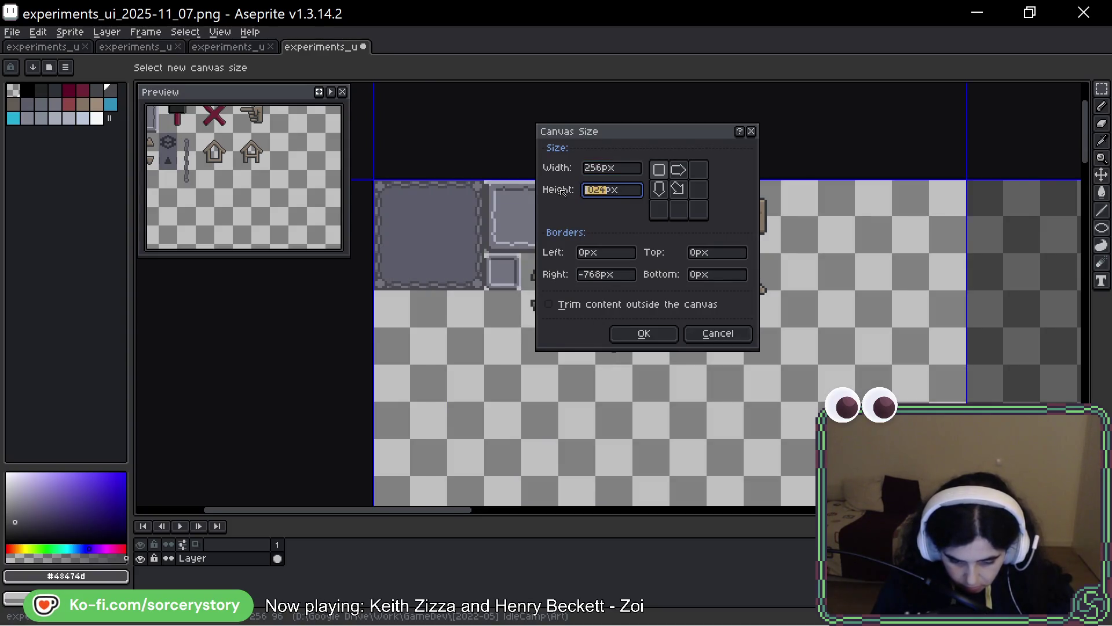
type("2567")
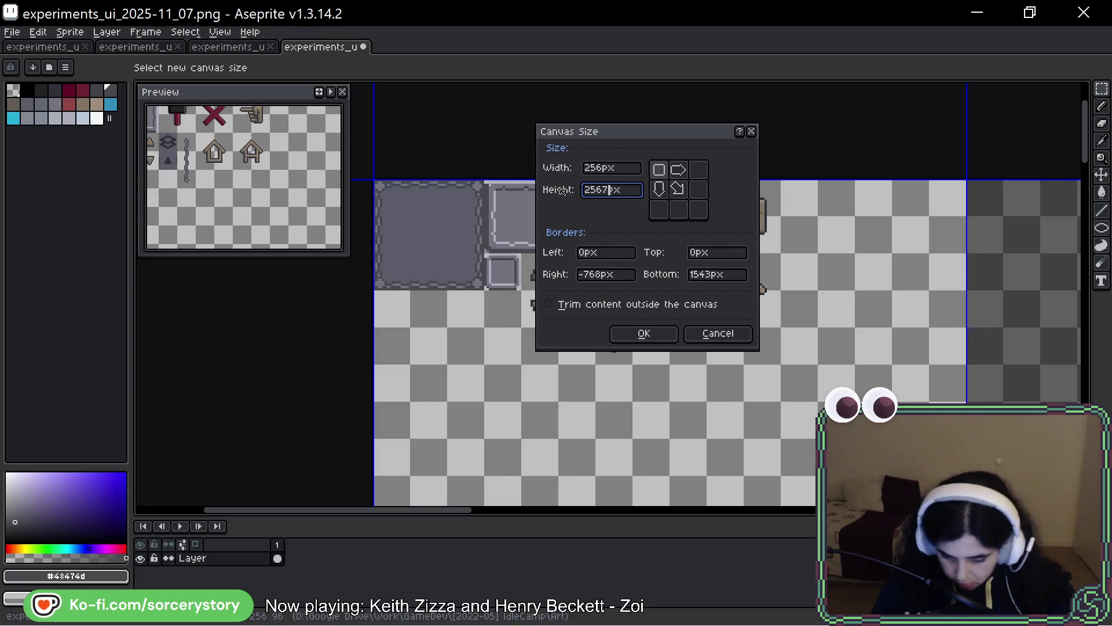
left_click(660, 335)
scroll(731, 345, "down", 2)
scroll(731, 347, "up", 1)
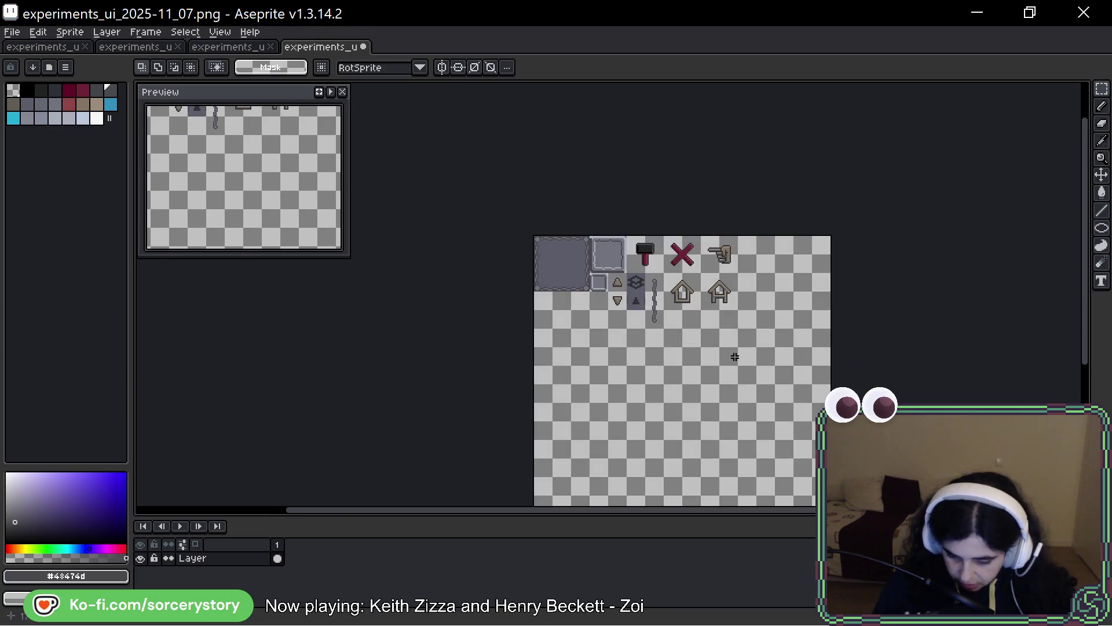
mouse_move(721, 328)
left_mouse_down()
mouse_move(714, 357)
mouse_move(682, 295)
left_mouse_up()
- Save the experiments_ui sheet and switch to the Godot editor's action bar scene
key("ctrl+s")
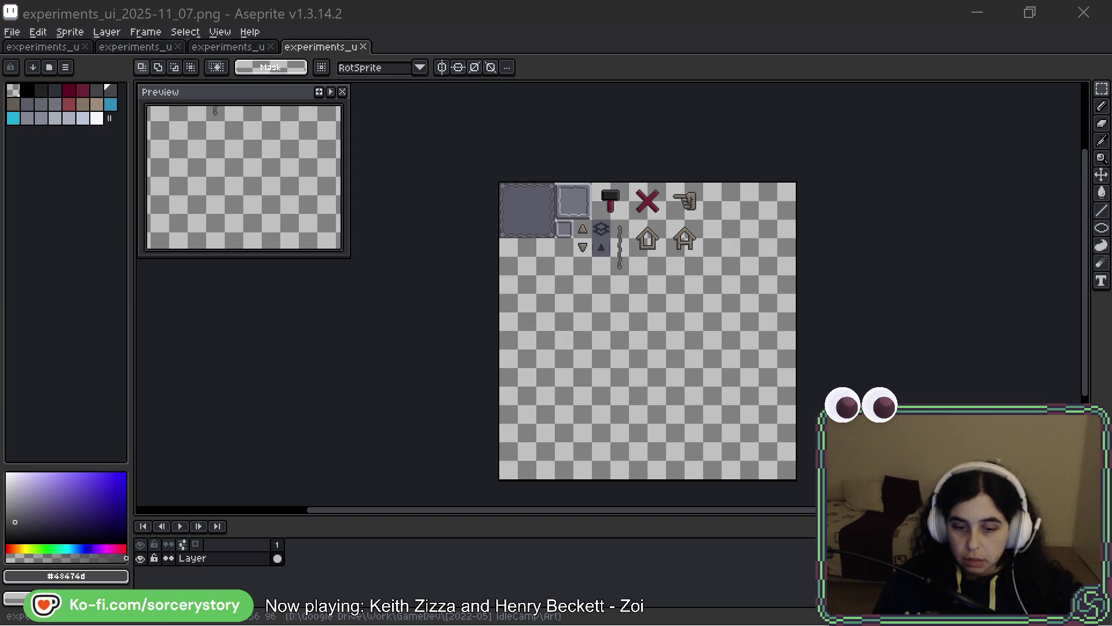
scroll(753, 200, "down", 2)
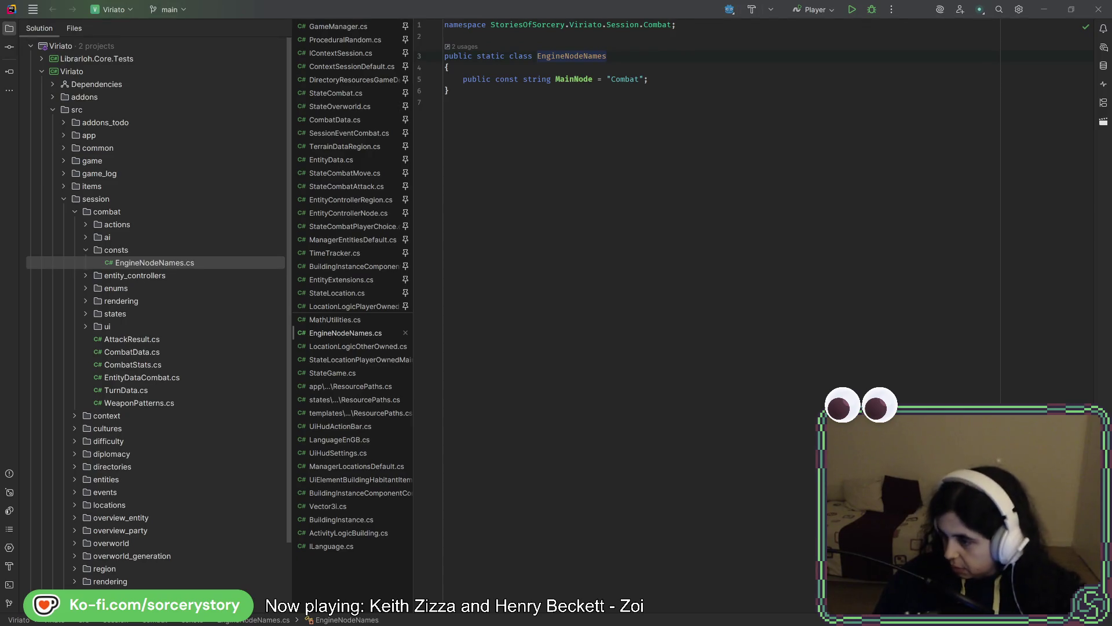
key("alt+Tab")
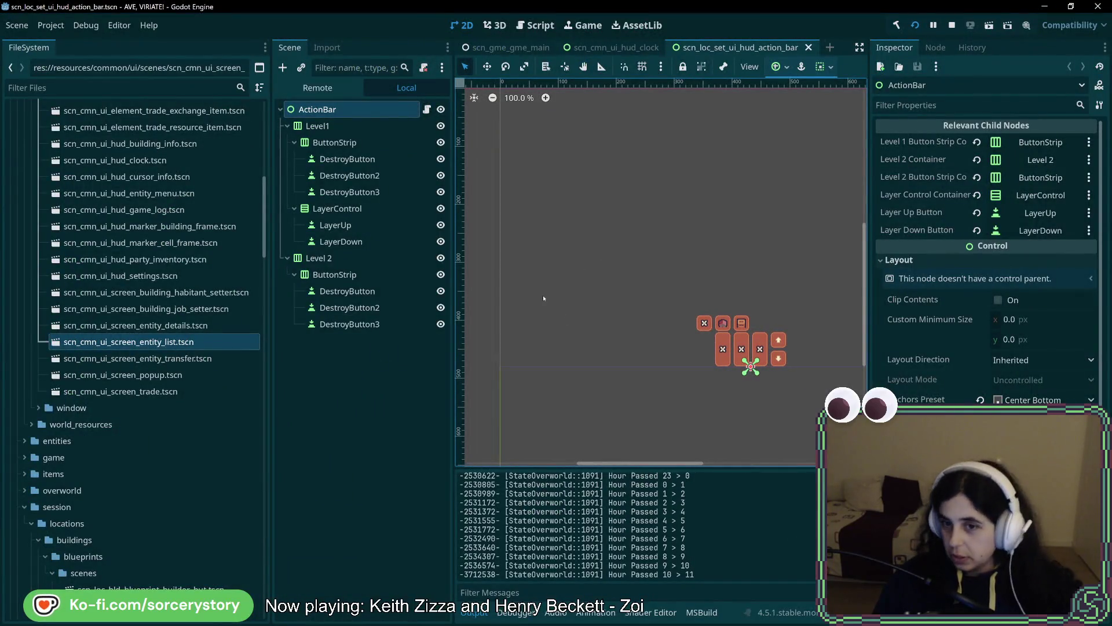
left_click_drag(804, 286, 754, 306)
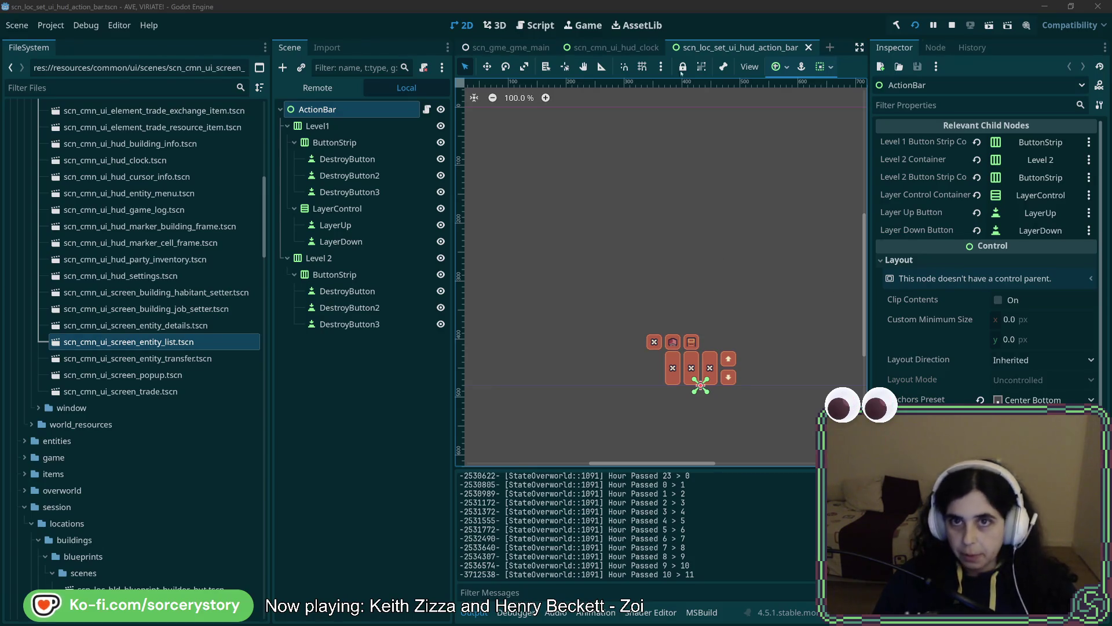
left_click(708, 26)
scroll(161, 407, "up", 10)
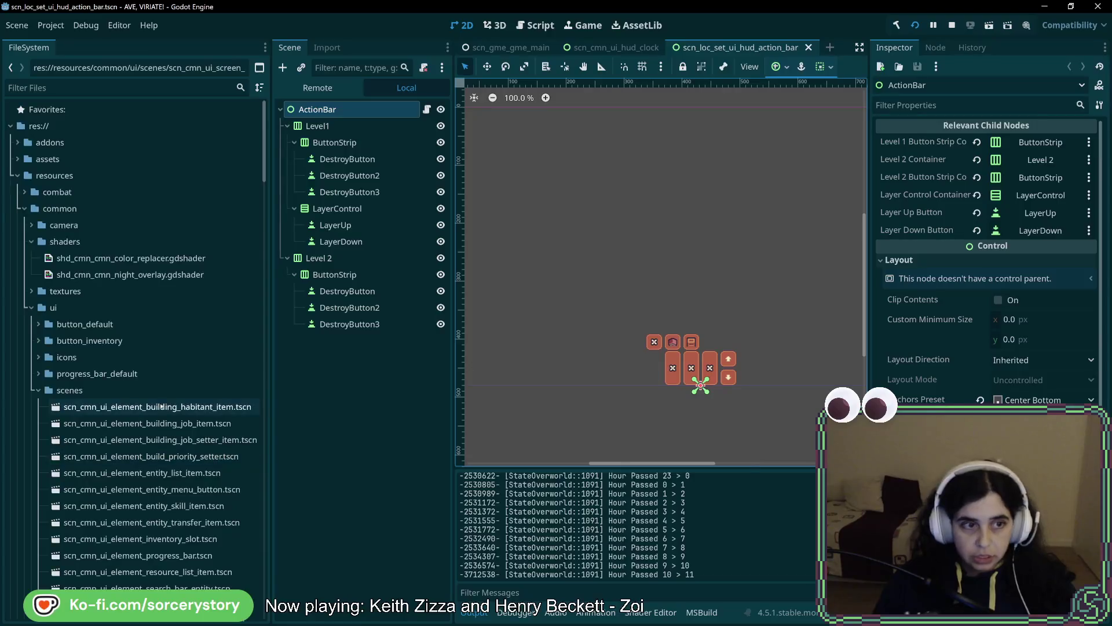
left_click_drag(162, 407, 22, 161)
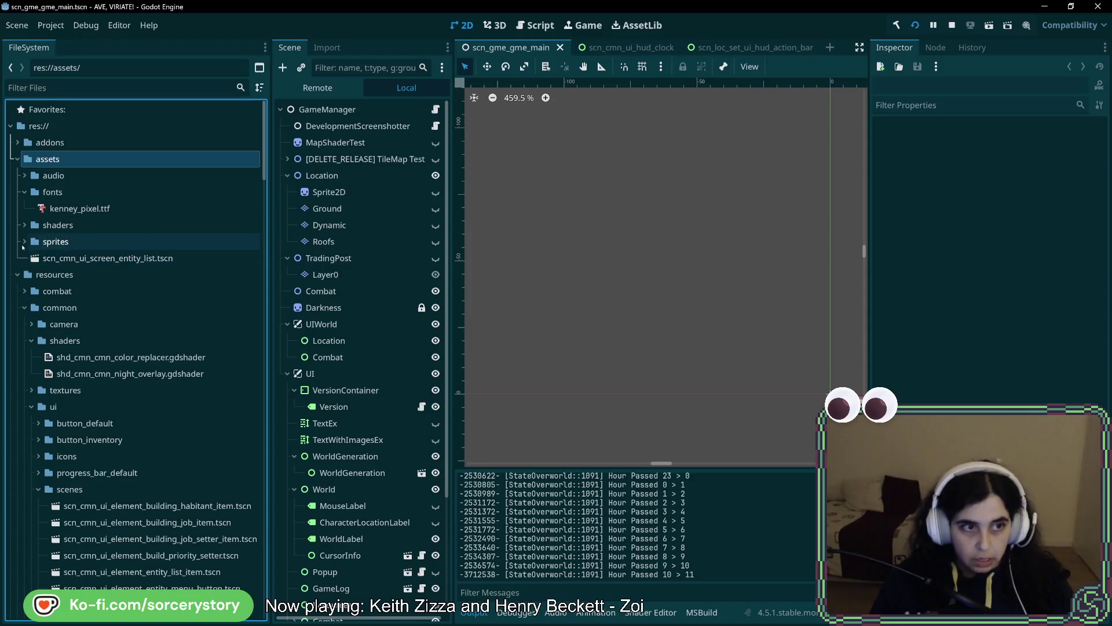
- Inspect spr_ui.png from sprites/ui, a 256×256 RGBA8 texture of repacked icons
left_click(31, 290)
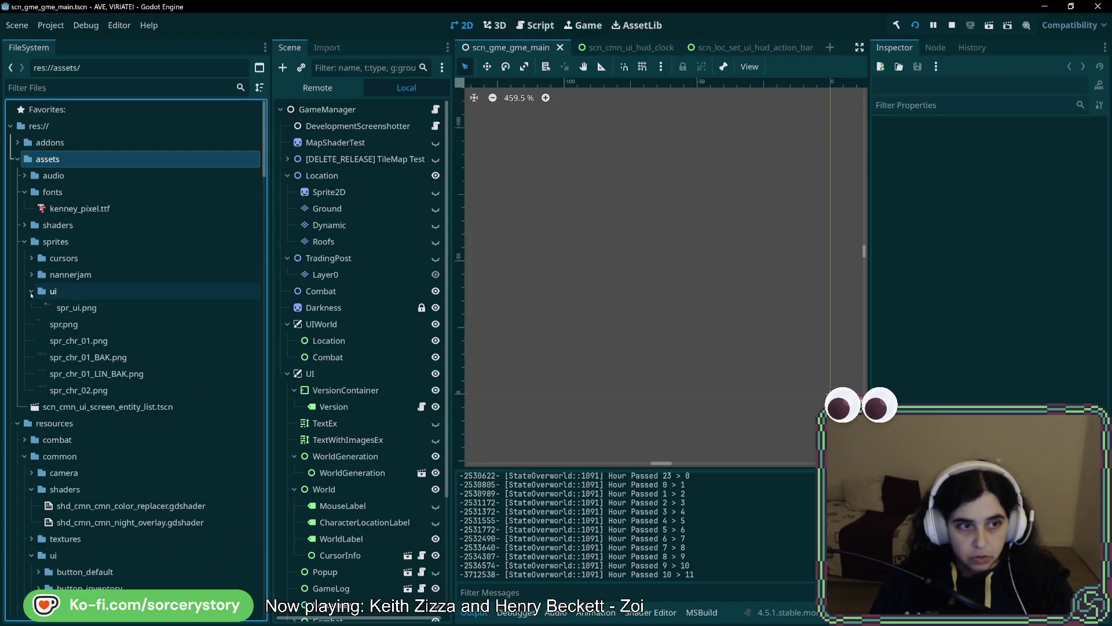
left_click(90, 312)
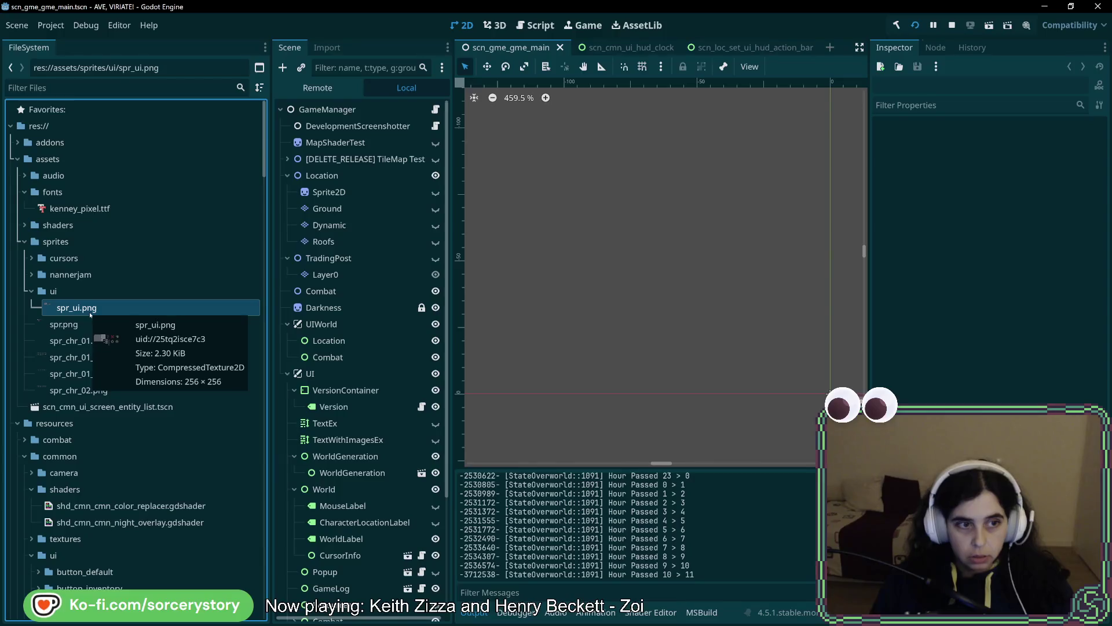
left_click(64, 324)
left_click(86, 311)
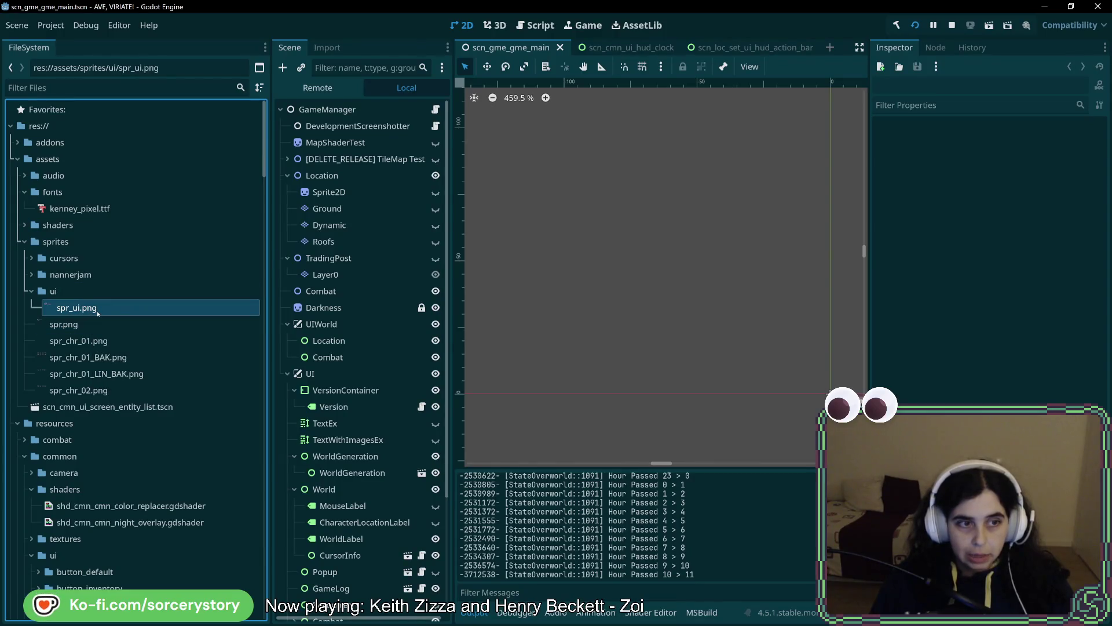
double_click(83, 312)
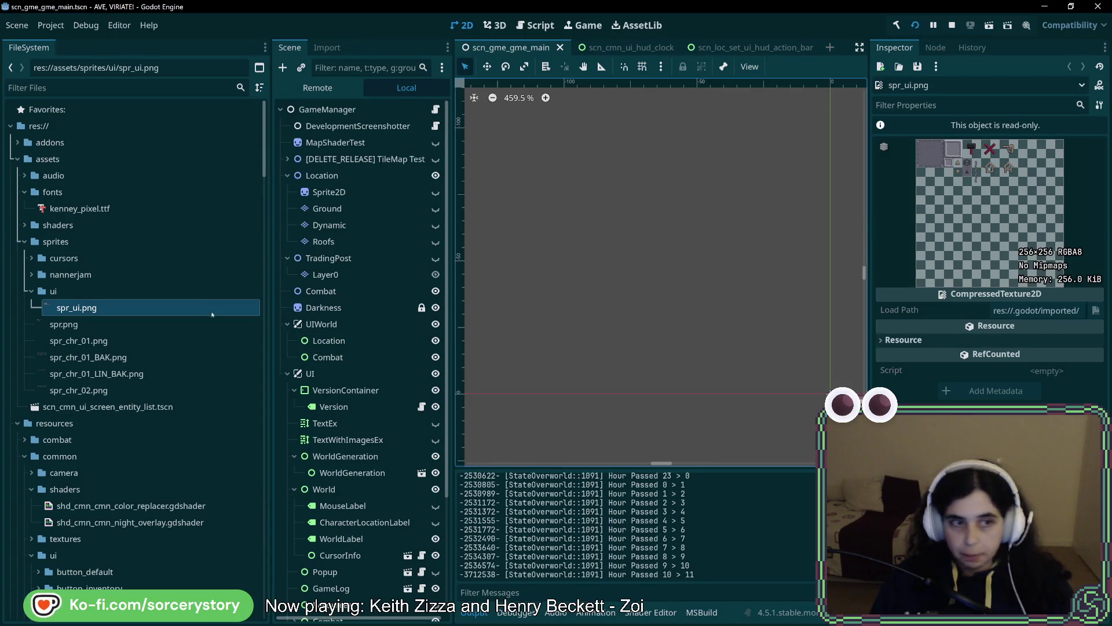
mouse_move(208, 313)
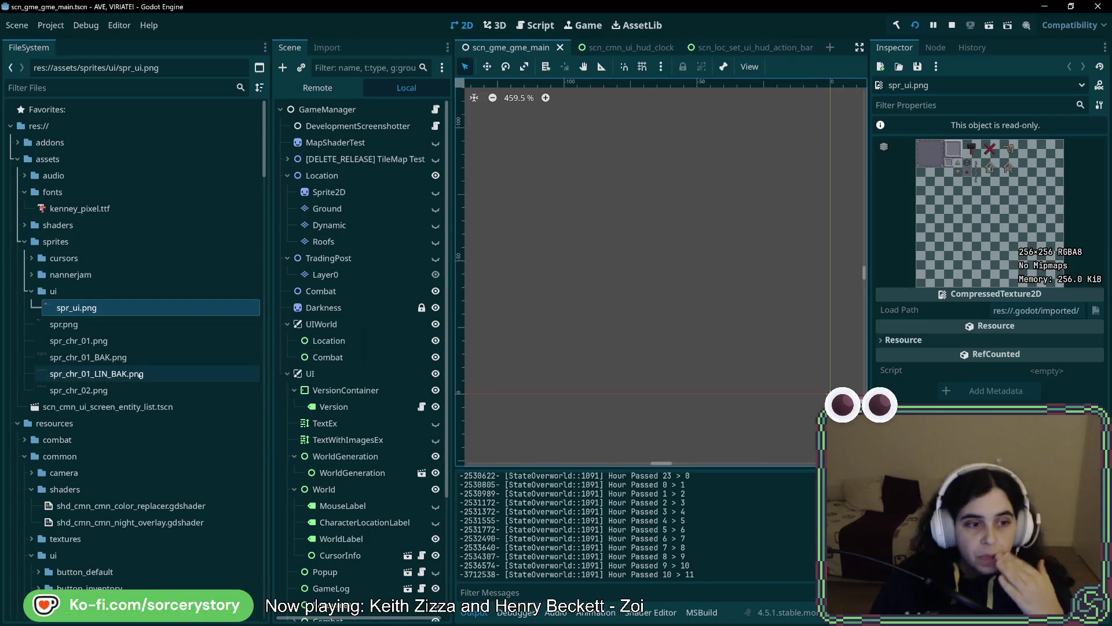
scroll(115, 243, "down", 3)
- Check the shaders and icons folders, then collapse scenes and the common folder
left_click(26, 329)
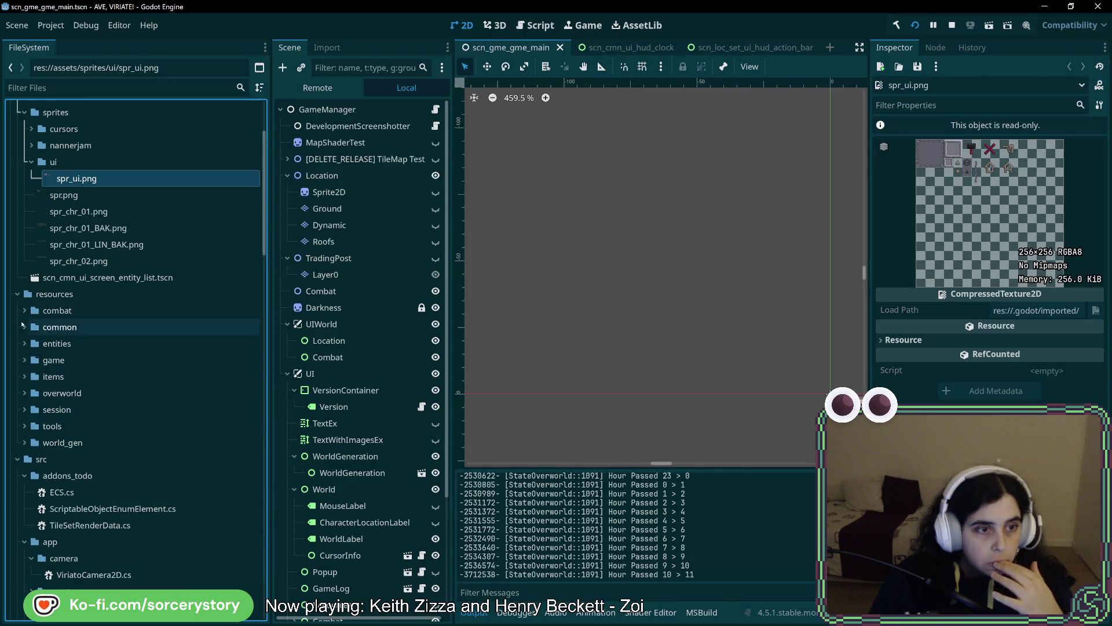
left_click(24, 327)
left_click(32, 361)
left_click(31, 362)
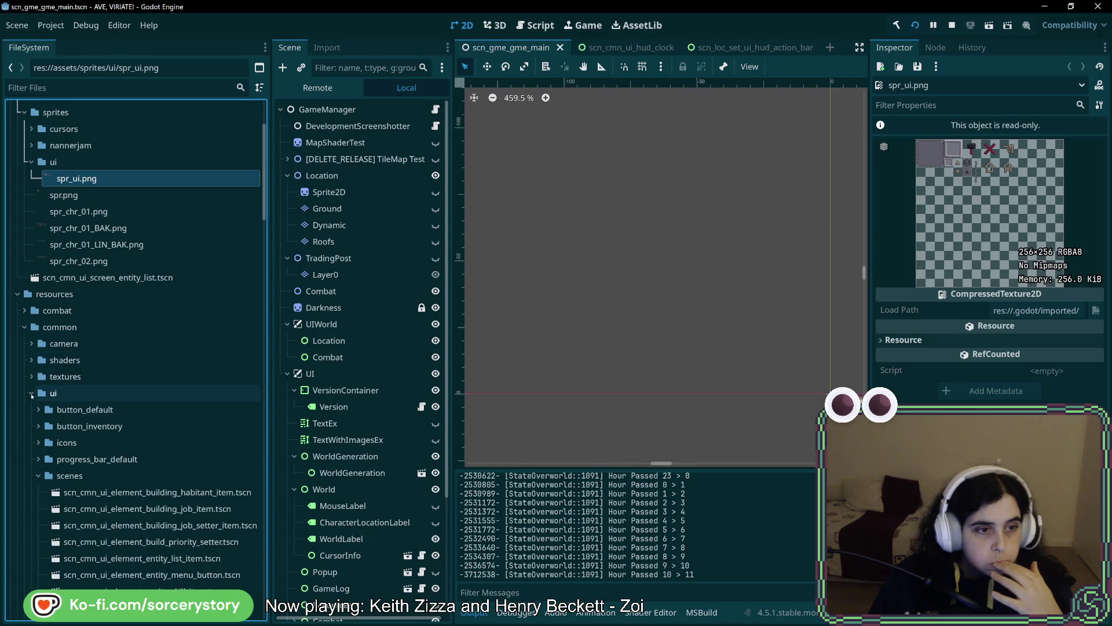
left_click(37, 443)
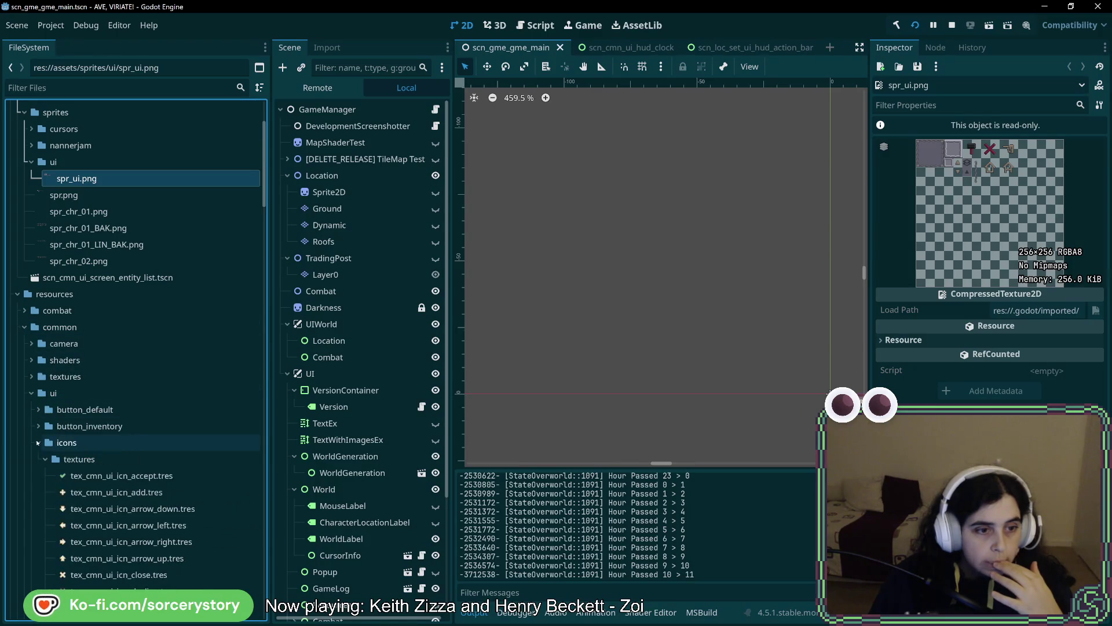
left_click(38, 442)
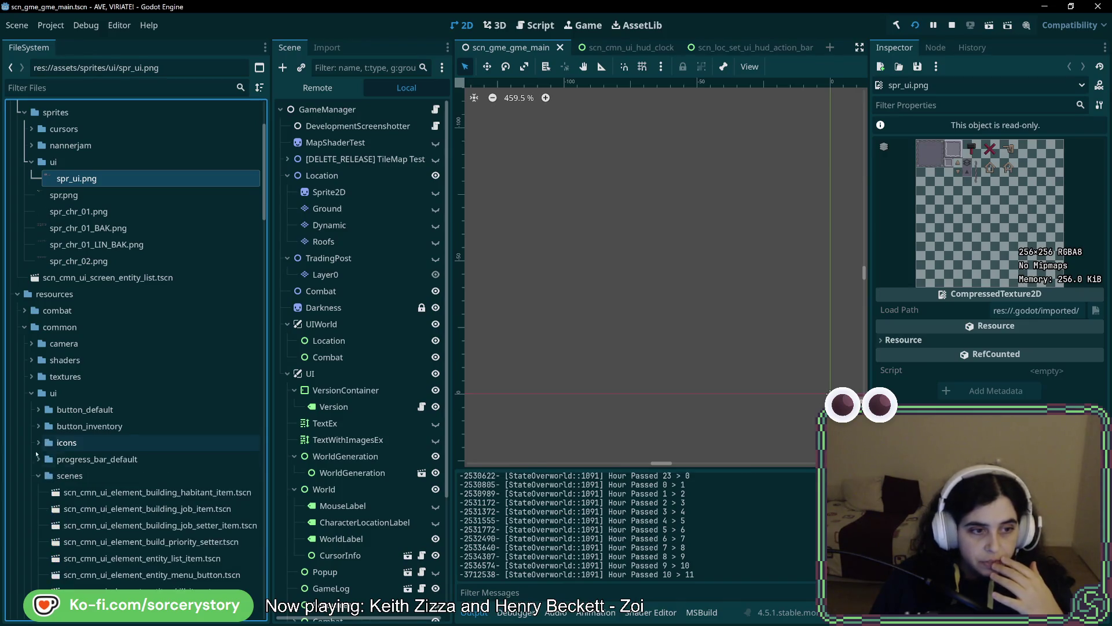
left_click(37, 475)
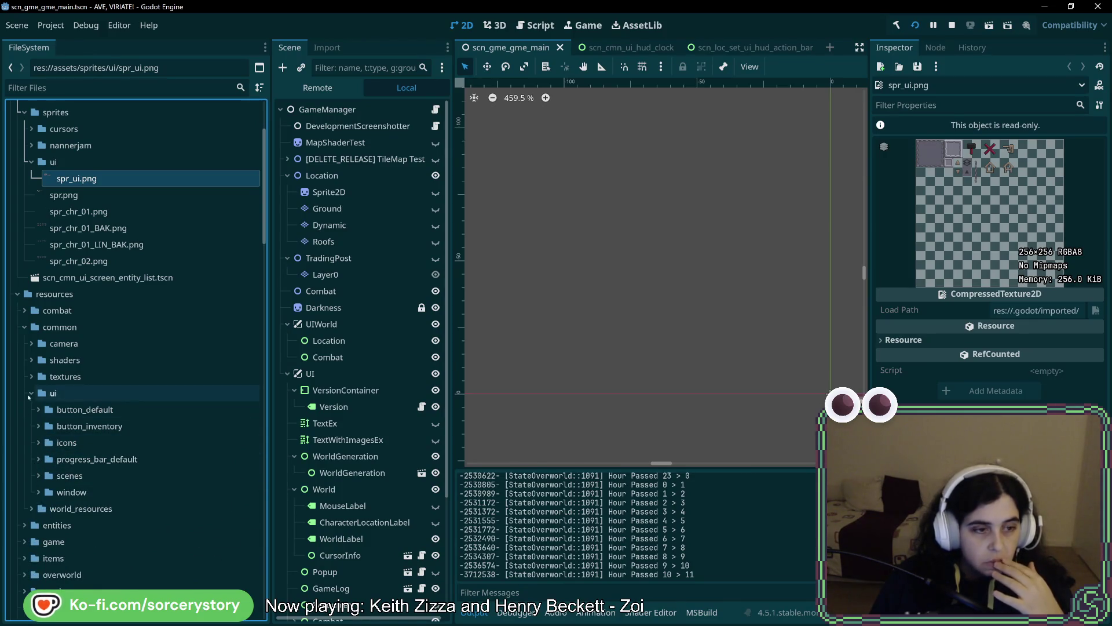
left_click(23, 327)
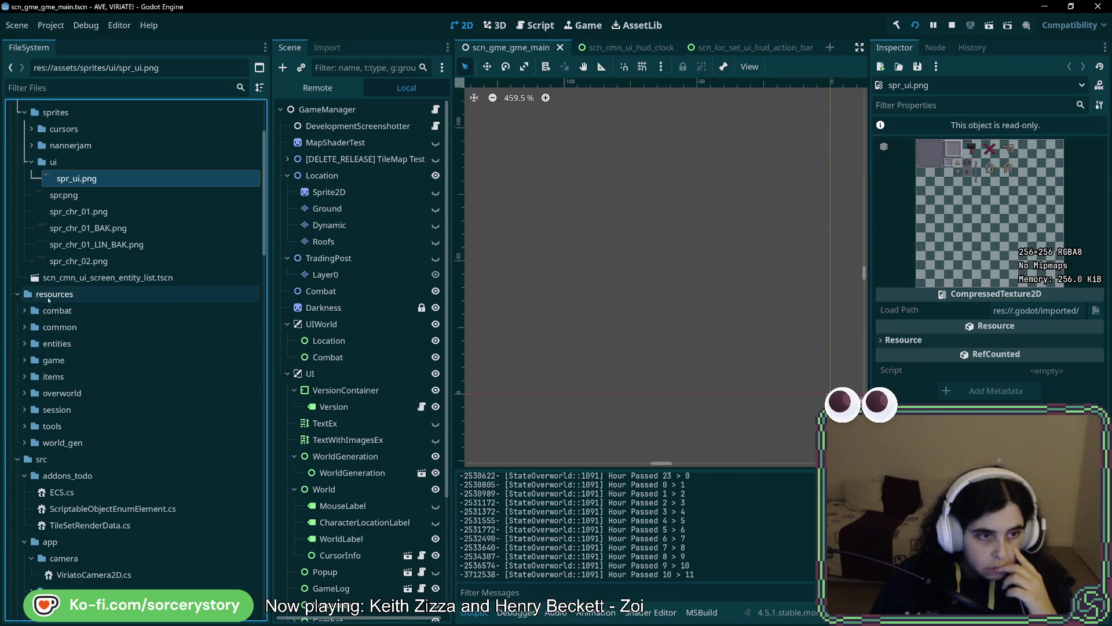
- Create a new folder named ui inside resources
right_click(51, 296)
mouse_move(116, 307)
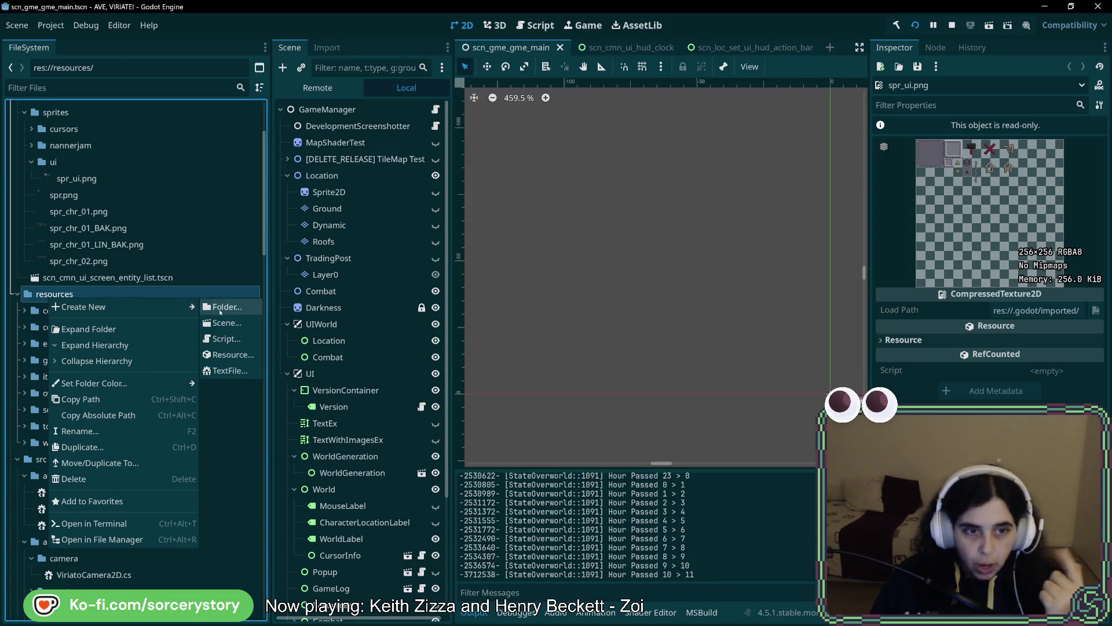
left_click(220, 313)
type("ui")
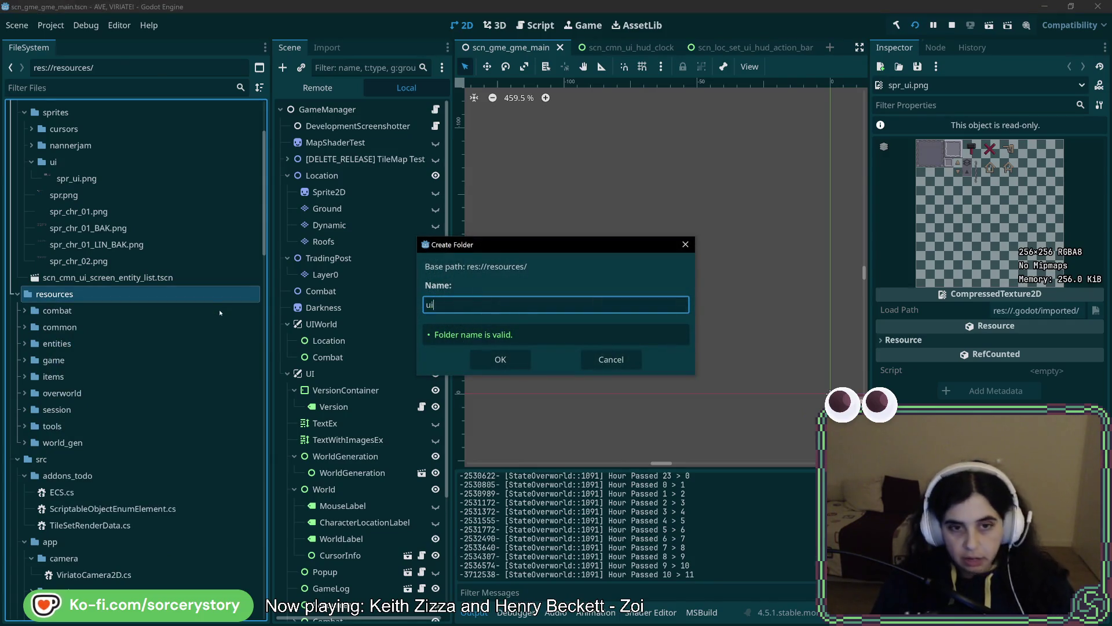
key("Return")
- Create a new AtlasTexture resource in ui without saving it yet
right_click(30, 442)
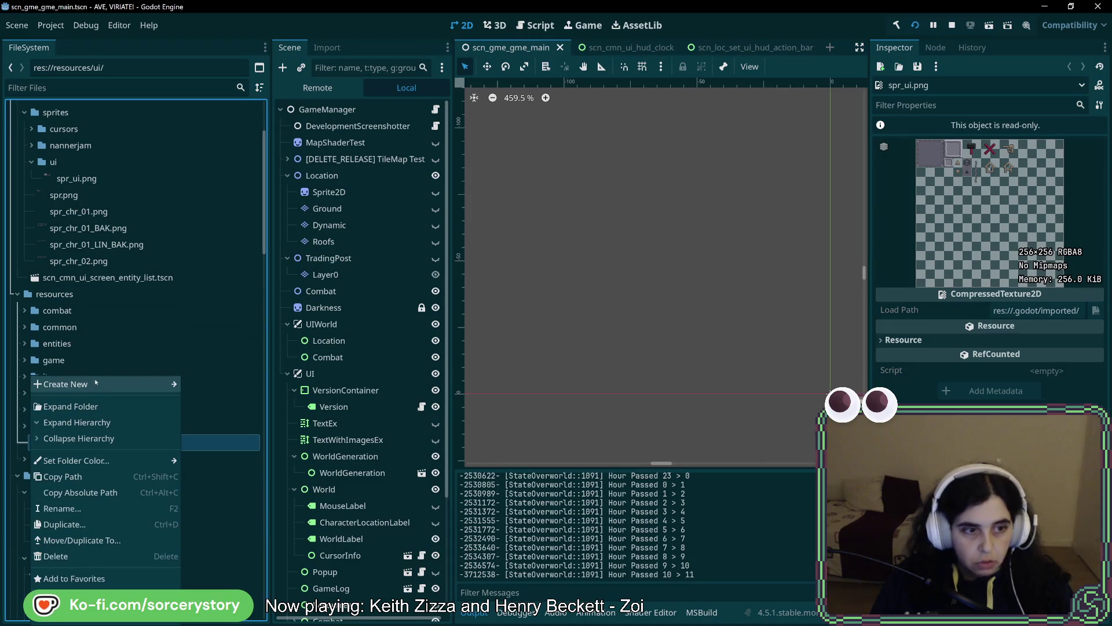
mouse_move(96, 382)
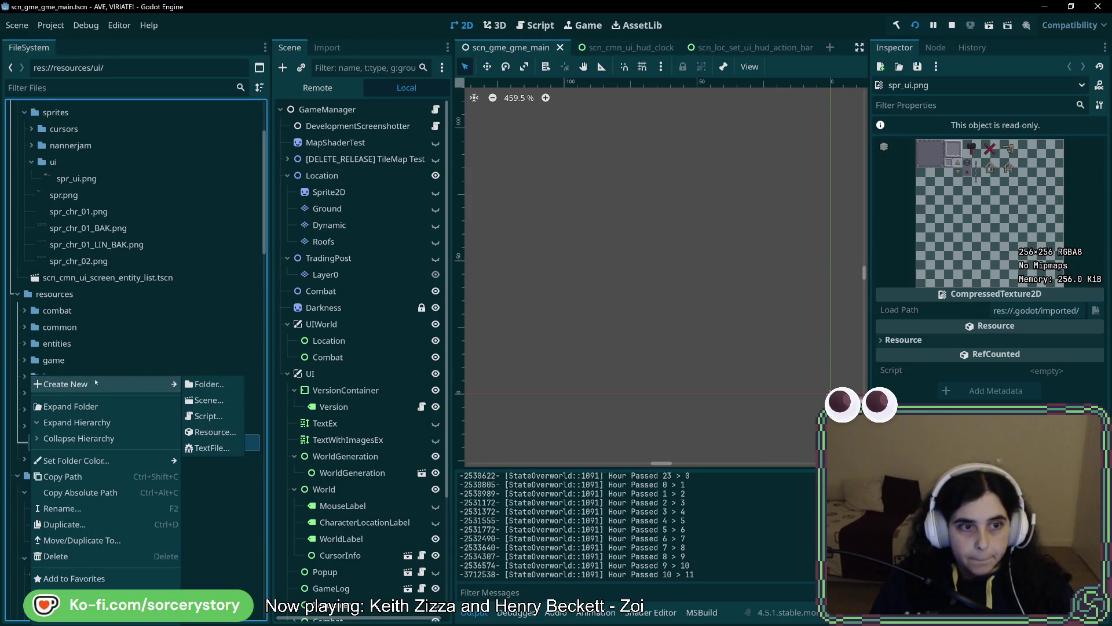
left_click(41, 443)
right_click(40, 443)
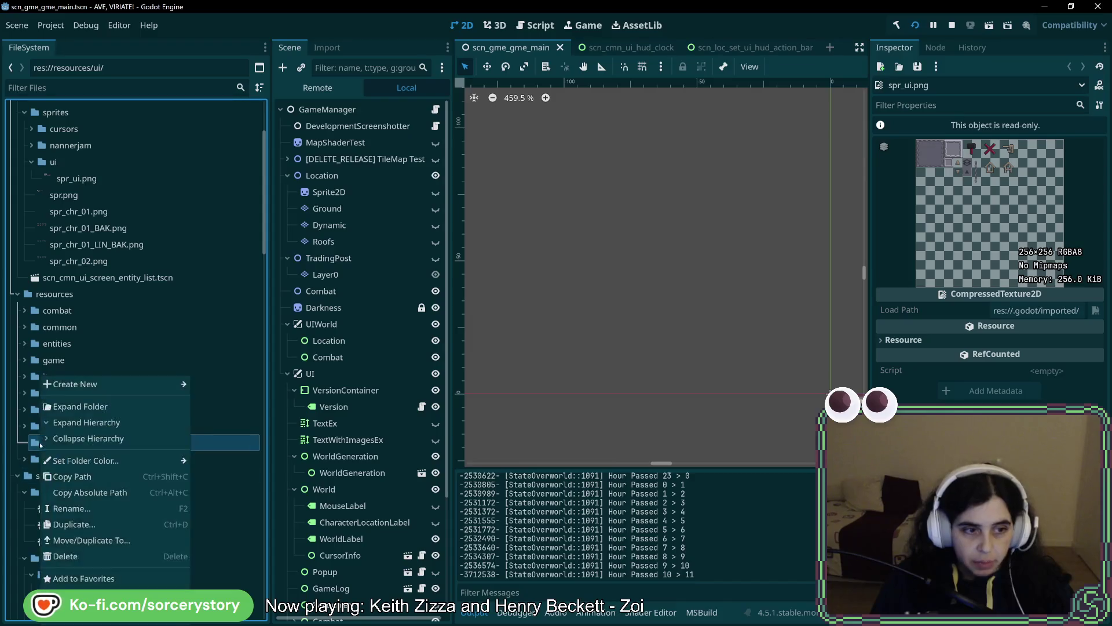
mouse_move(124, 382)
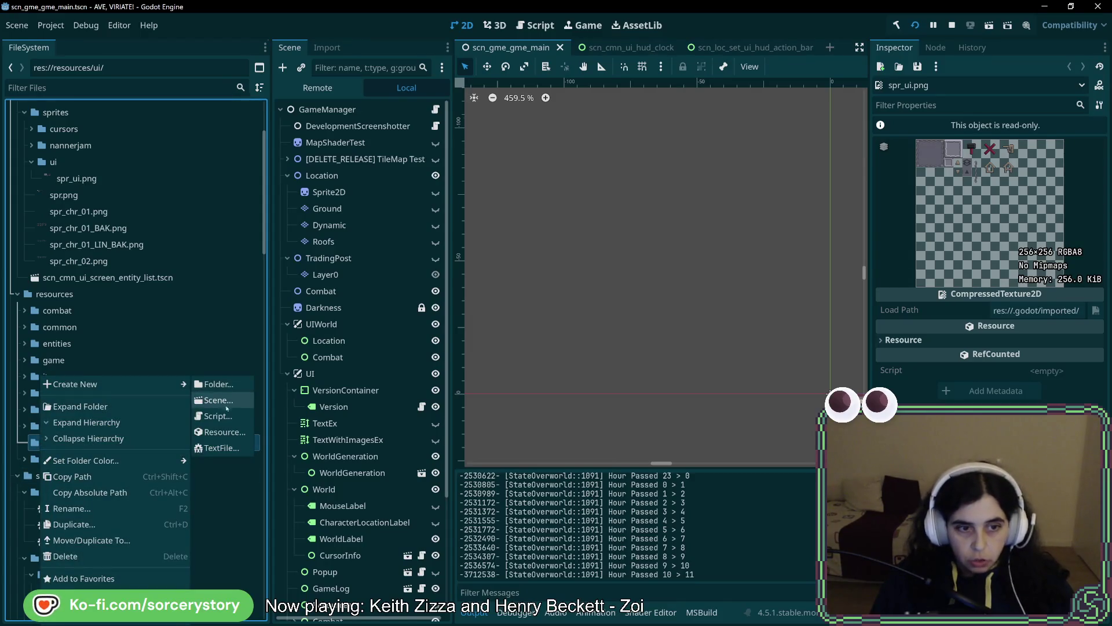
left_click(219, 432)
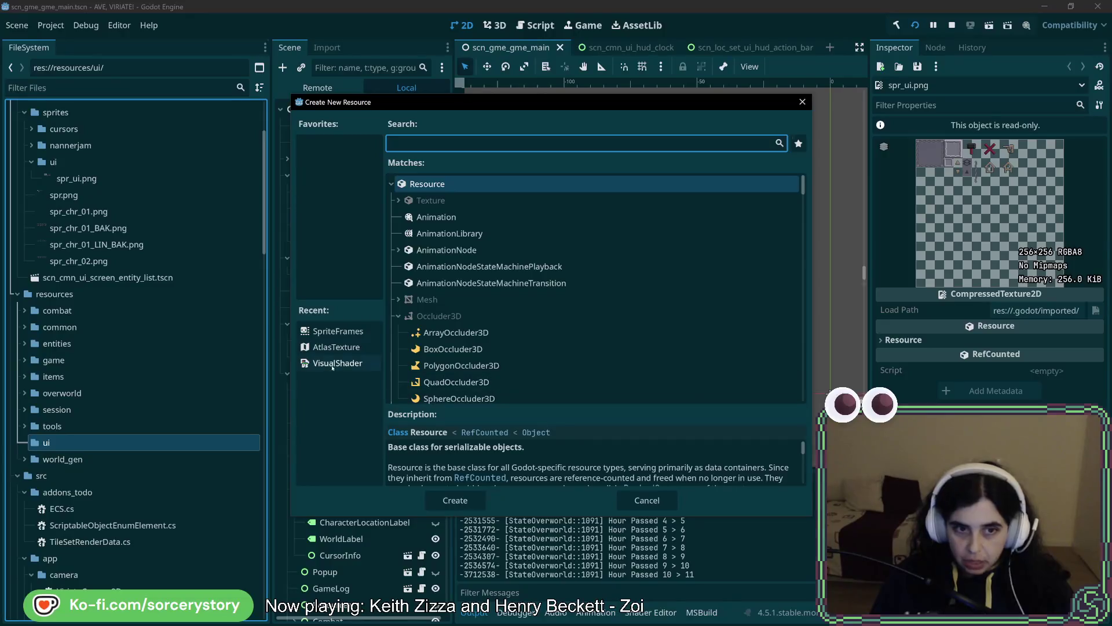
double_click(336, 347)
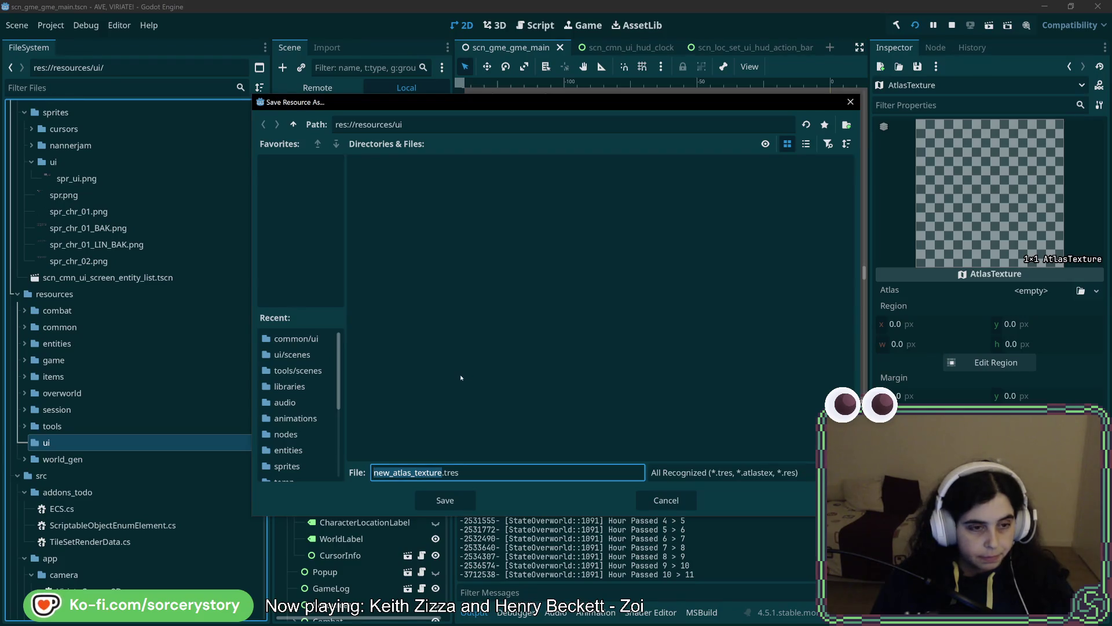
left_click(666, 500)
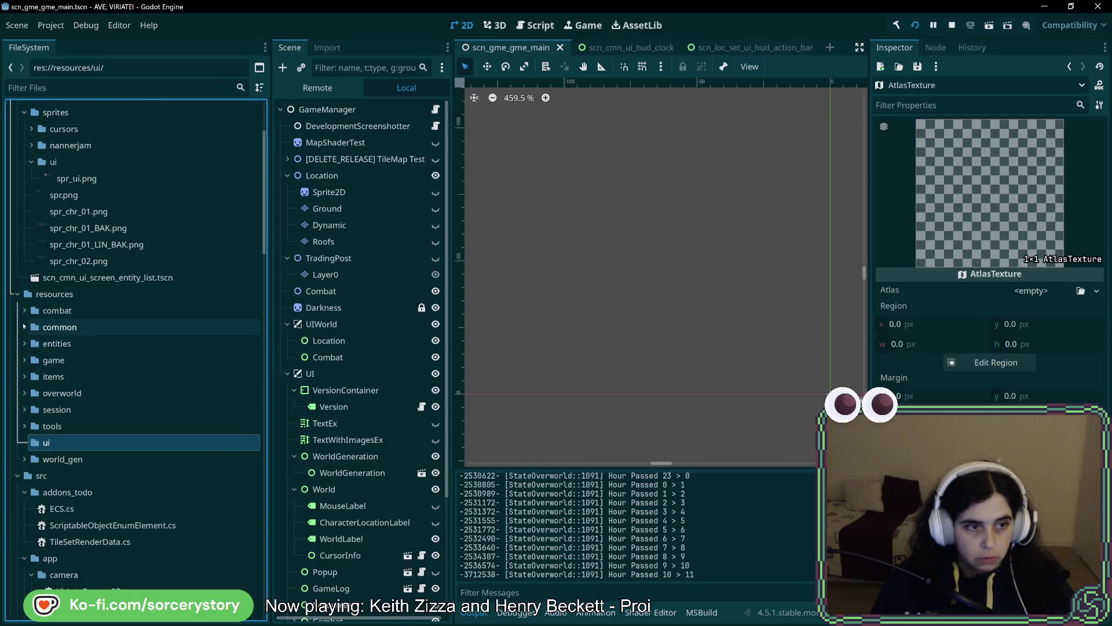
- Look at the texture files in common/ui/button_default/textures, then collapse common
left_click(25, 327)
left_click(39, 409)
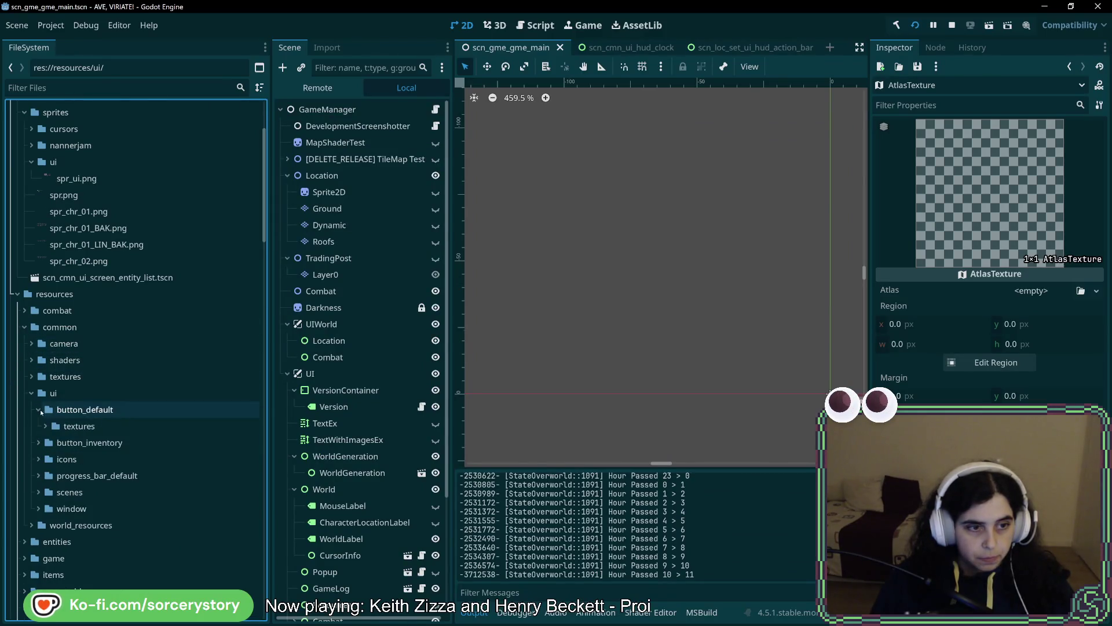
left_click(45, 424)
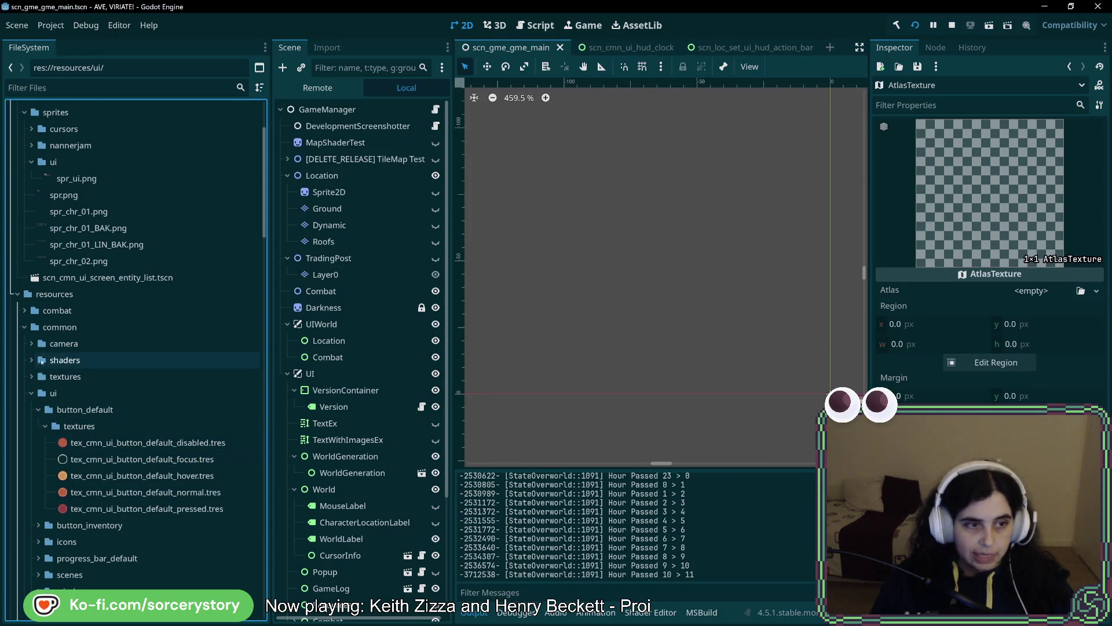
left_click(25, 327)
- Create another AtlasTexture in resources/ui and save it as tex_ui_.tres
right_click(49, 442)
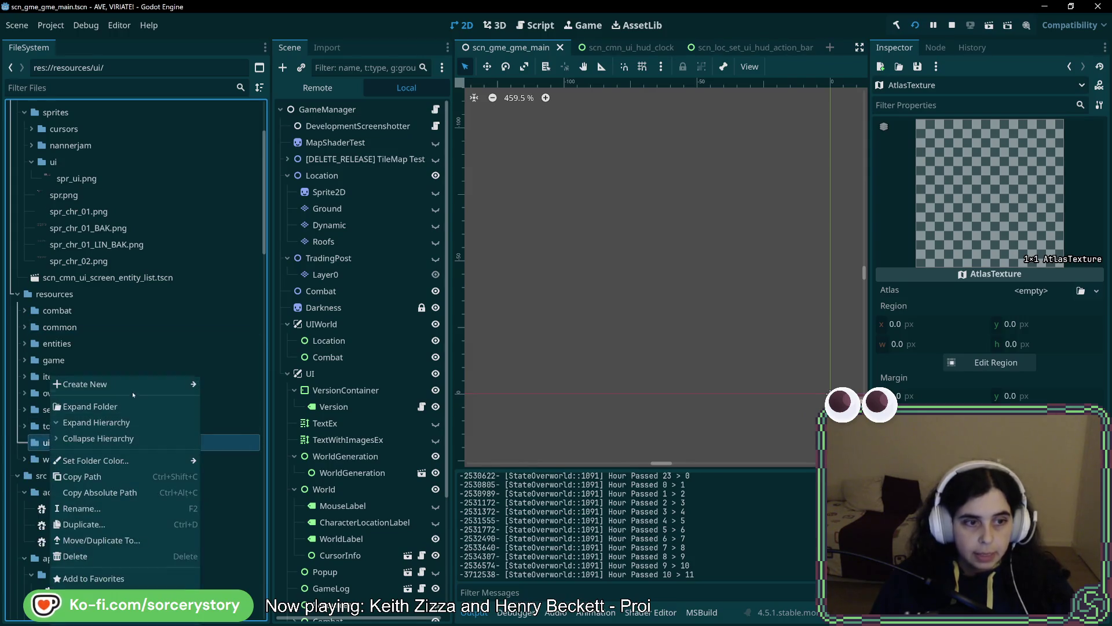
mouse_move(181, 388)
left_click(229, 432)
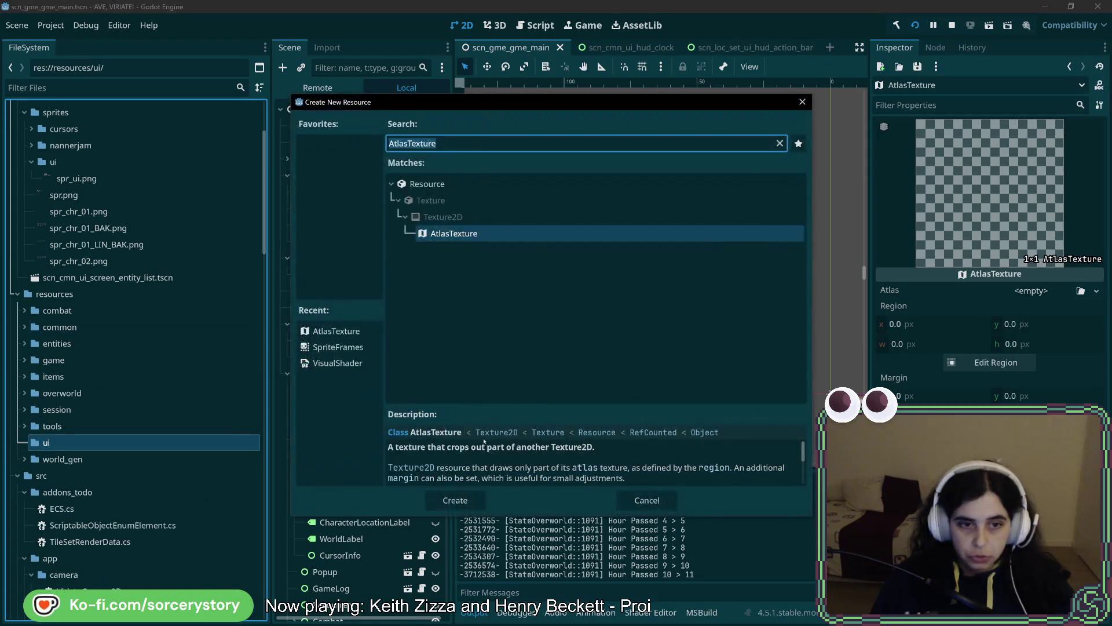
double_click(336, 331)
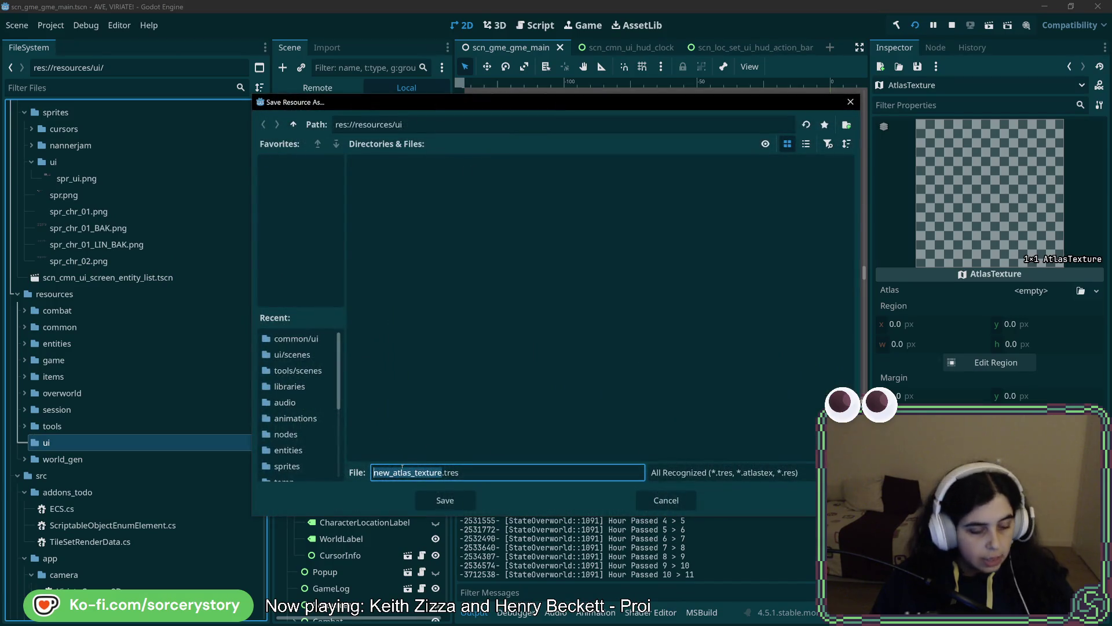
type("tex")
type("_ui")
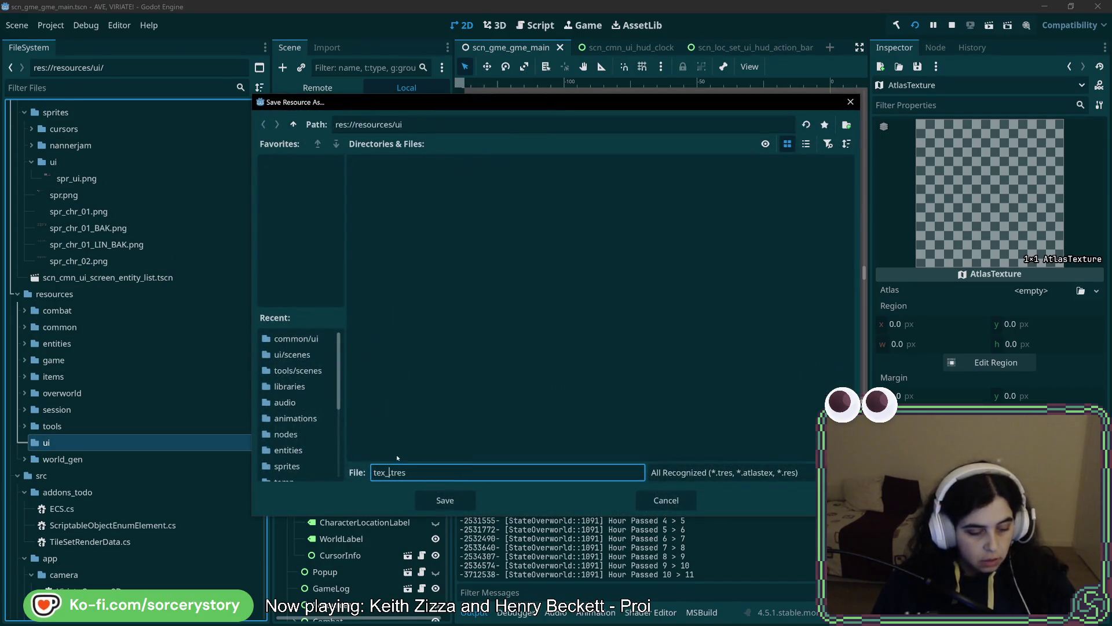
type("_")
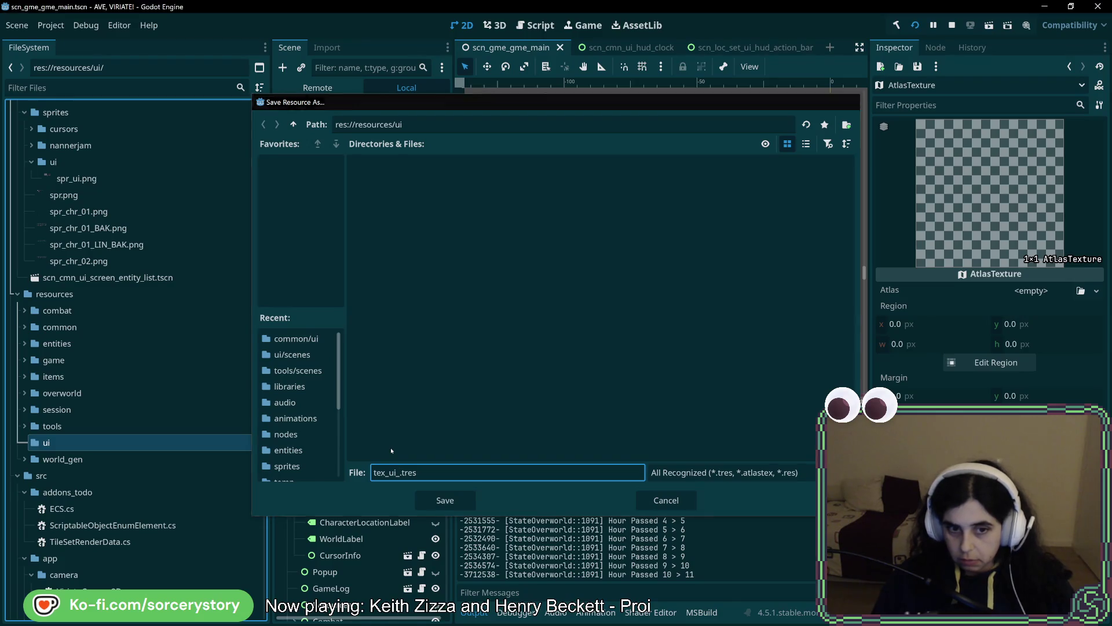
key("Return")
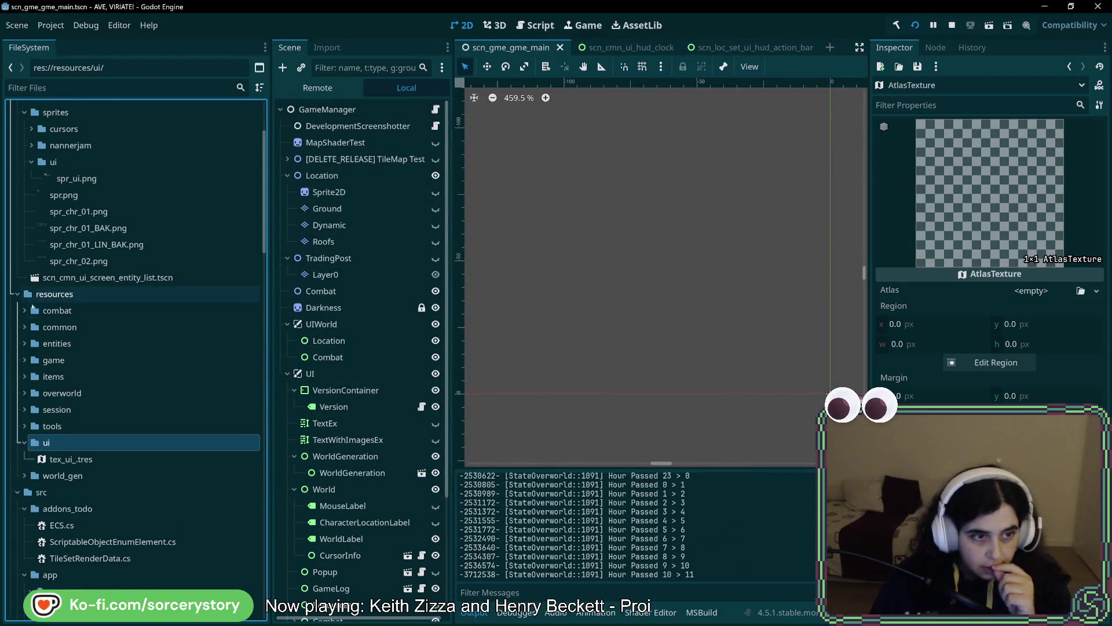
- Browse common's button_default, button_inventory, icons and window folders, viewing tex_cmn_ui_window_default.tres
left_click(24, 327)
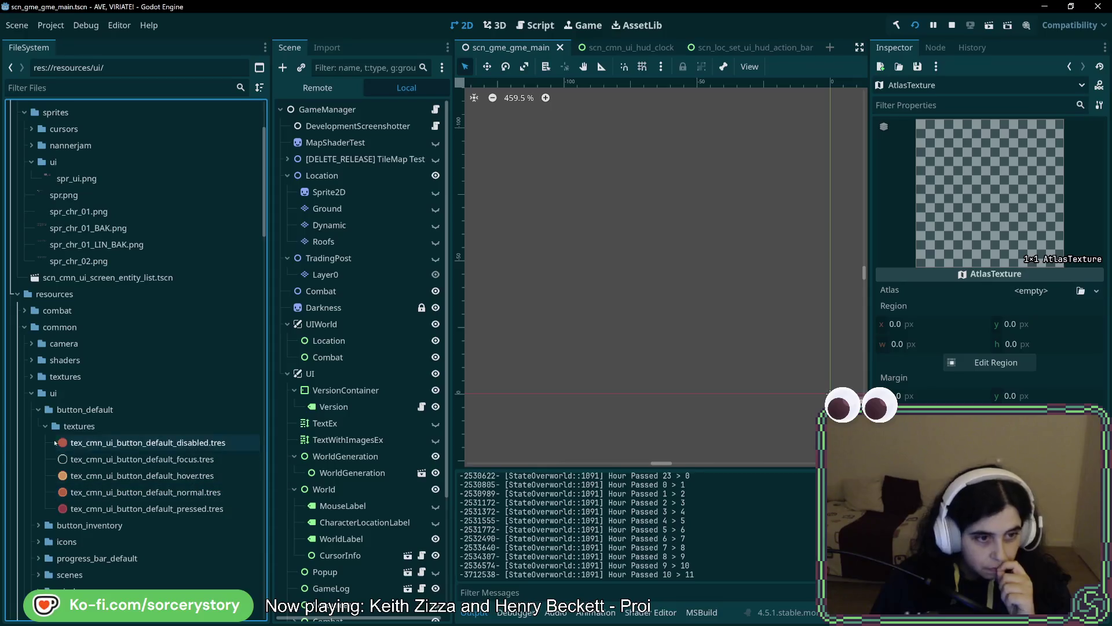
left_click(45, 426)
left_click(39, 409)
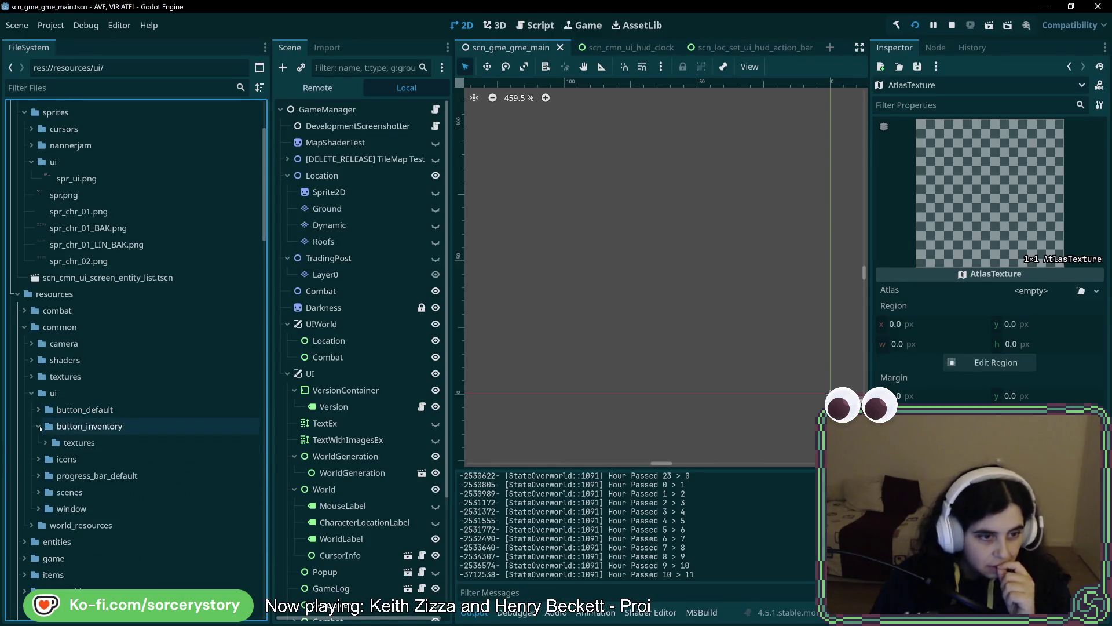
left_click(38, 426)
left_click(47, 442)
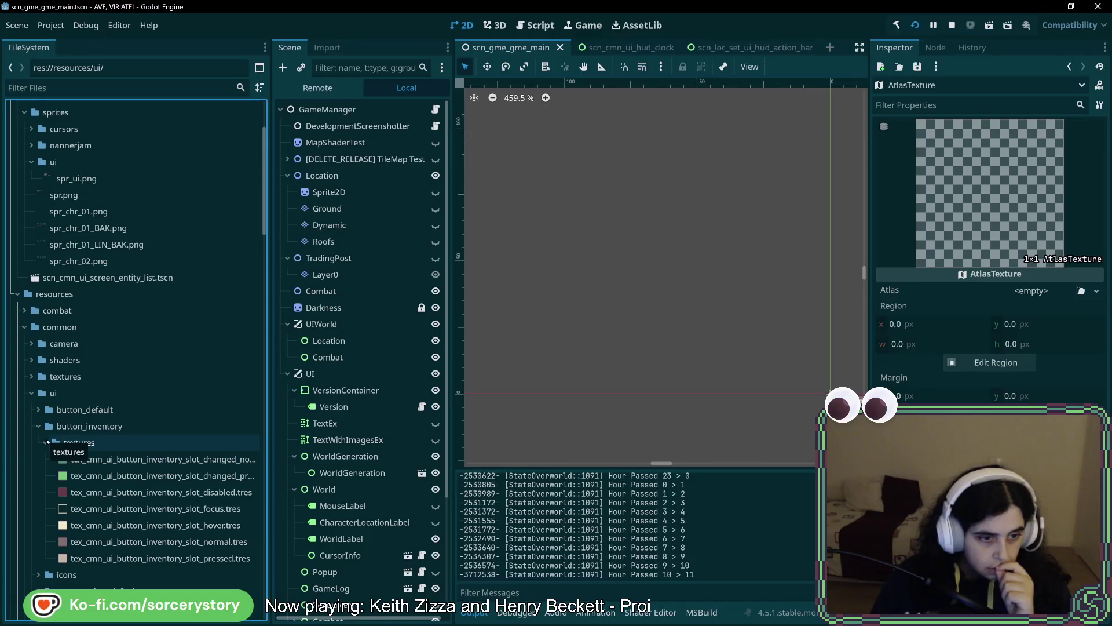
left_click(39, 426)
left_click(38, 443)
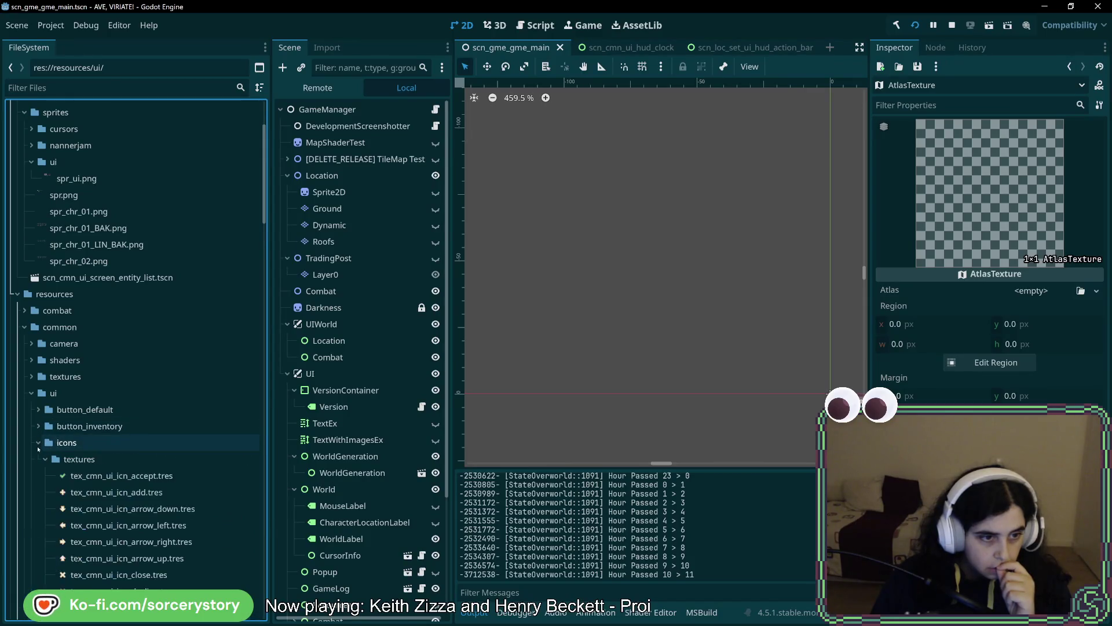
left_click(39, 444)
left_click(38, 492)
left_click(45, 508)
left_click(107, 524)
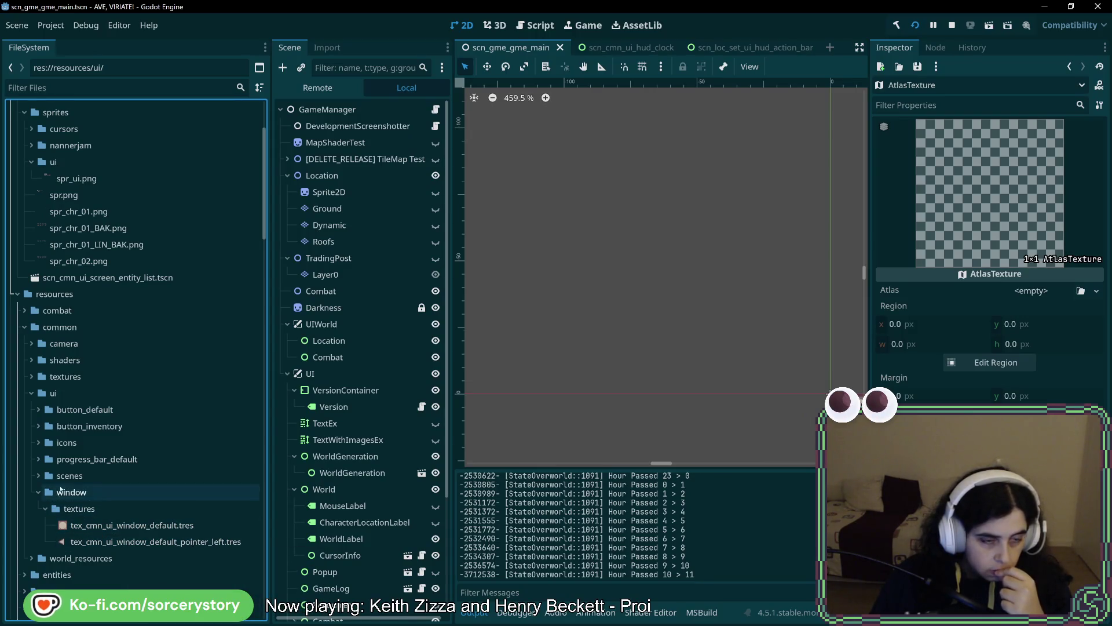
scroll(31, 394, "down", 5)
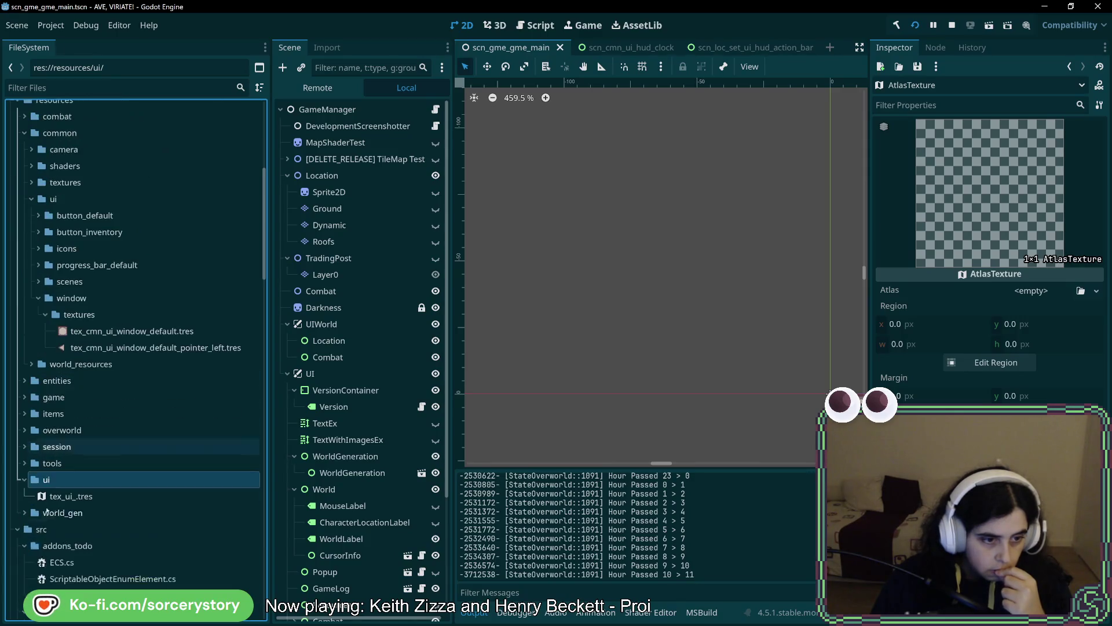
- Rename tex_ui_.tres to tex_ui_window.tres
left_click(67, 501)
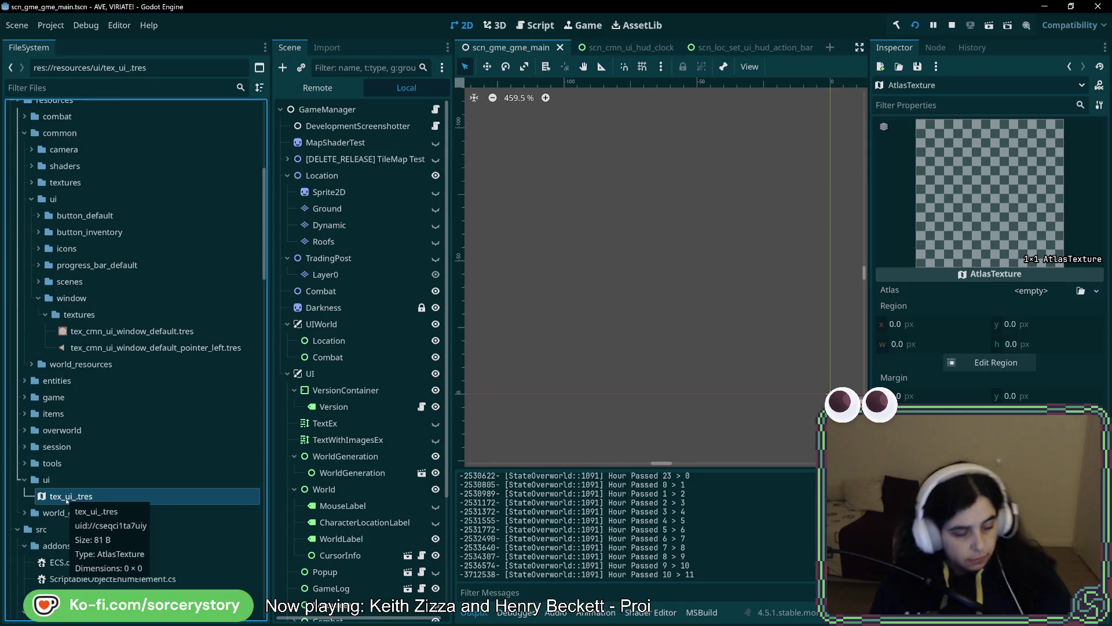
left_click(70, 499)
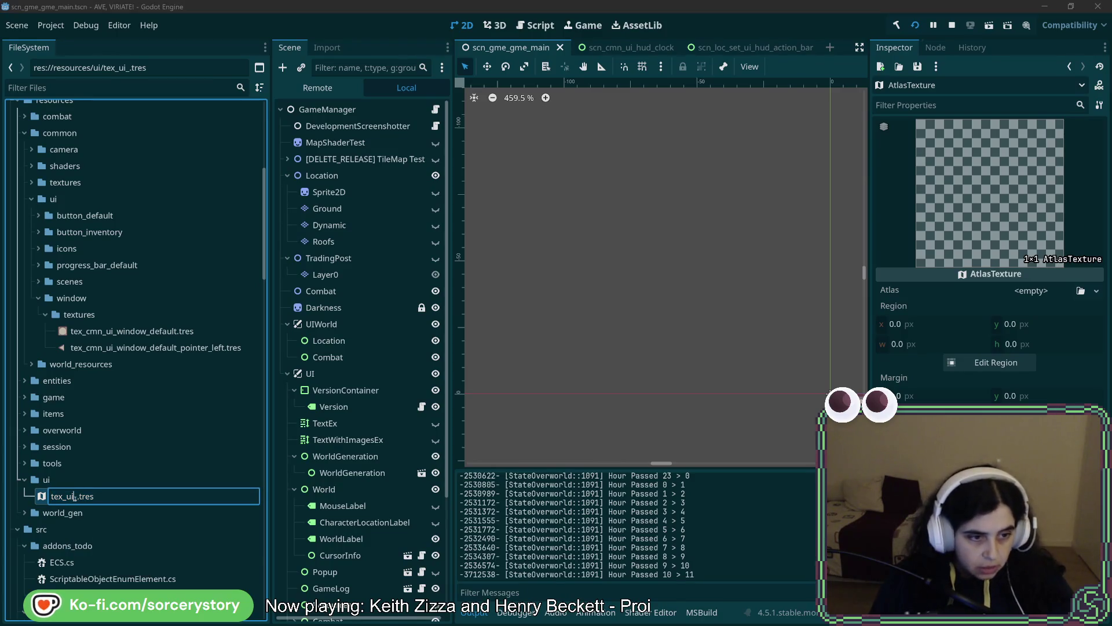
type("window")
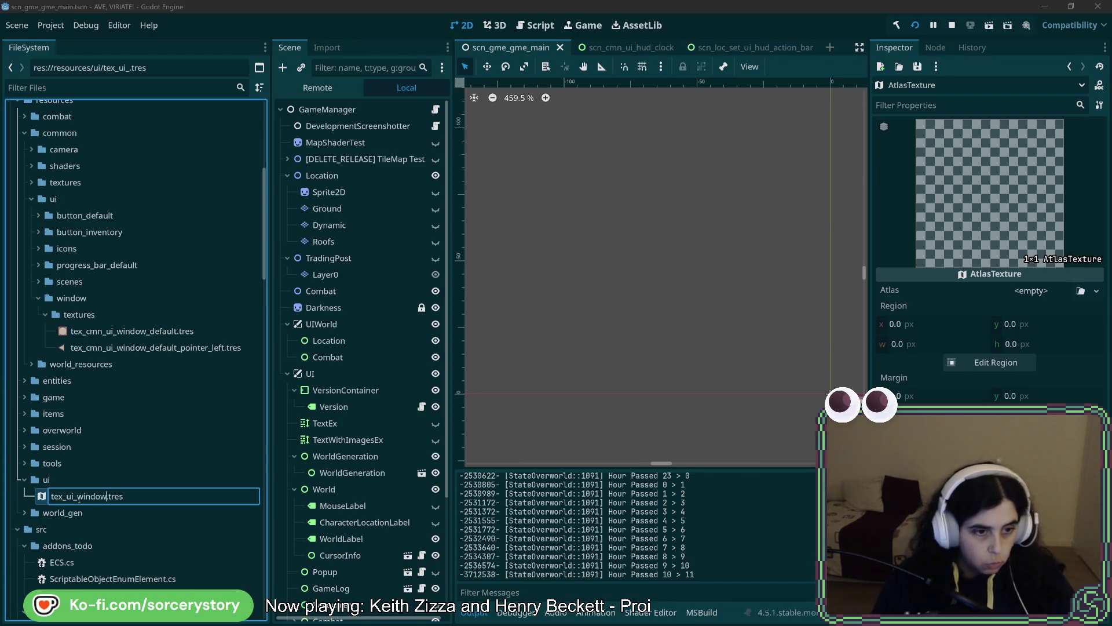
key("Return")
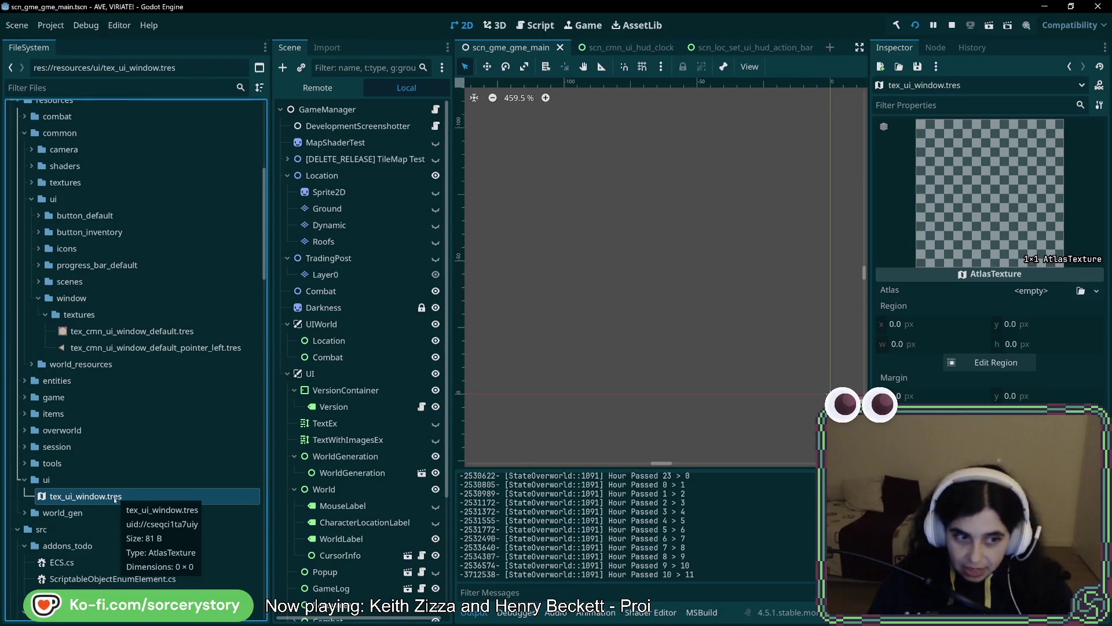
left_click(991, 362)
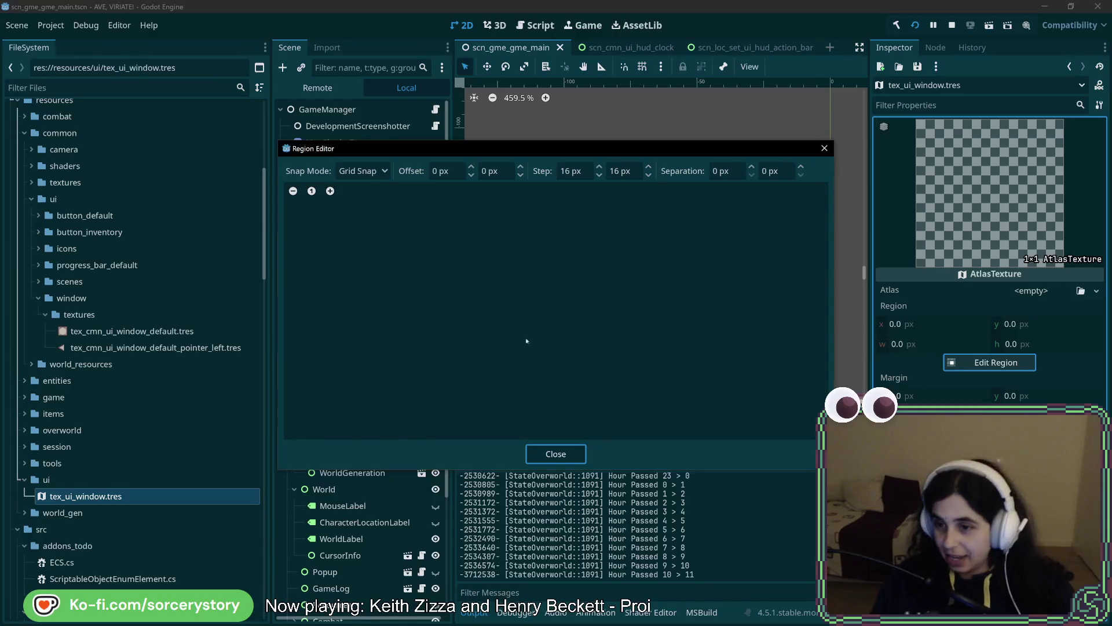
key("Escape")
left_click(1056, 295)
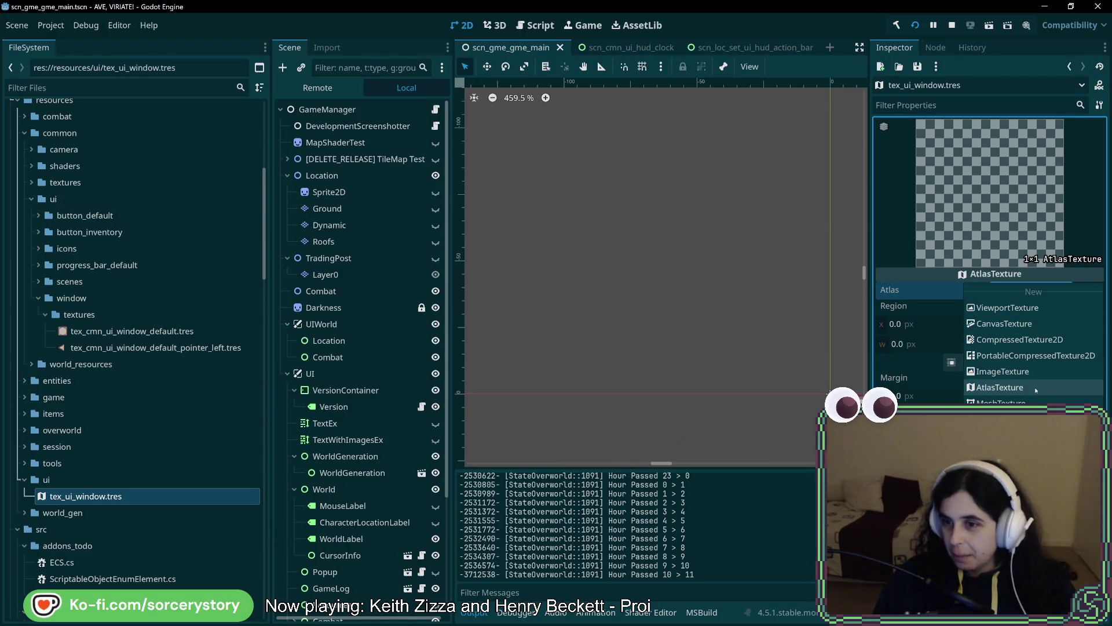
left_click(914, 364)
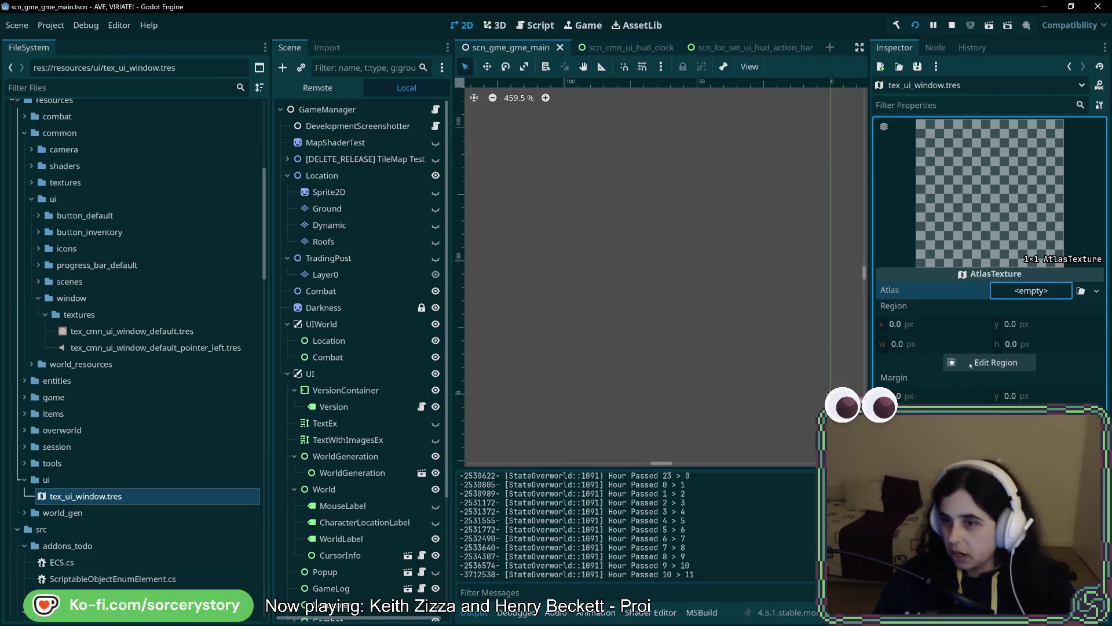
left_click(1052, 290)
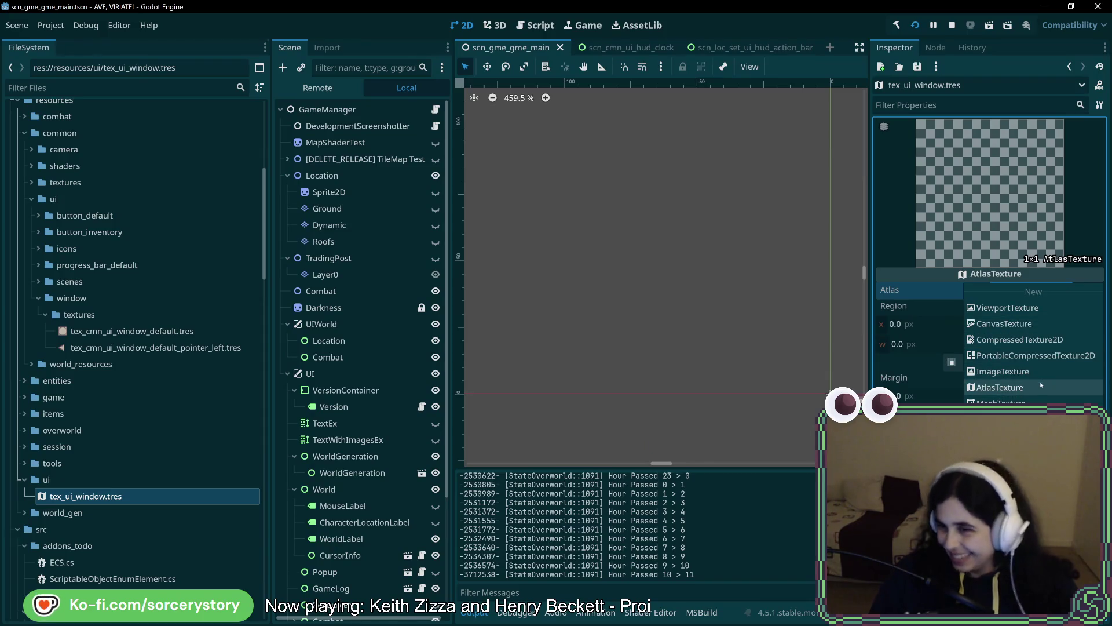
left_click(916, 359)
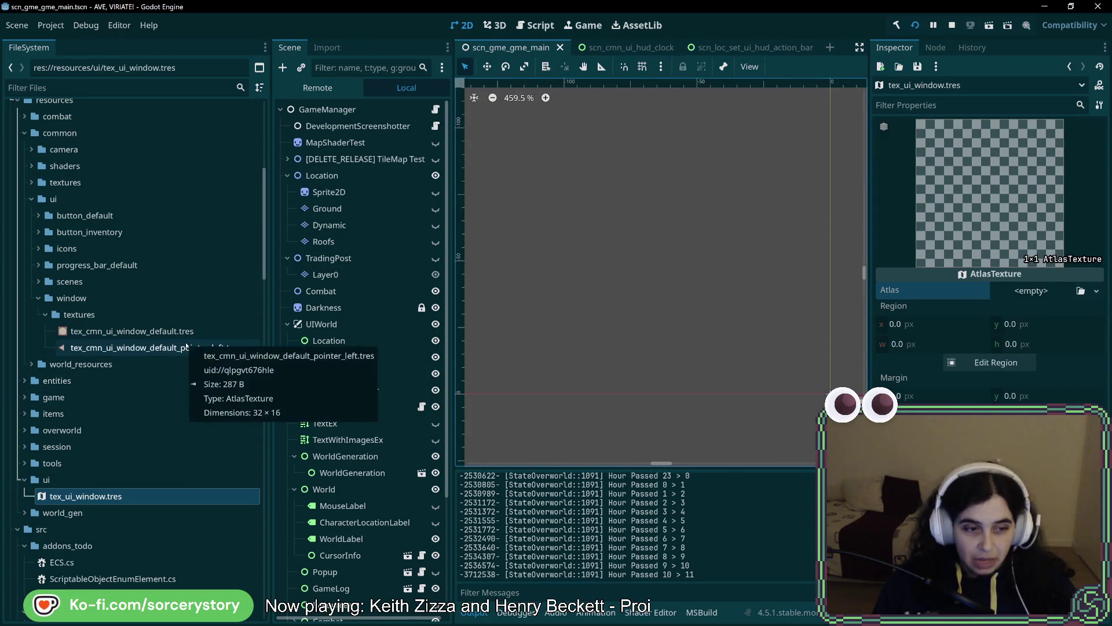
scroll(137, 390, "up", 5)
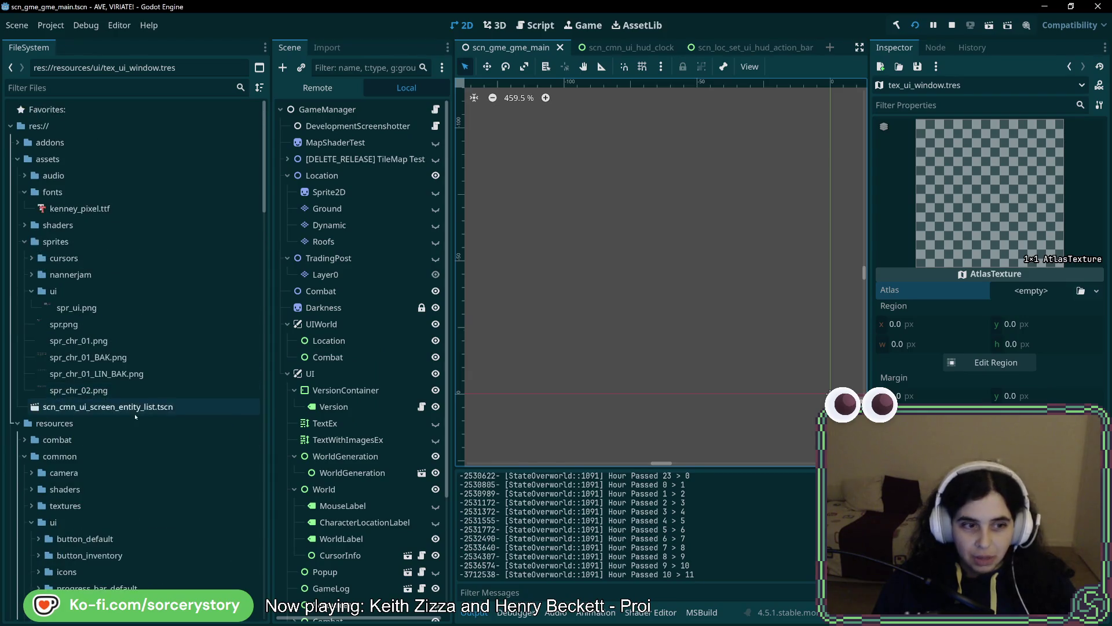
mouse_move(75, 307)
left_mouse_down()
mouse_move(1069, 323)
mouse_move(1031, 291)
left_mouse_up()
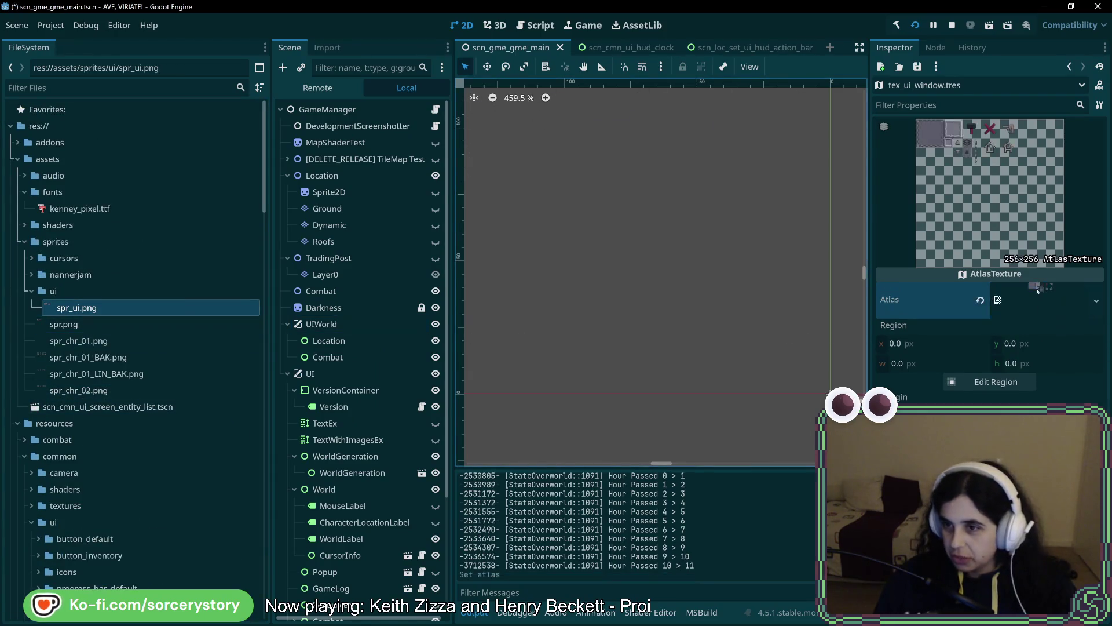
- Set tex_ui_window.tres's region to the 48×48 top-left window tile of spr_ui.png
left_click(995, 382)
scroll(554, 350, "up", 3)
scroll(554, 350, "up", 3)
left_click_drag(489, 213, 627, 350)
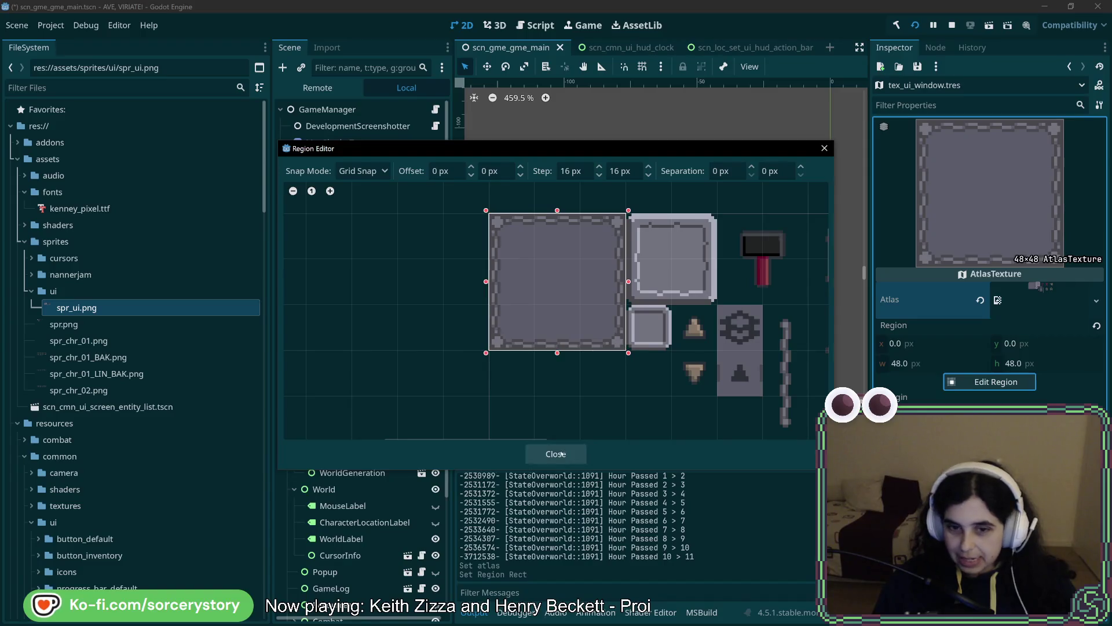
left_click(556, 453)
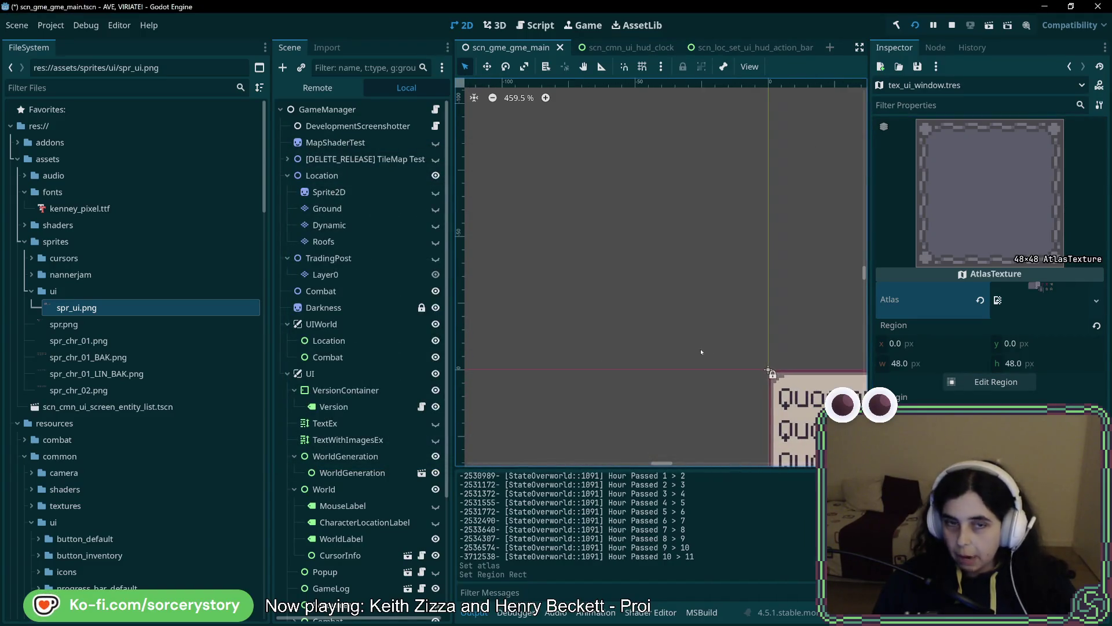
- Save with Ctrl+S and confirm tex_ui_window.tres now reports 48 × 48
key("ctrl+s")
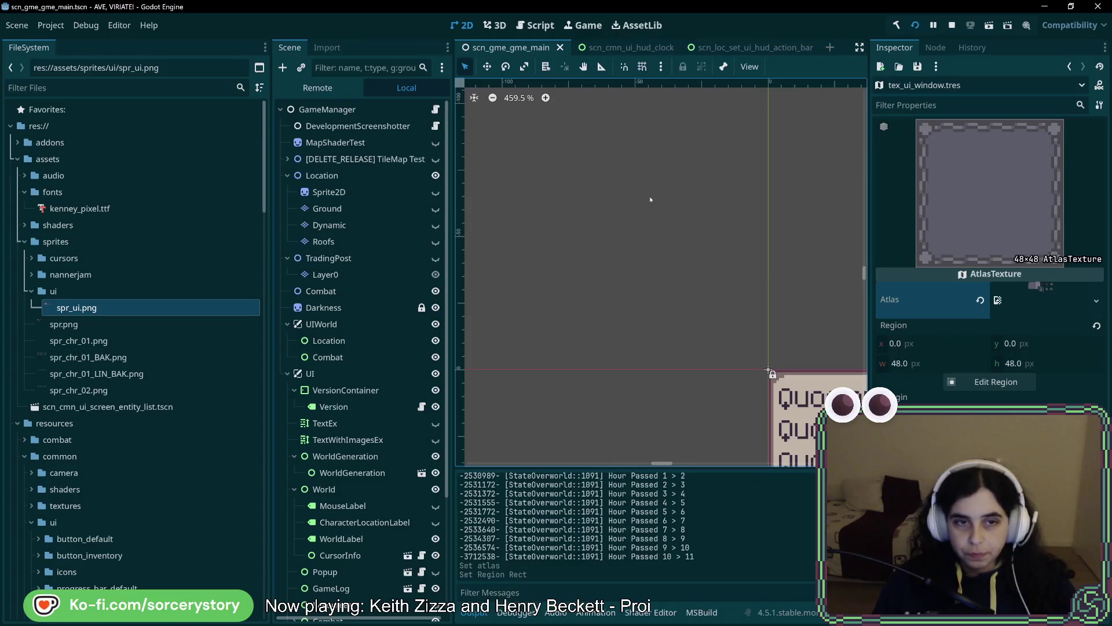
scroll(185, 389, "down", 10)
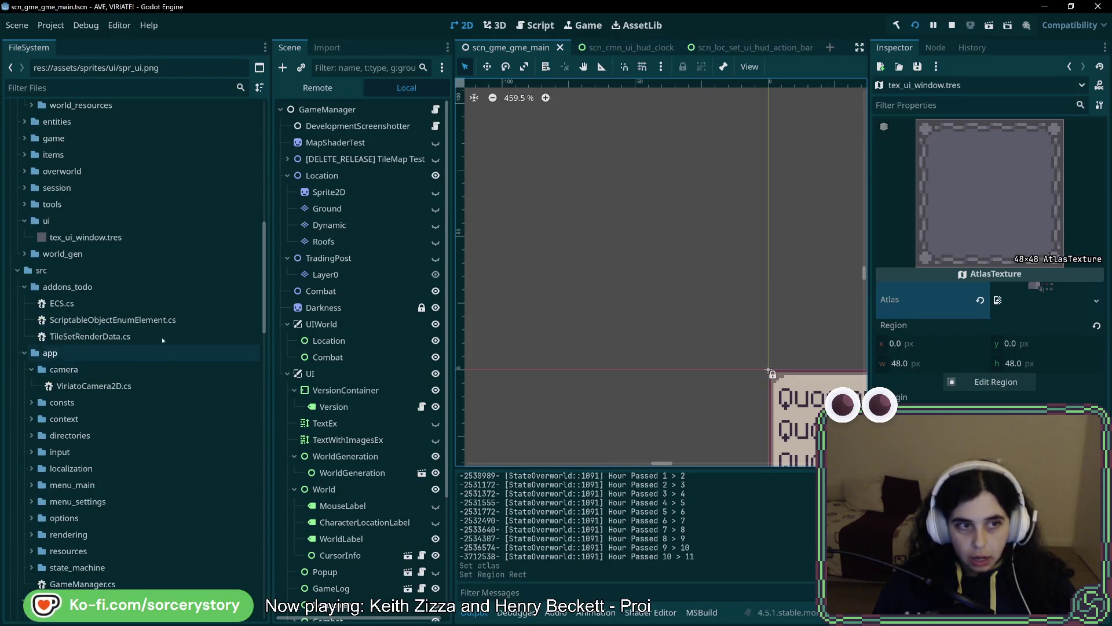
scroll(111, 413, "up", 3)
left_click(107, 431)
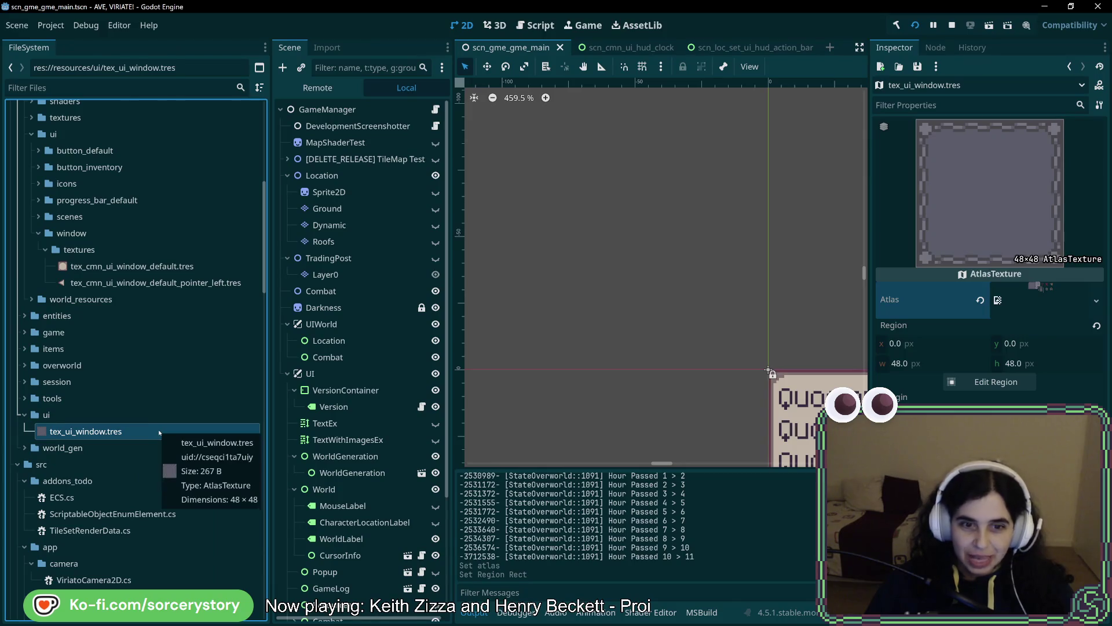
- Zoom the 2D viewport out and back in on the trade window
scroll(694, 368, "down", 8)
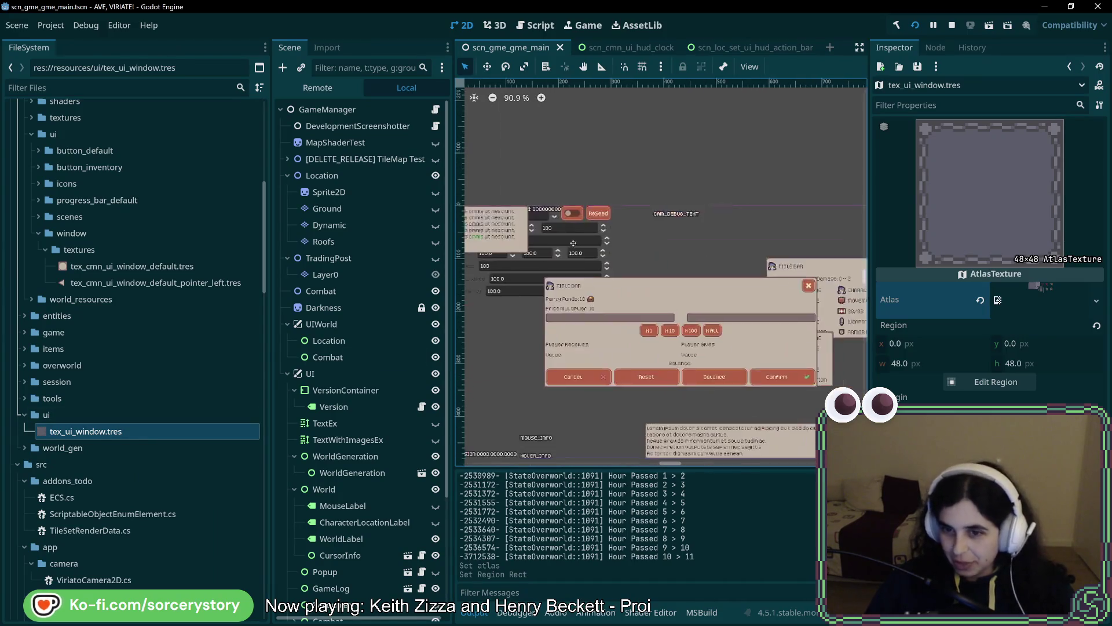
scroll(624, 305, "up", 2)
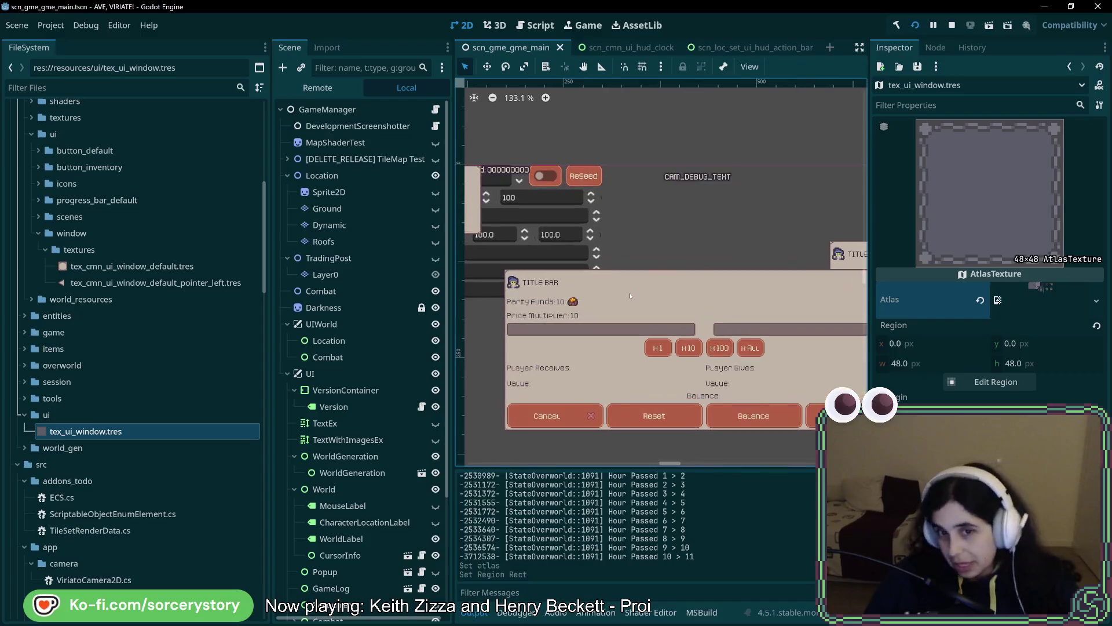
- Switch to scn_loc_set_ui_hud_action_bar, select Level1 and expand its Theme properties
left_click(632, 48)
left_click(740, 47)
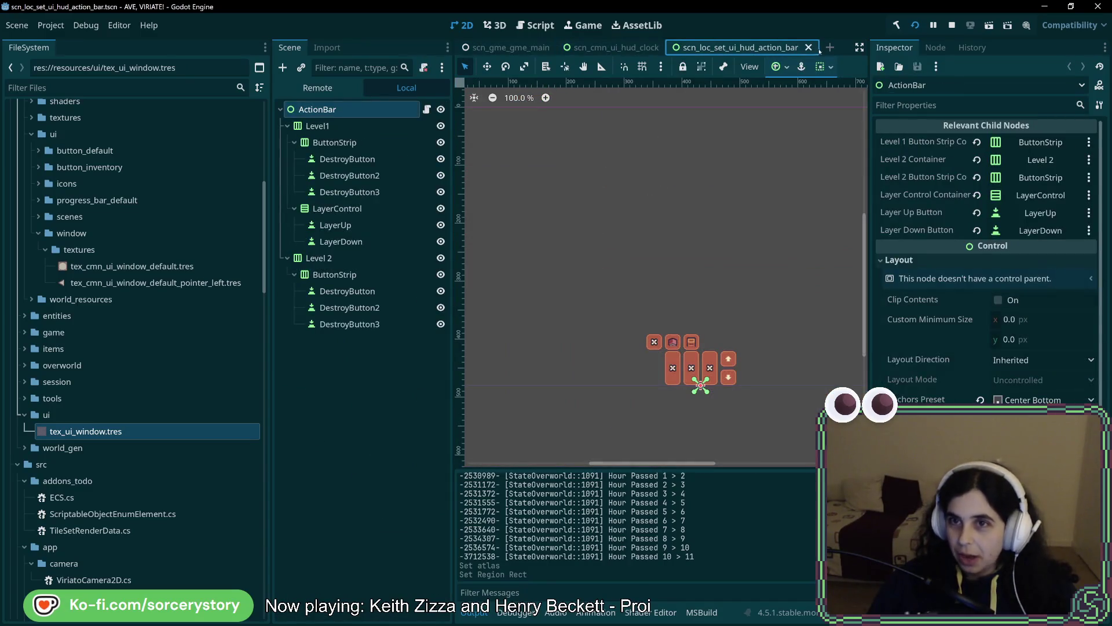
scroll(627, 323, "up", 5)
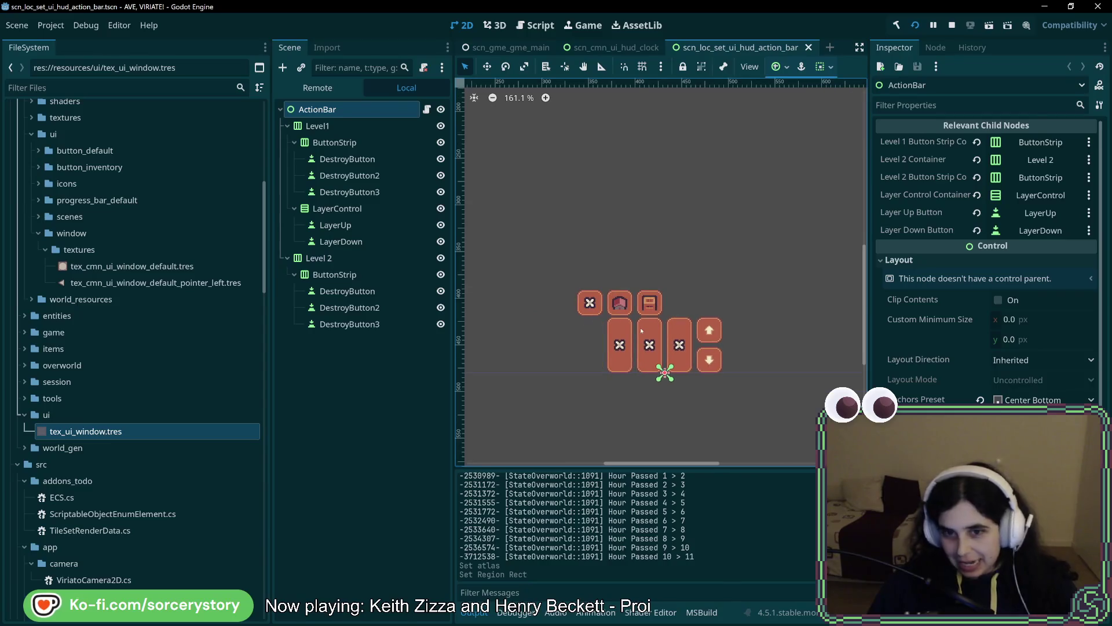
left_click(378, 130)
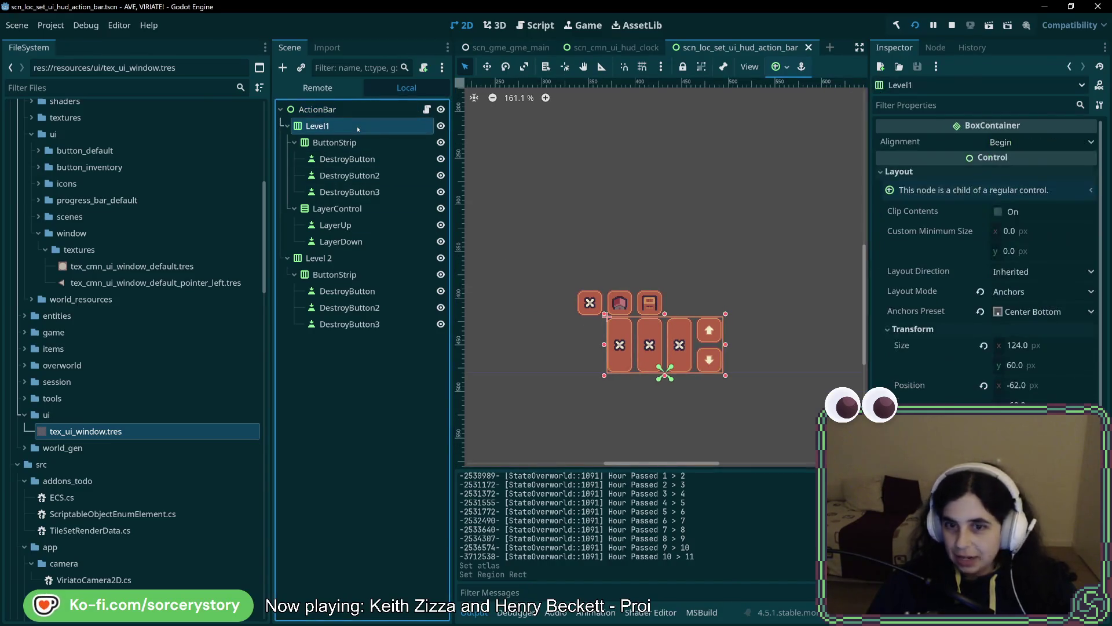
scroll(985, 243, "down", 4)
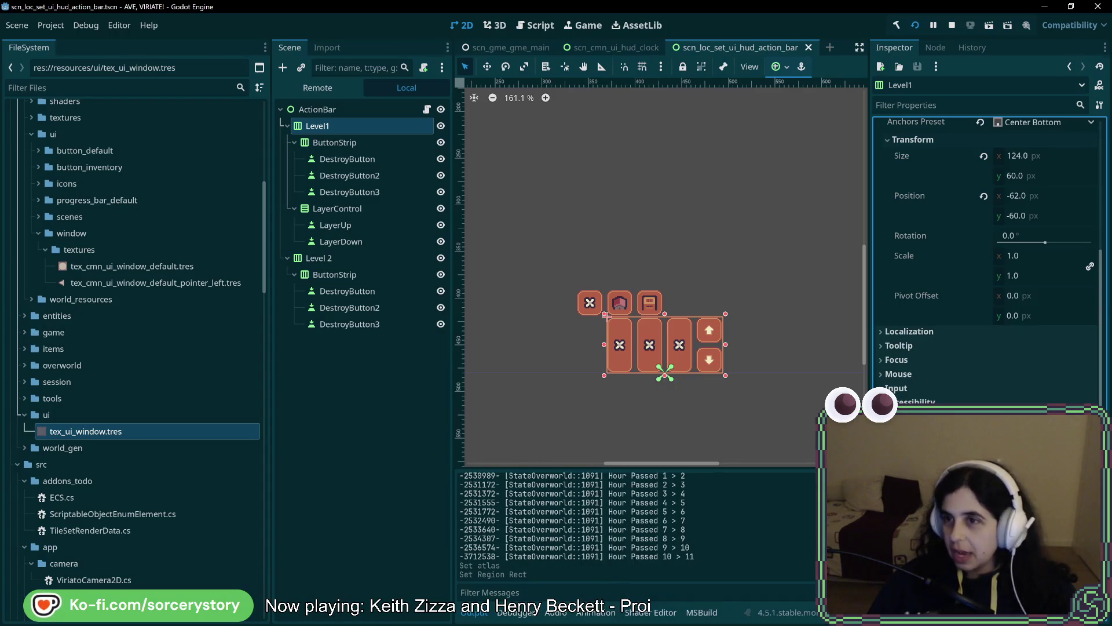
scroll(985, 243, "up", 3)
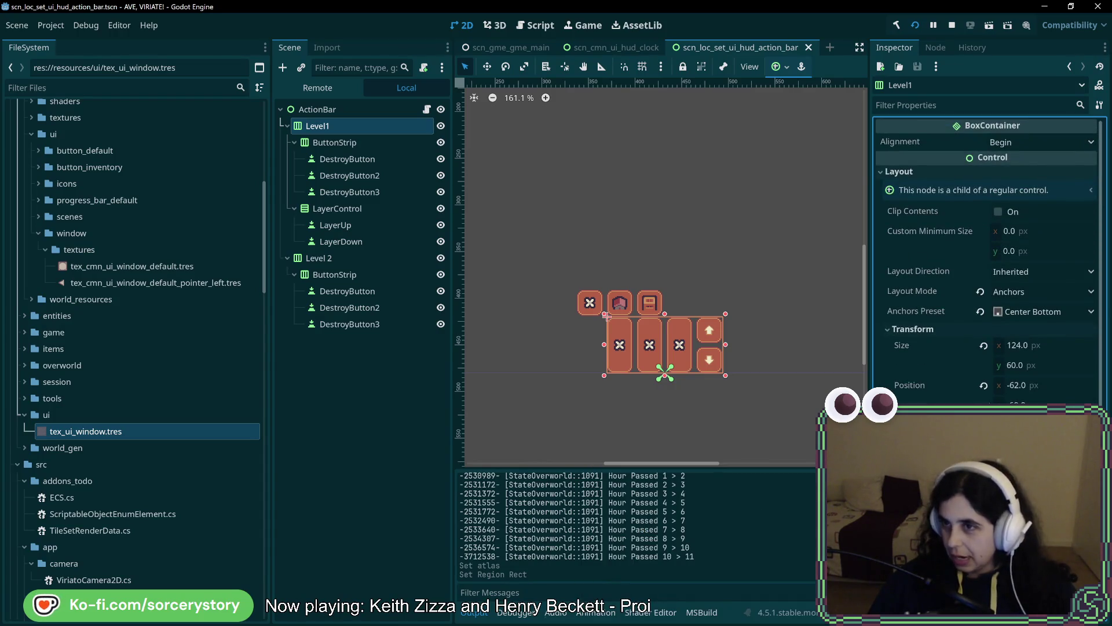
scroll(971, 376, "down", 5)
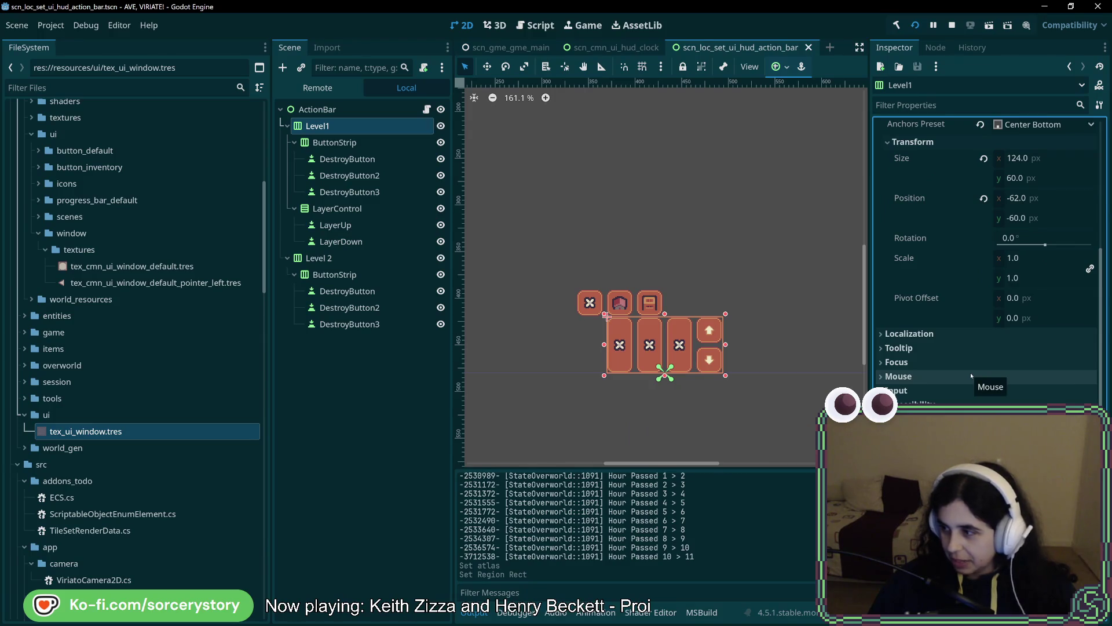
scroll(973, 377, "down", 2)
left_click(978, 382)
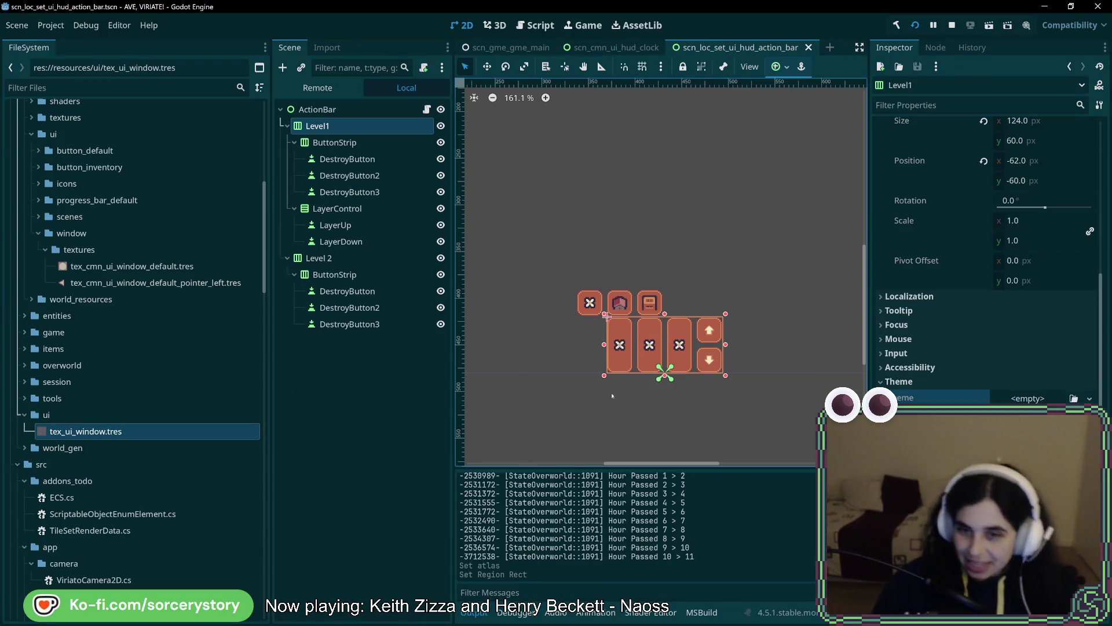
left_click_drag(604, 310, 601, 349)
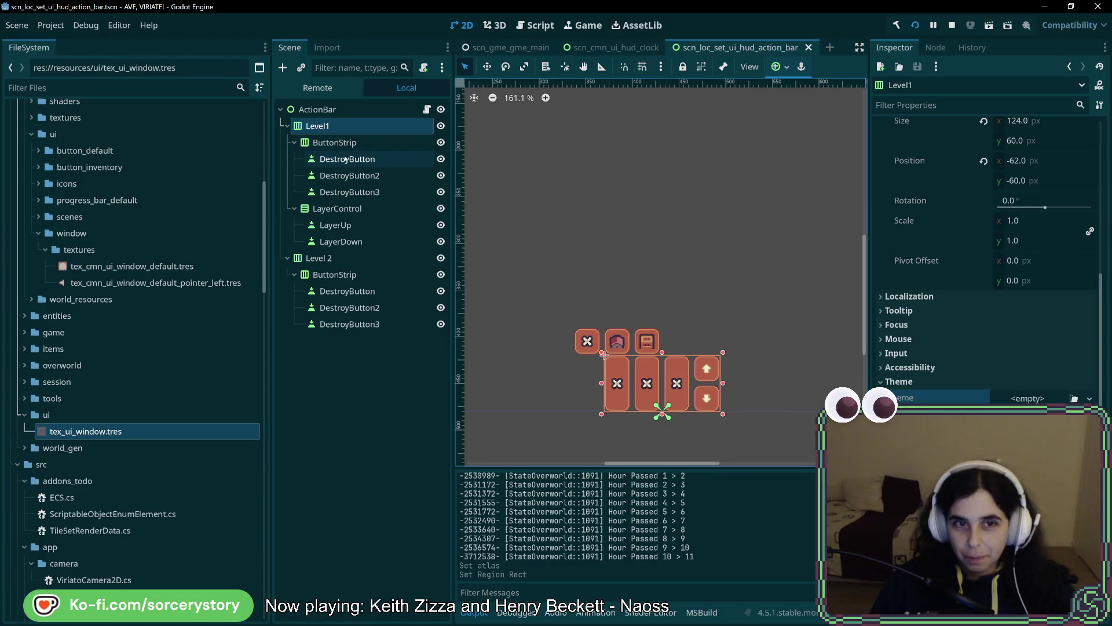
- Select Level1's ButtonStrip and scroll its Inspector down to the unassigned Theme section
left_click(605, 355)
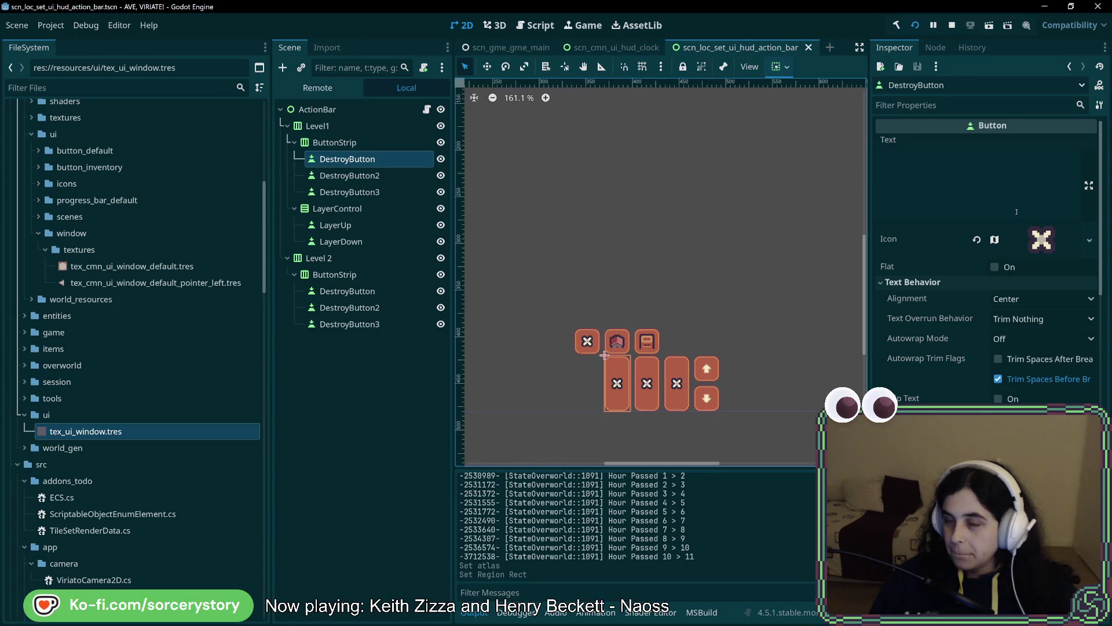
left_click(334, 143)
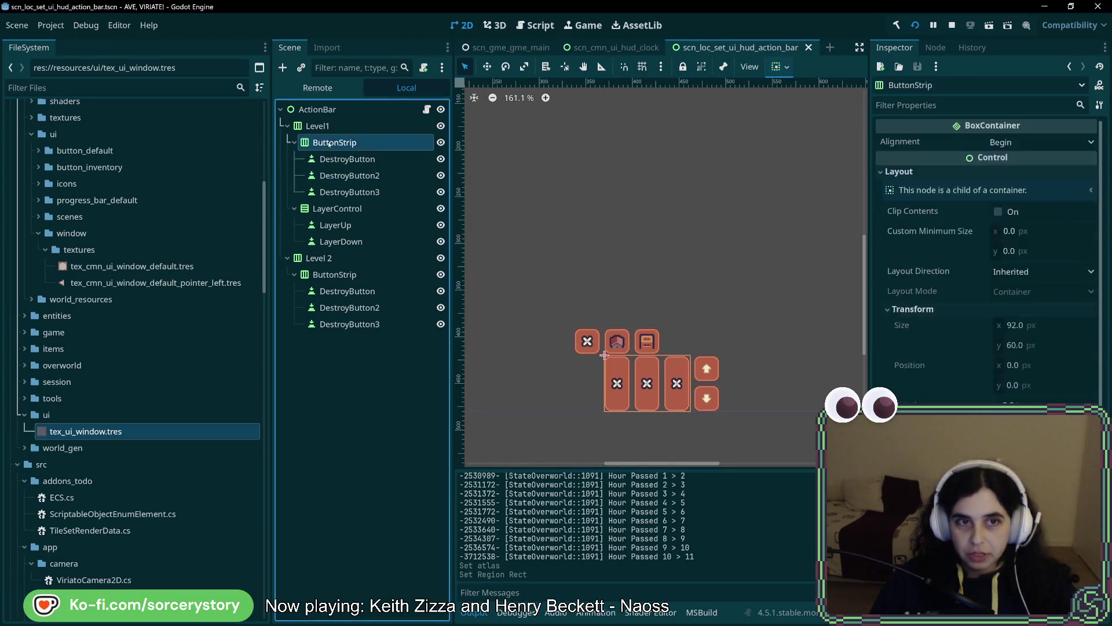
scroll(961, 315, "down", 5)
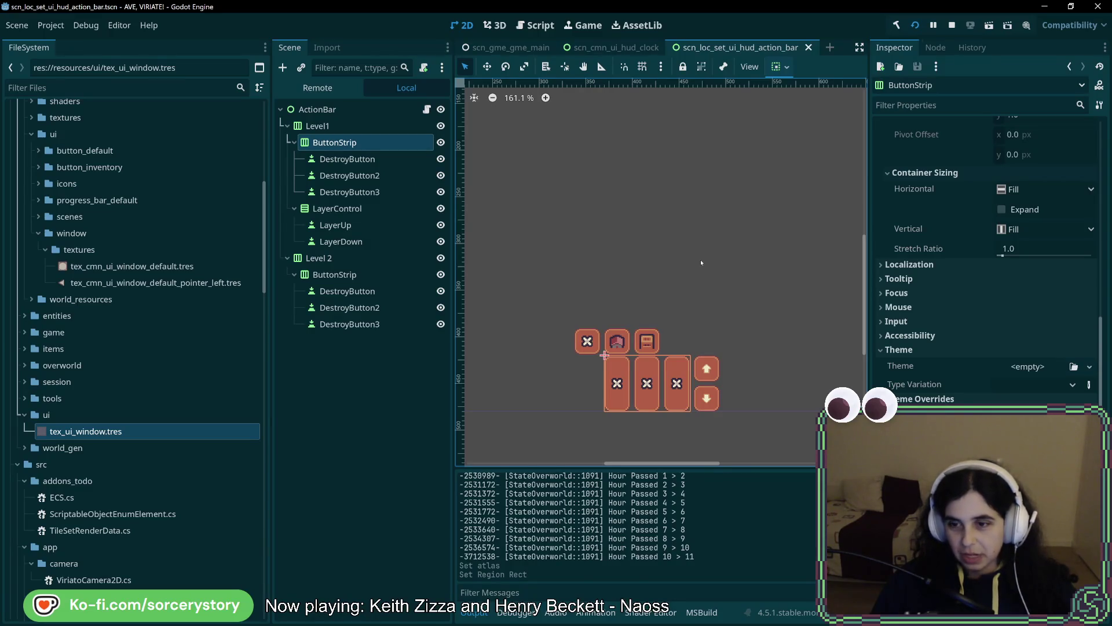
- Expand game/themes and open thm_gme_gme_main.tres in the theme editor
scroll(169, 471, "down", 15)
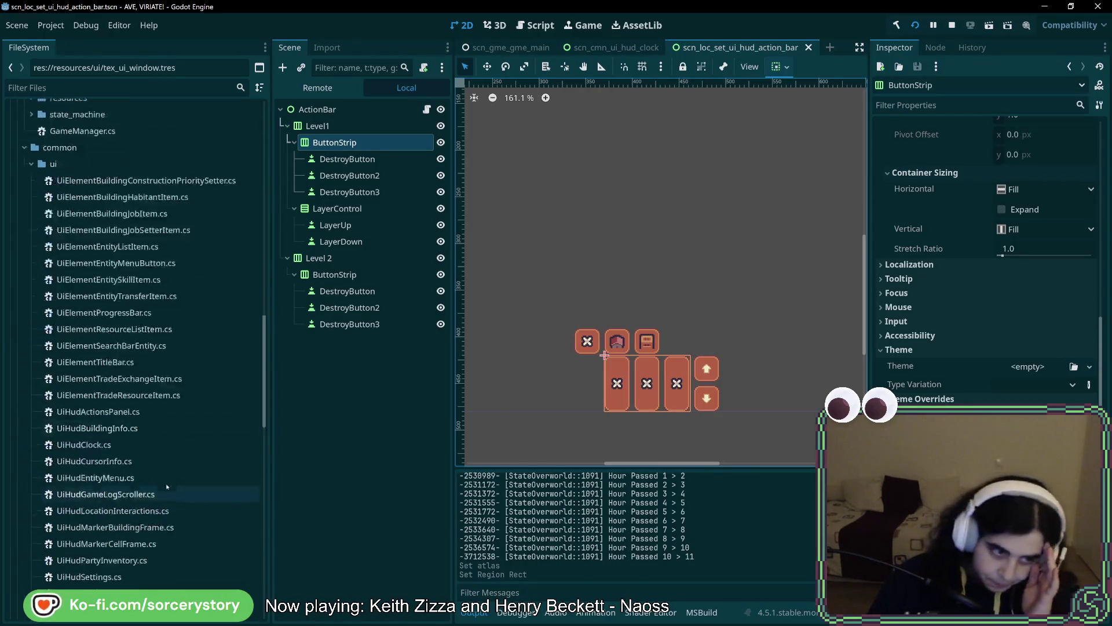
scroll(170, 471, "up", 15)
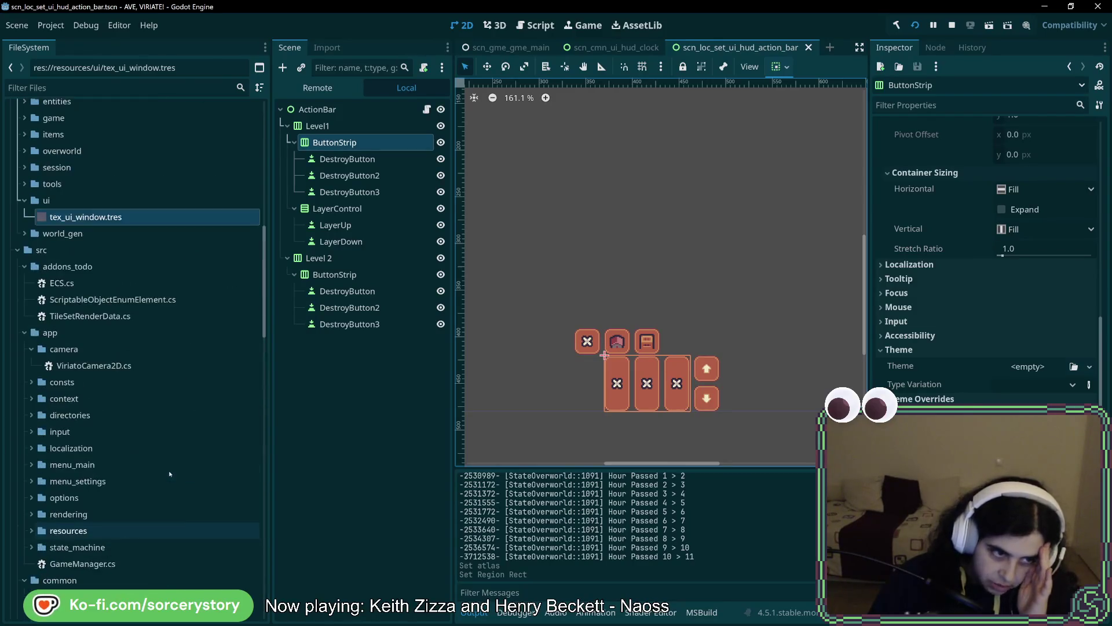
scroll(47, 249, "up", 5)
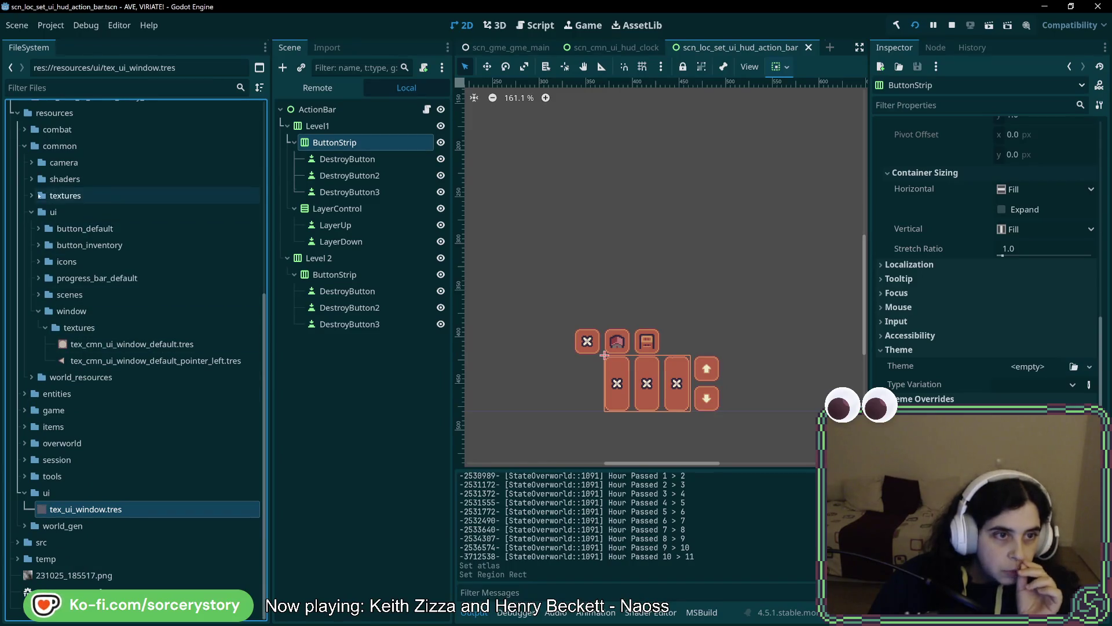
left_click(24, 409)
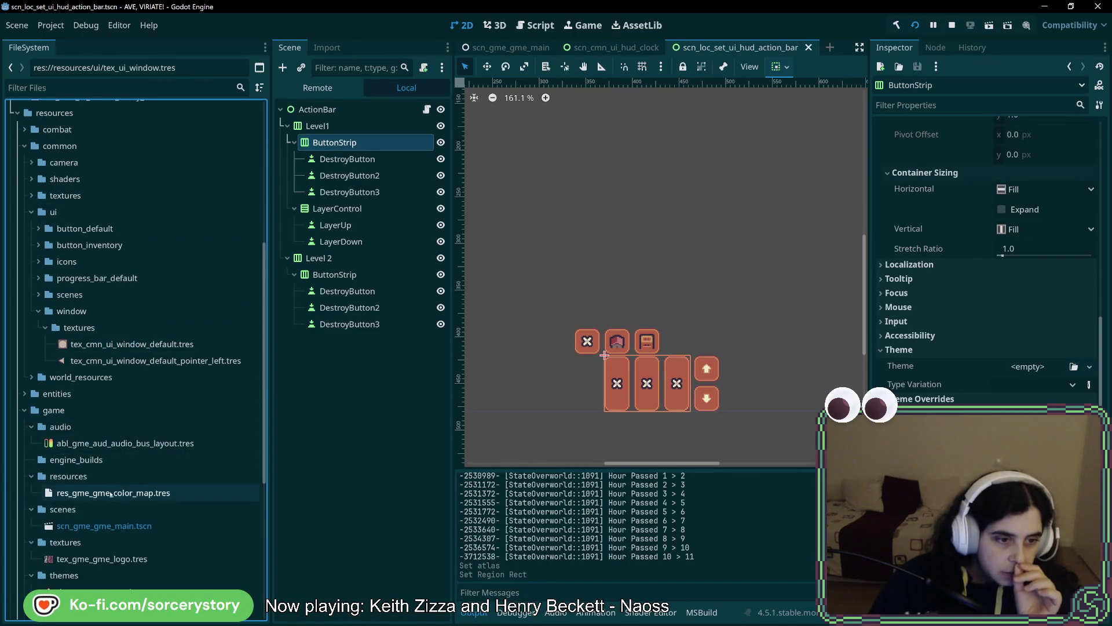
scroll(98, 492, "down", 1)
left_click(102, 527)
double_click(102, 527)
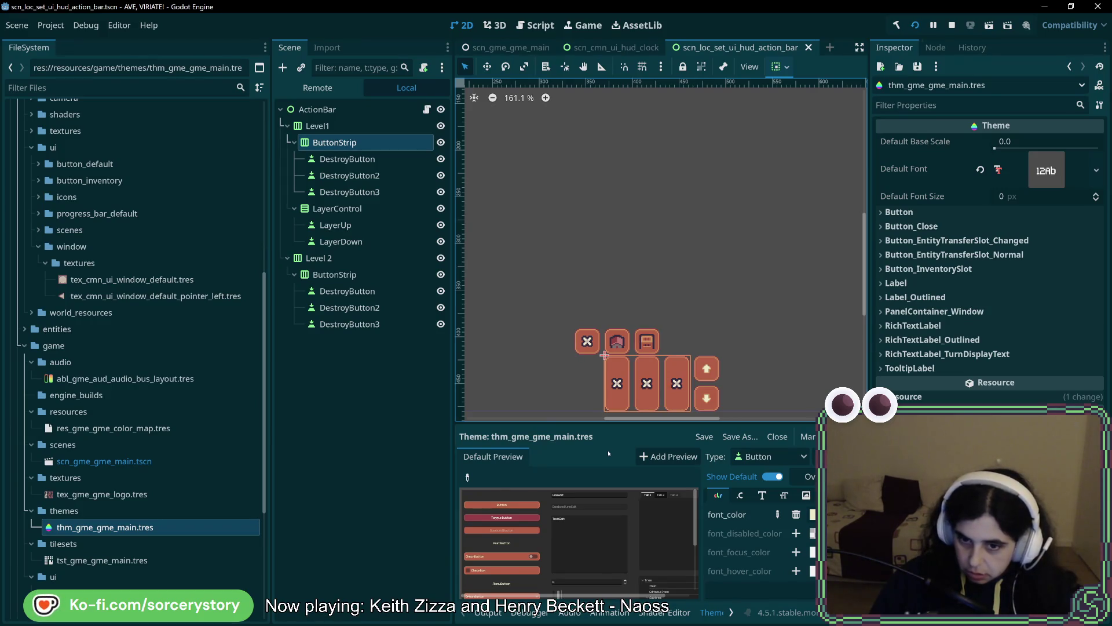
scroll(138, 467, "up", 10)
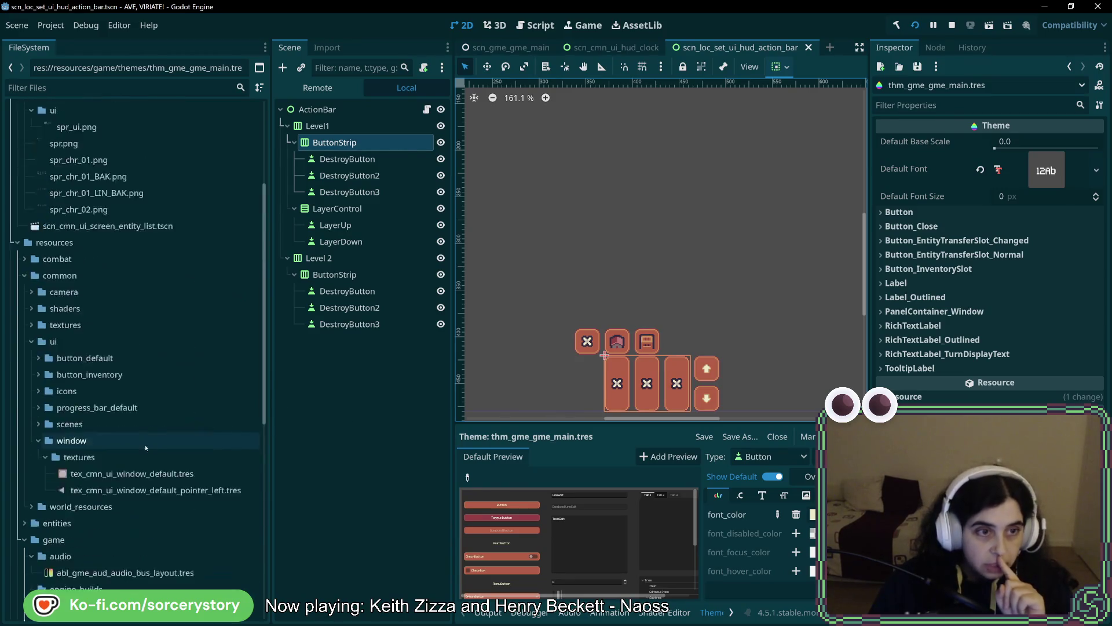
scroll(75, 475, "down", 15)
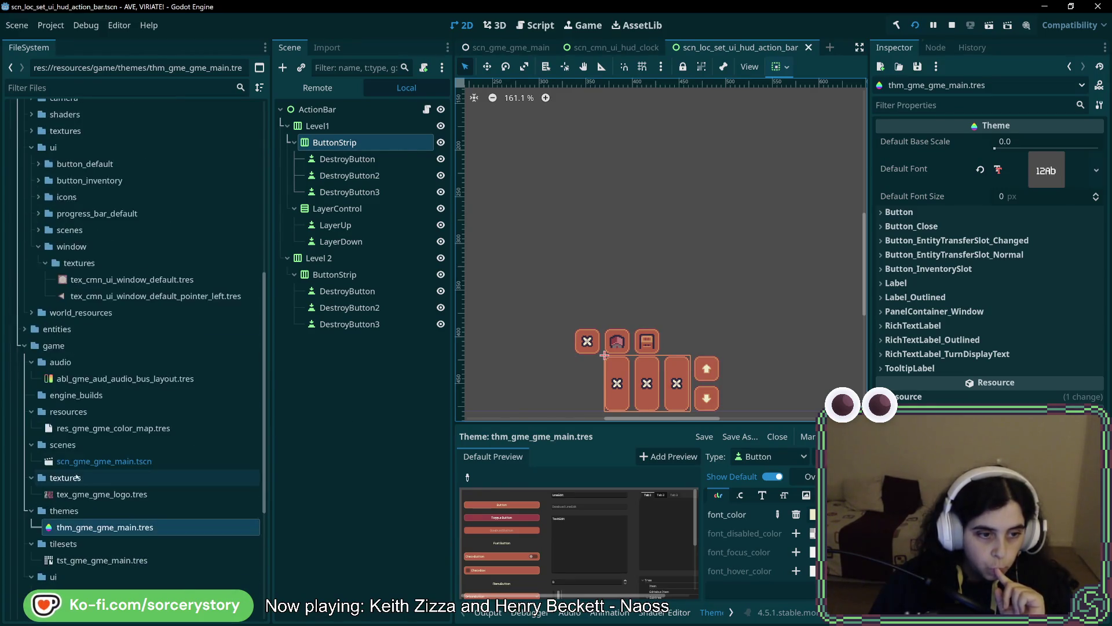
- Duplicate tex_ui_window.tres in resources/ui as tex_ui_button.tres
right_click(82, 509)
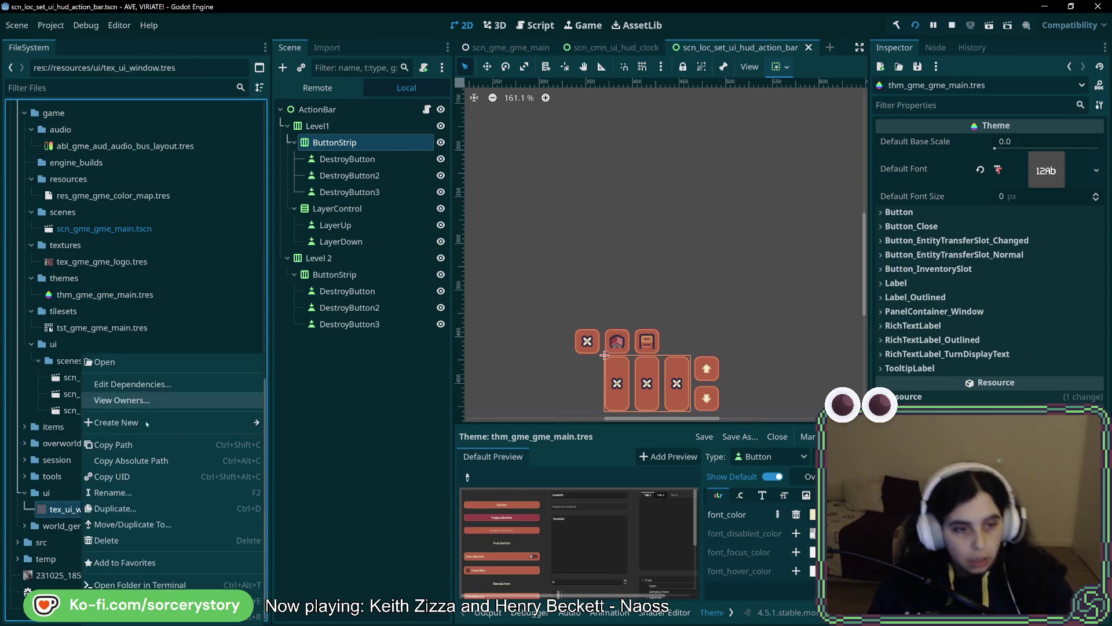
left_click(144, 509)
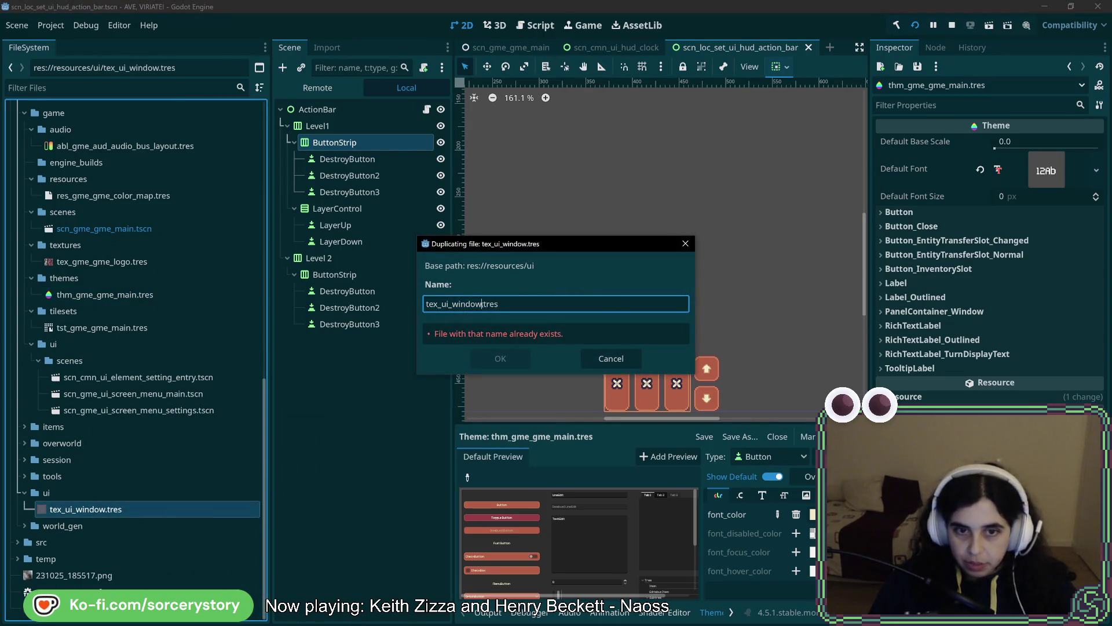
type("button")
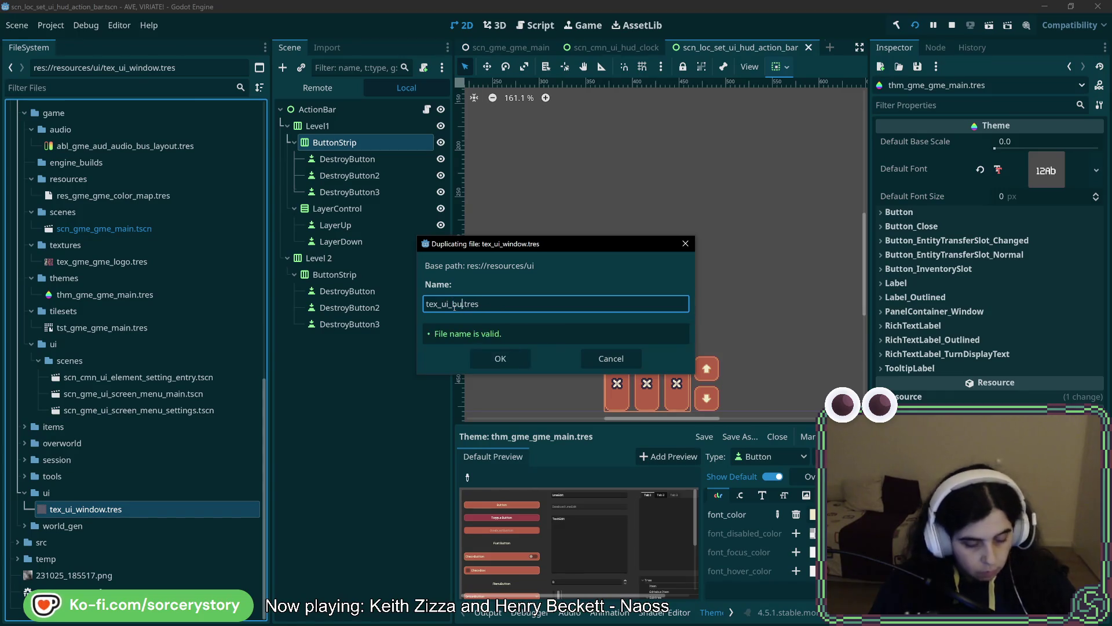
key("Return")
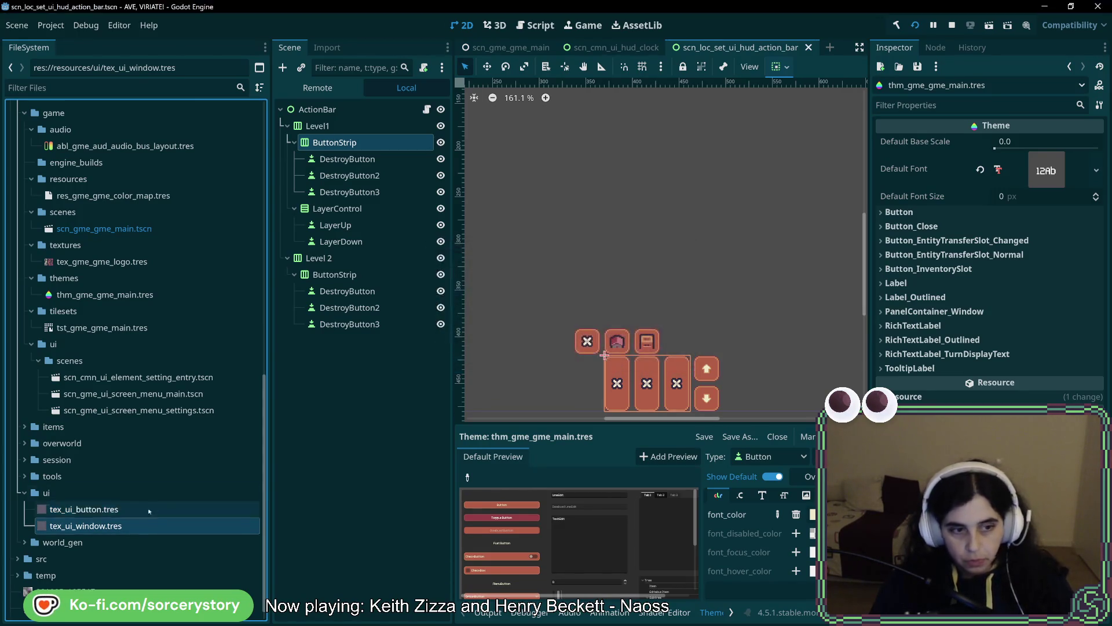
left_click(995, 381)
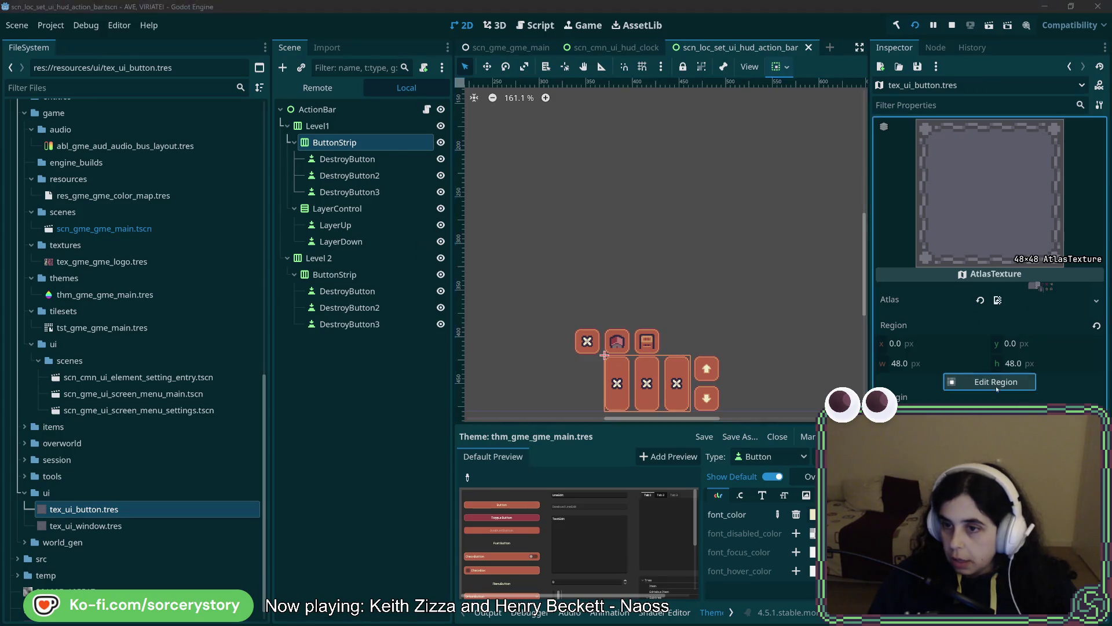
- Set tex_ui_button's atlas region to the 32×32 frame at x 48, y 0
scroll(601, 209, "up", 4)
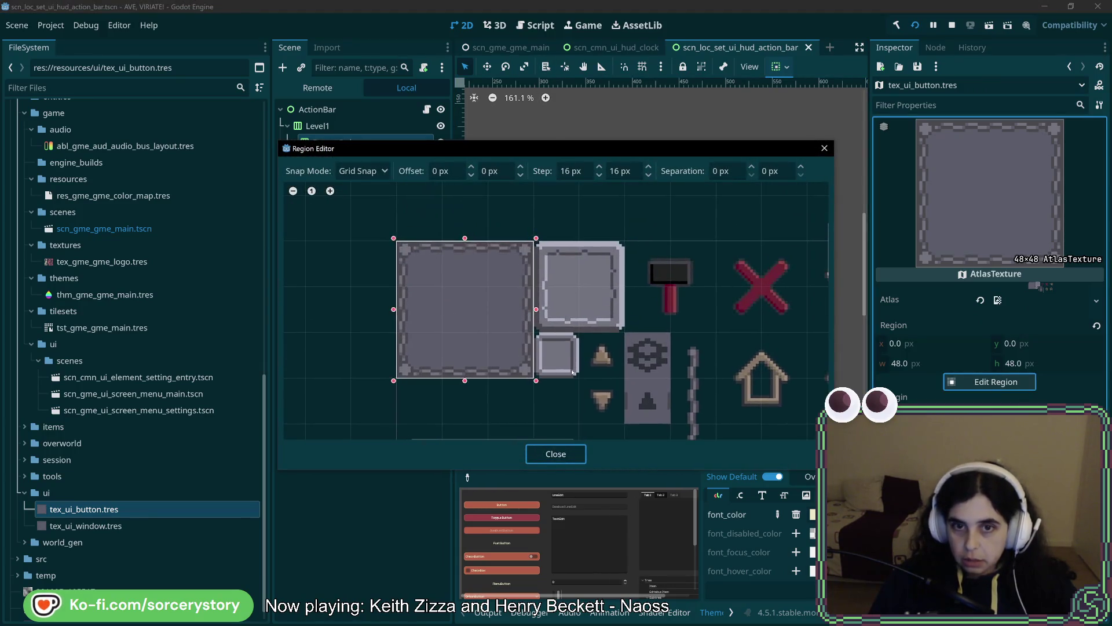
mouse_move(525, 225)
left_mouse_down()
mouse_move(600, 285)
mouse_move(631, 329)
left_mouse_up()
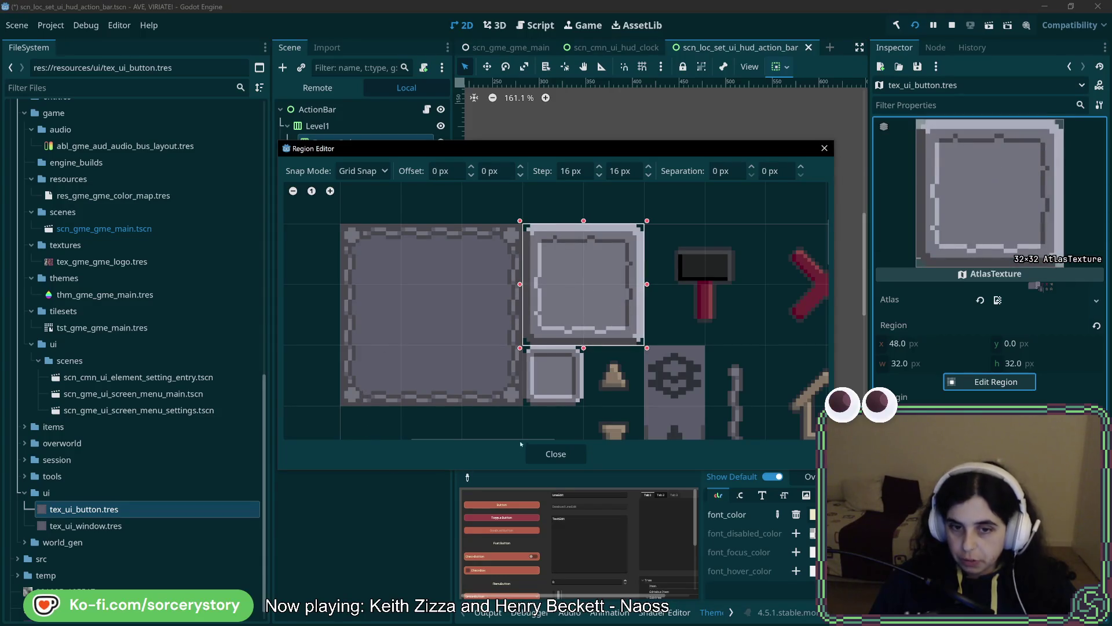
left_click(553, 456)
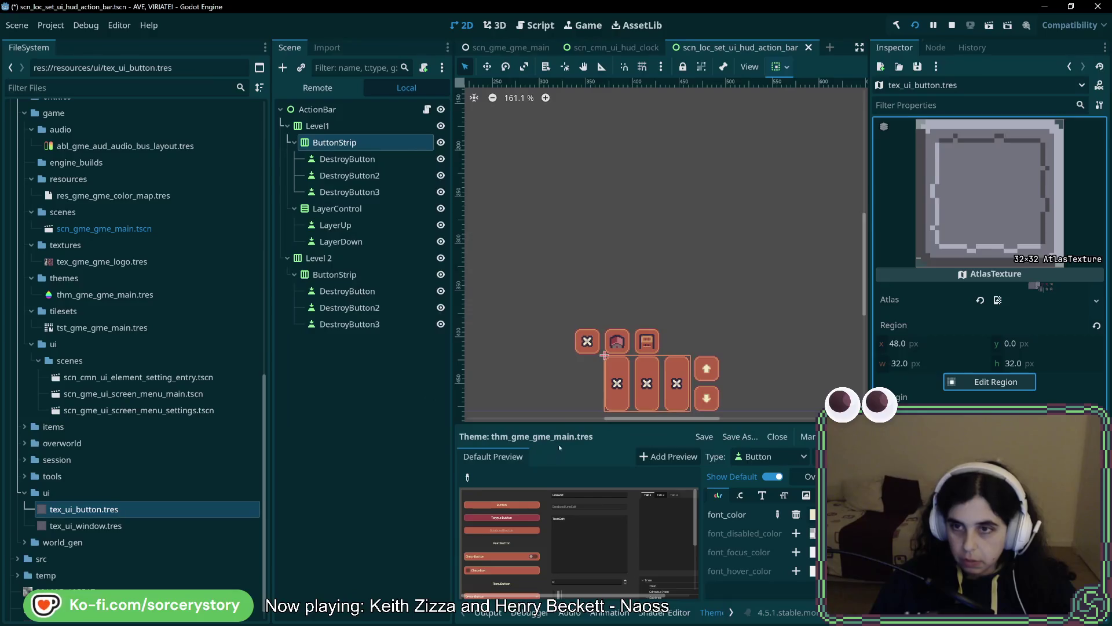
- Check the theme's existing item types, then begin adding a new item type
left_click(788, 456)
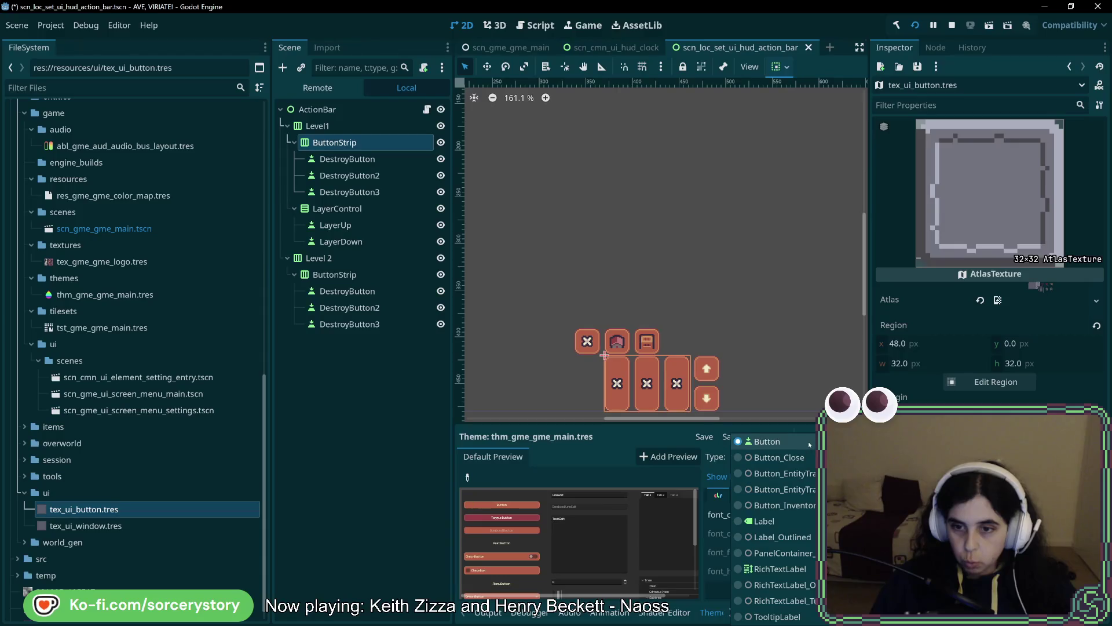
left_click(655, 443)
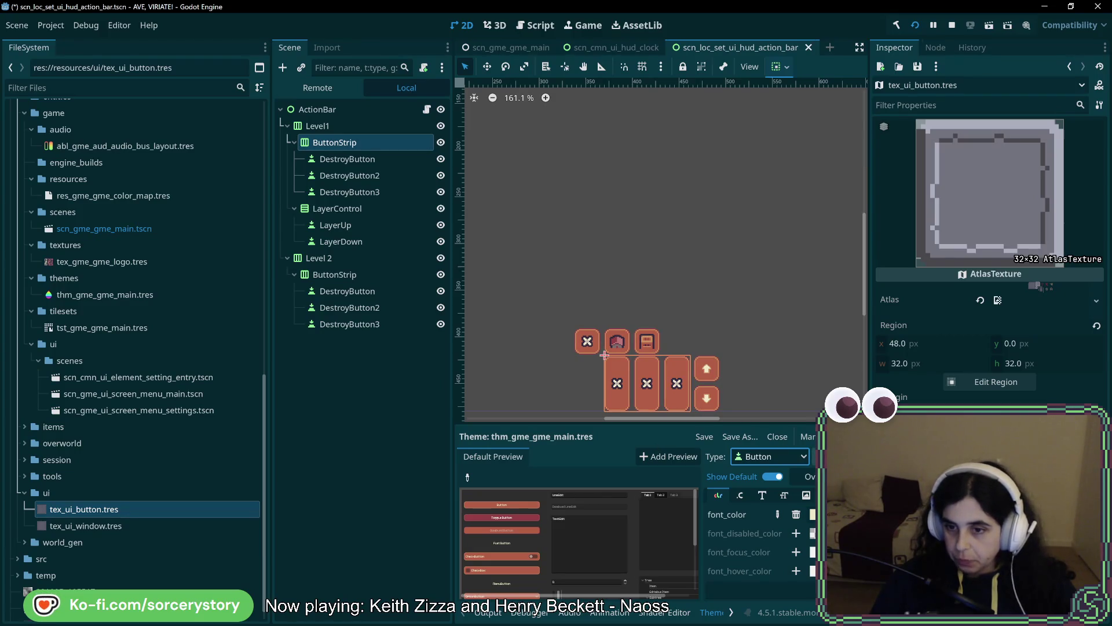
left_click(814, 457)
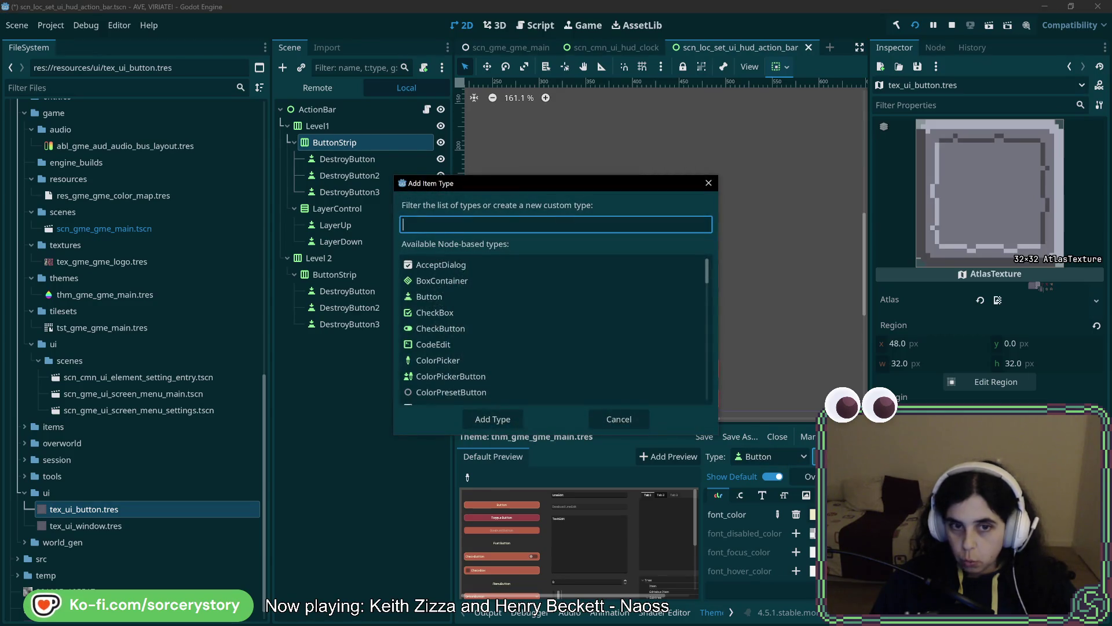
- Add a new item type named Button_New to the theme
left_click(444, 298)
left_click(450, 227)
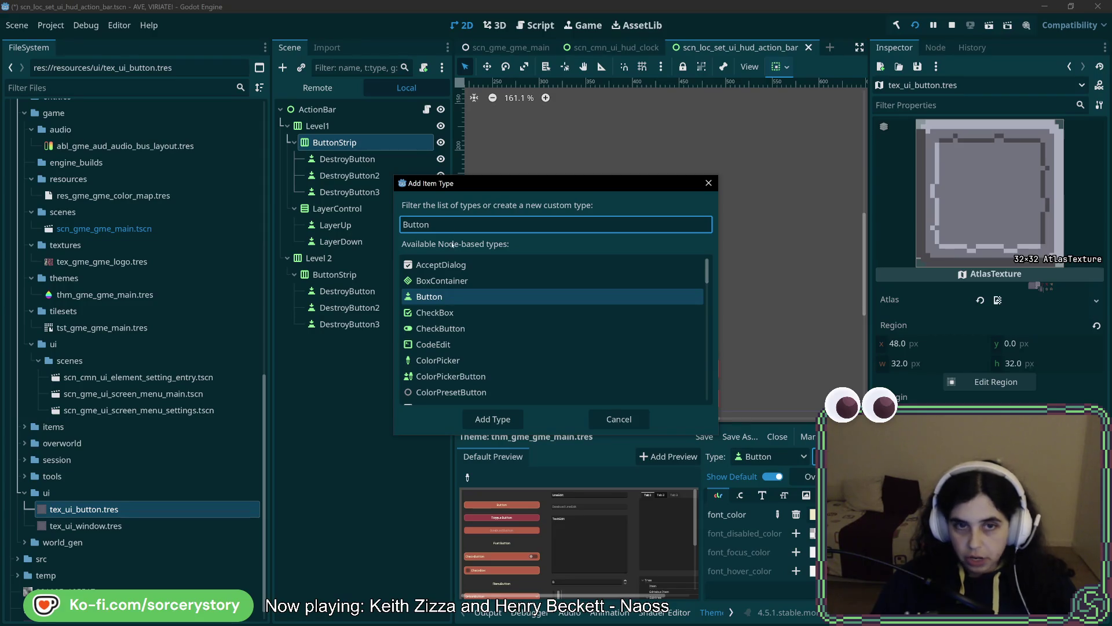
type("_New")
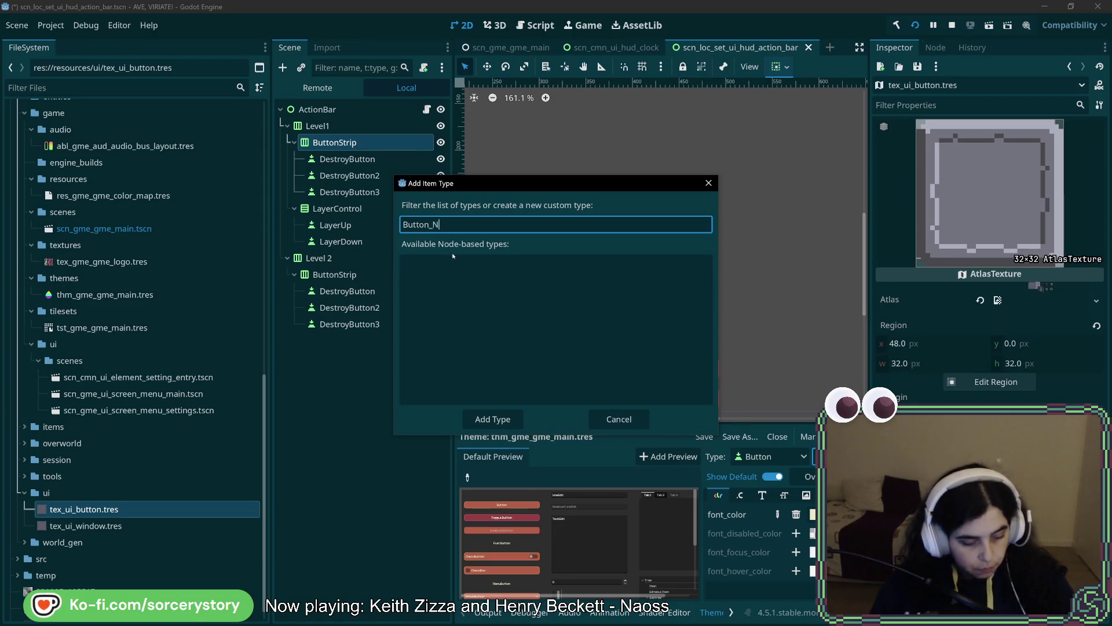
key("Return")
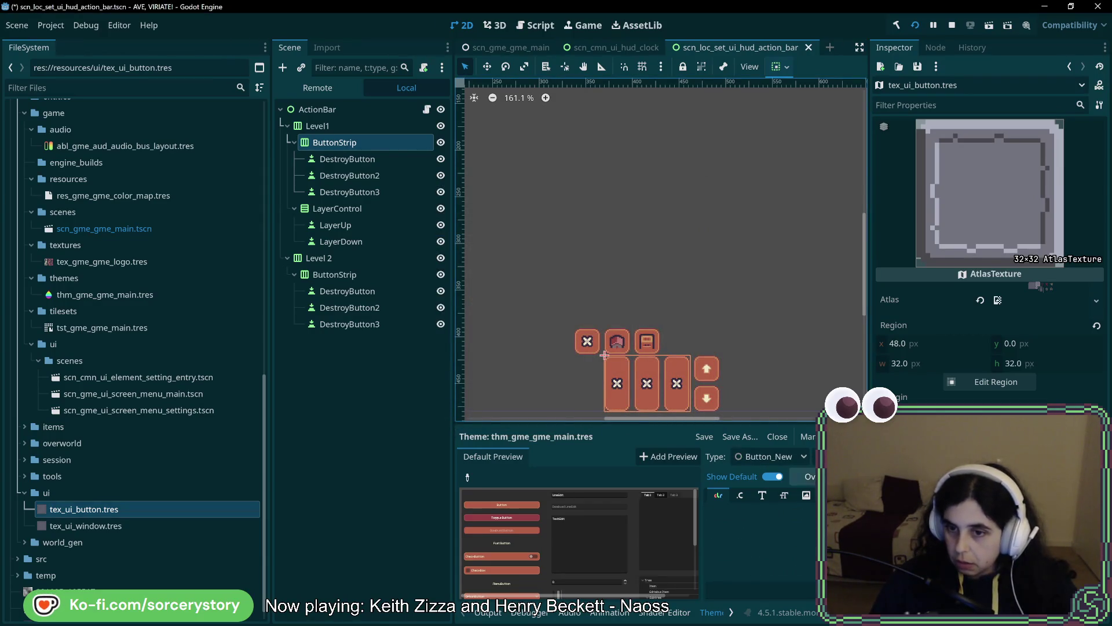
- Set Button as Button_New's variation base type and list its font colour items
left_click(805, 494)
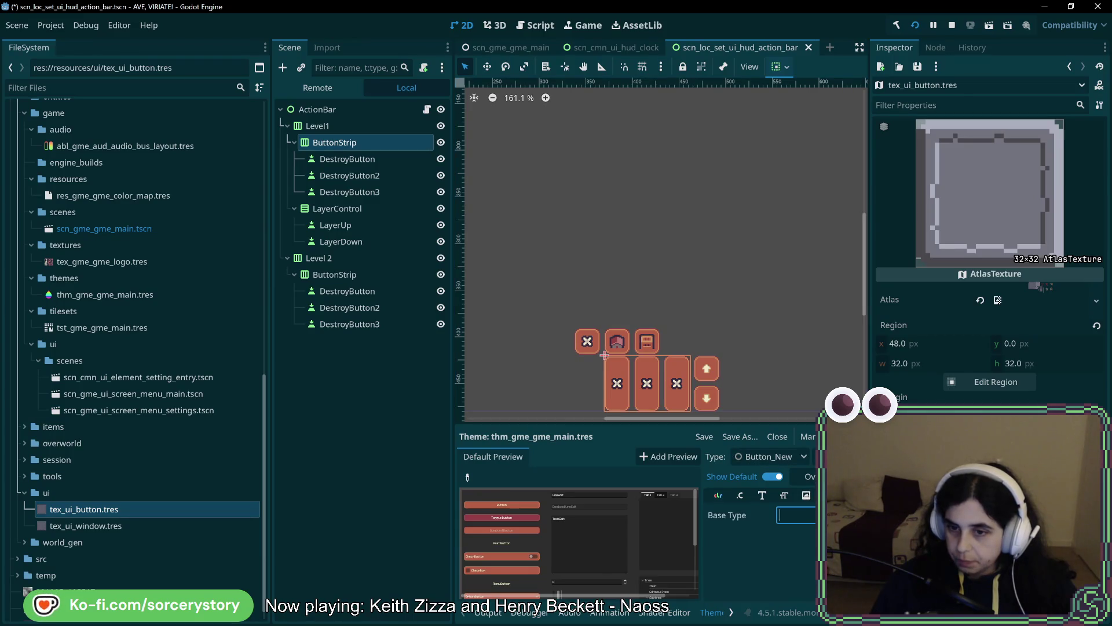
left_click(826, 515)
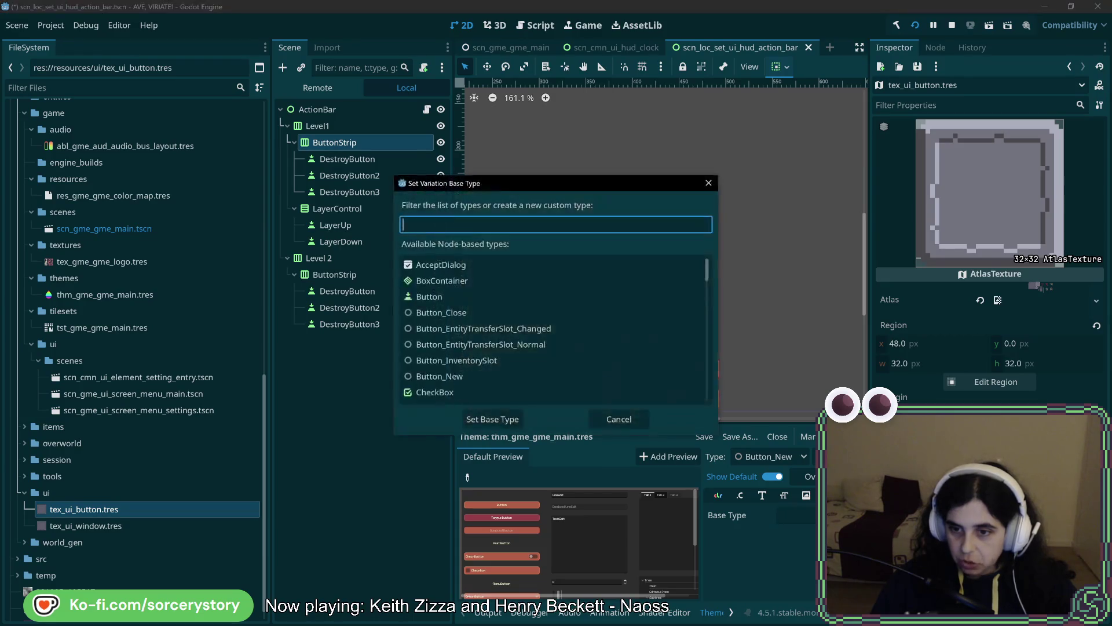
left_click(465, 296)
left_click(488, 419)
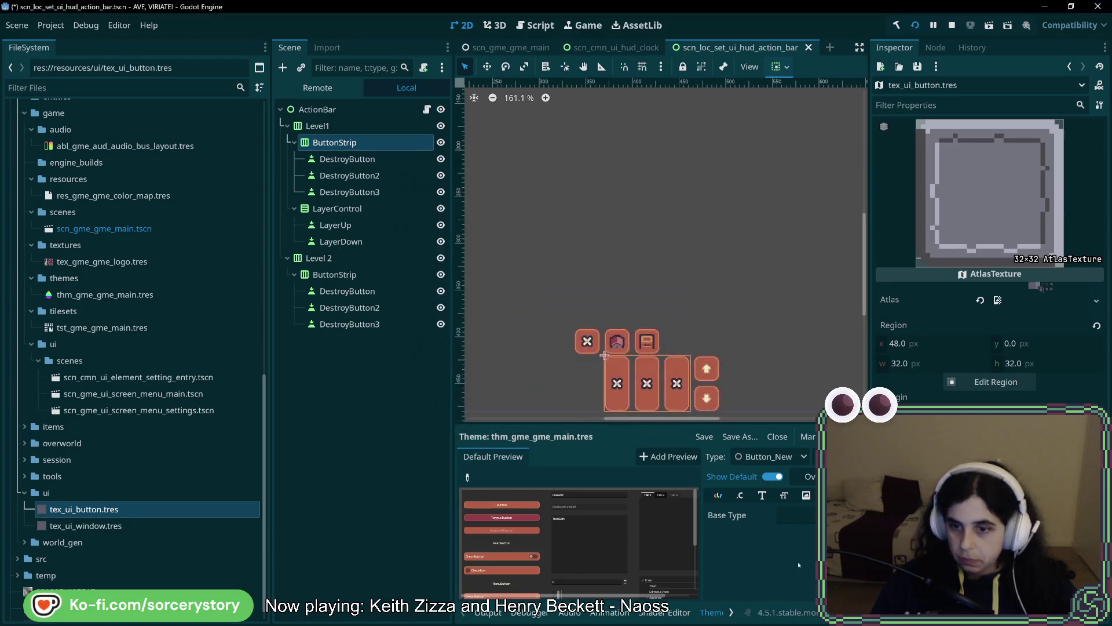
left_click(718, 495)
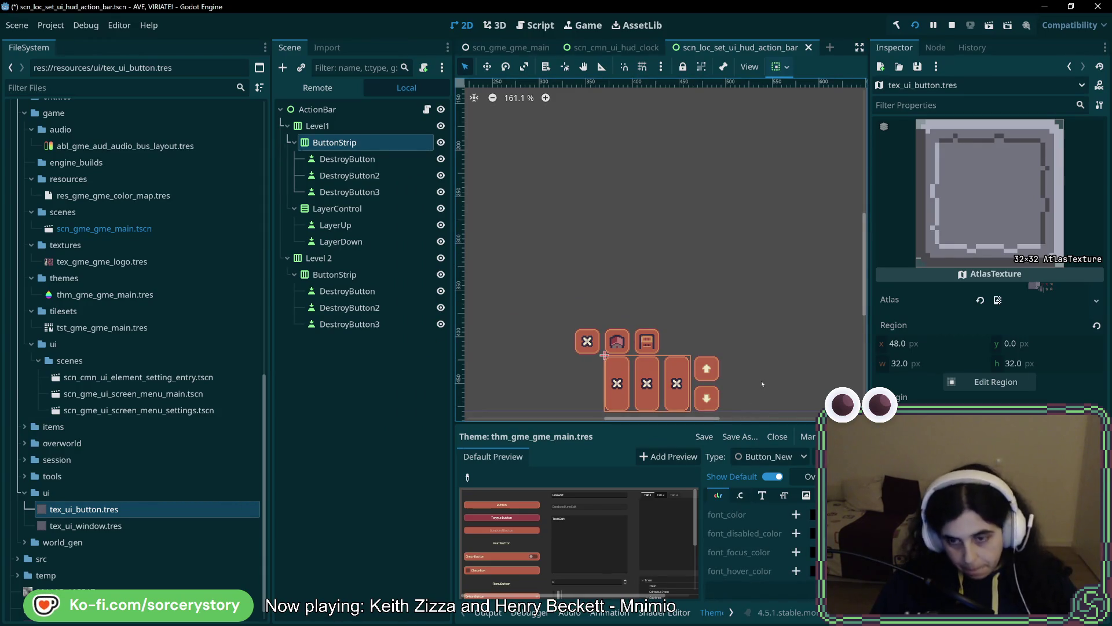
- Recentre the canvas on the action bar and show Button_New's stylebox properties, including normal and pressed
left_click_drag(763, 380, 748, 314)
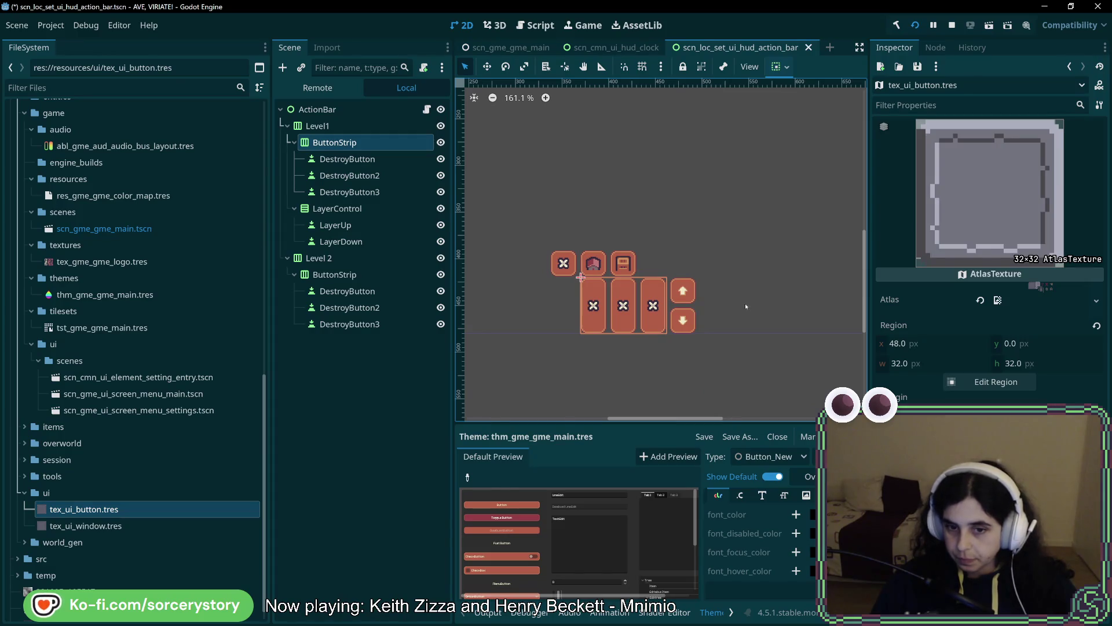
scroll(582, 544, "down", 5)
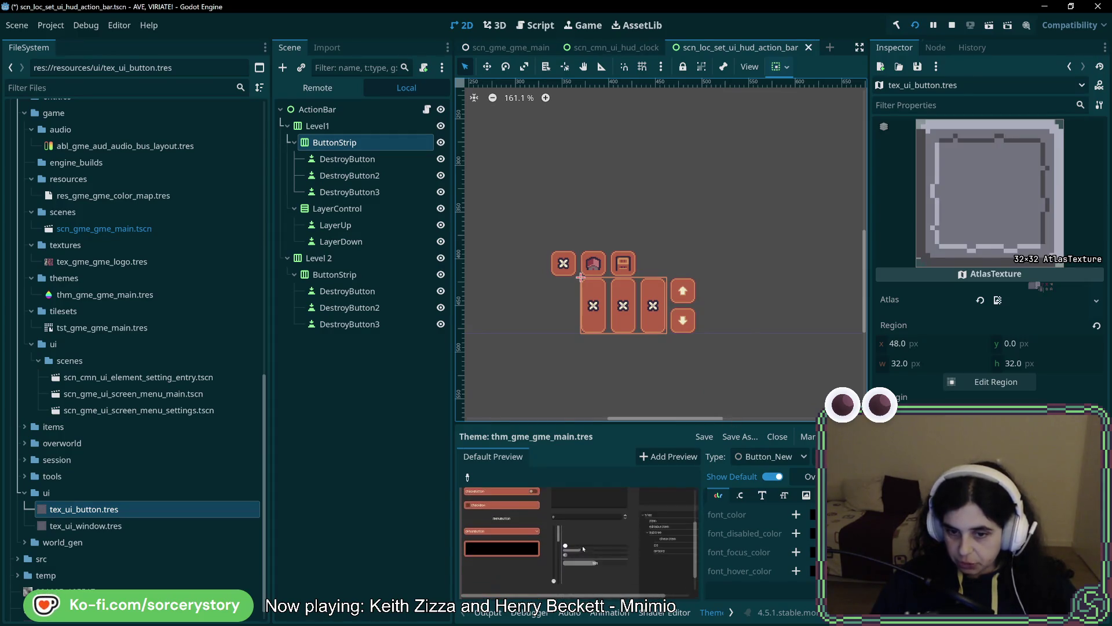
scroll(585, 541, "up", 1)
scroll(586, 541, "up", 4)
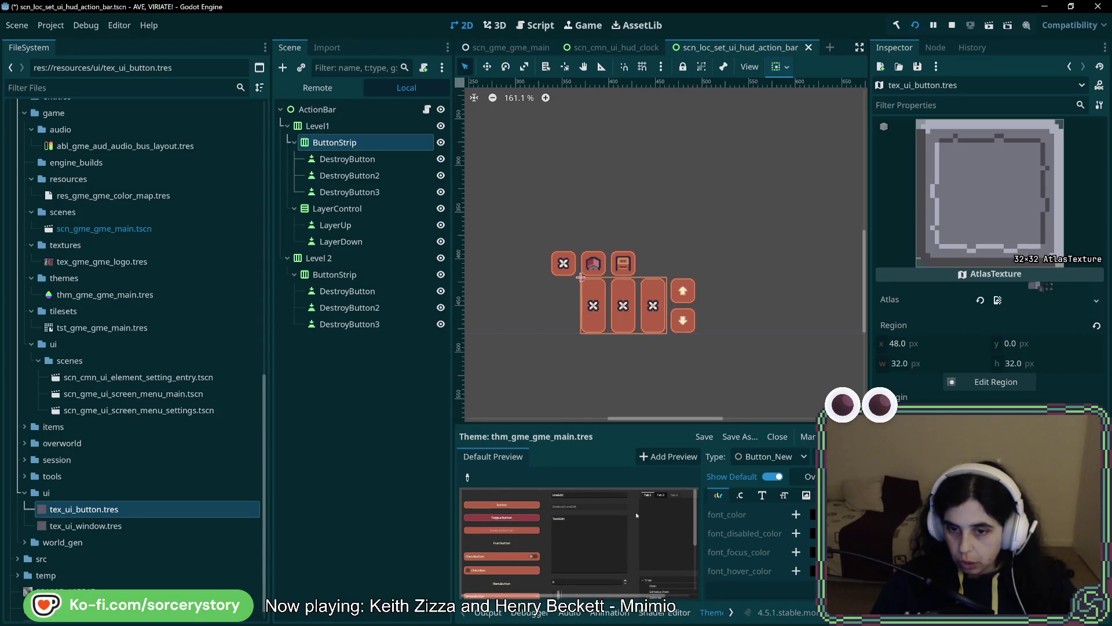
left_click(807, 496)
left_click(828, 496)
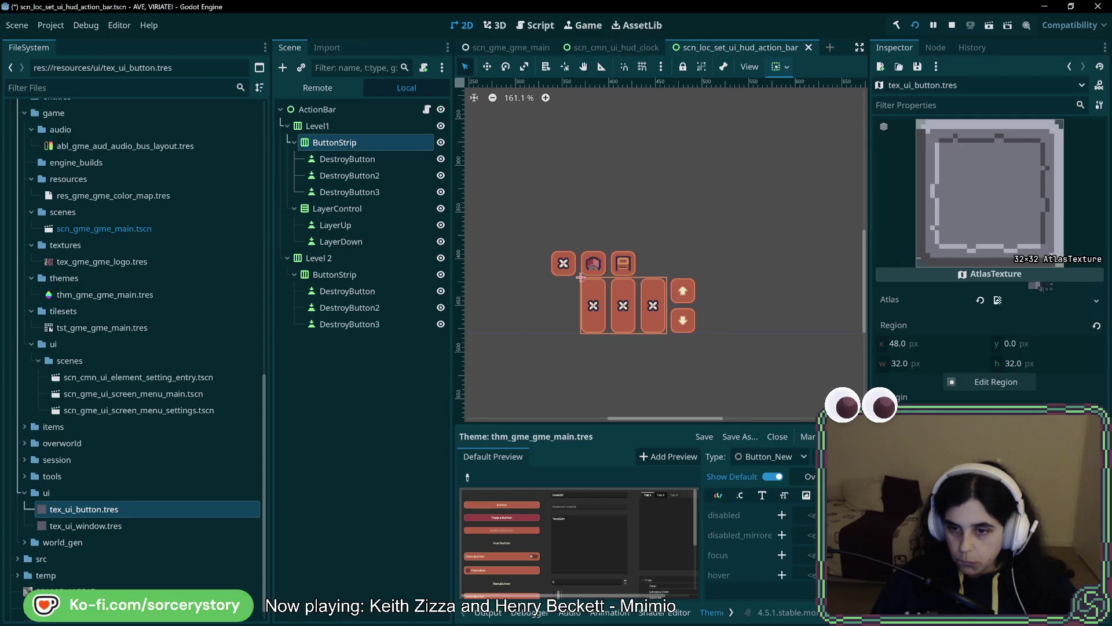
scroll(813, 541, "down", 5)
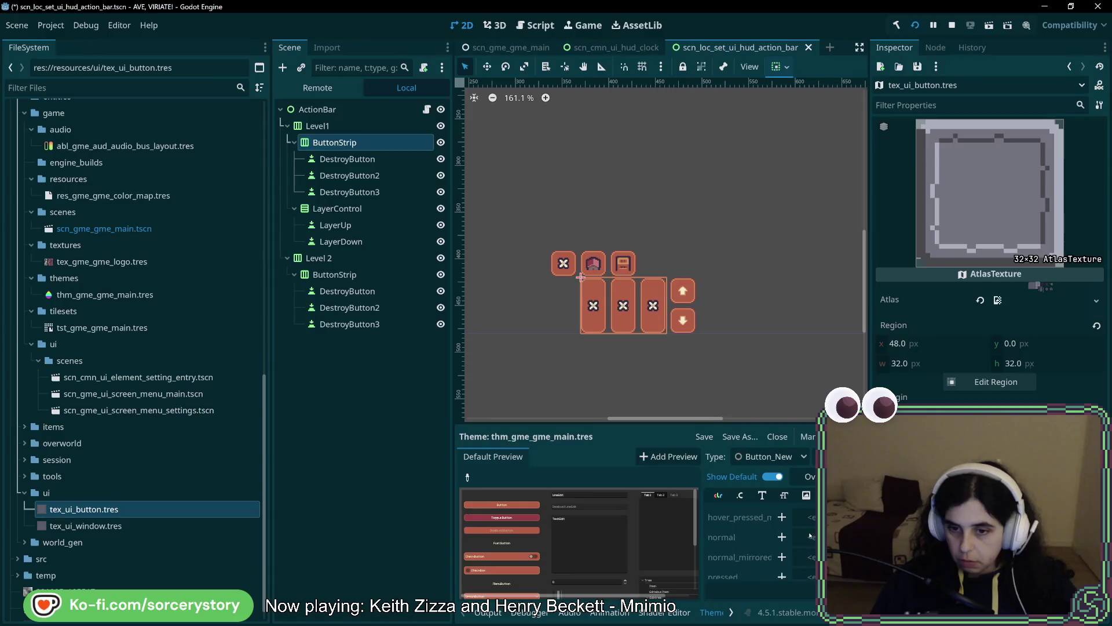
scroll(809, 533, "up", 1)
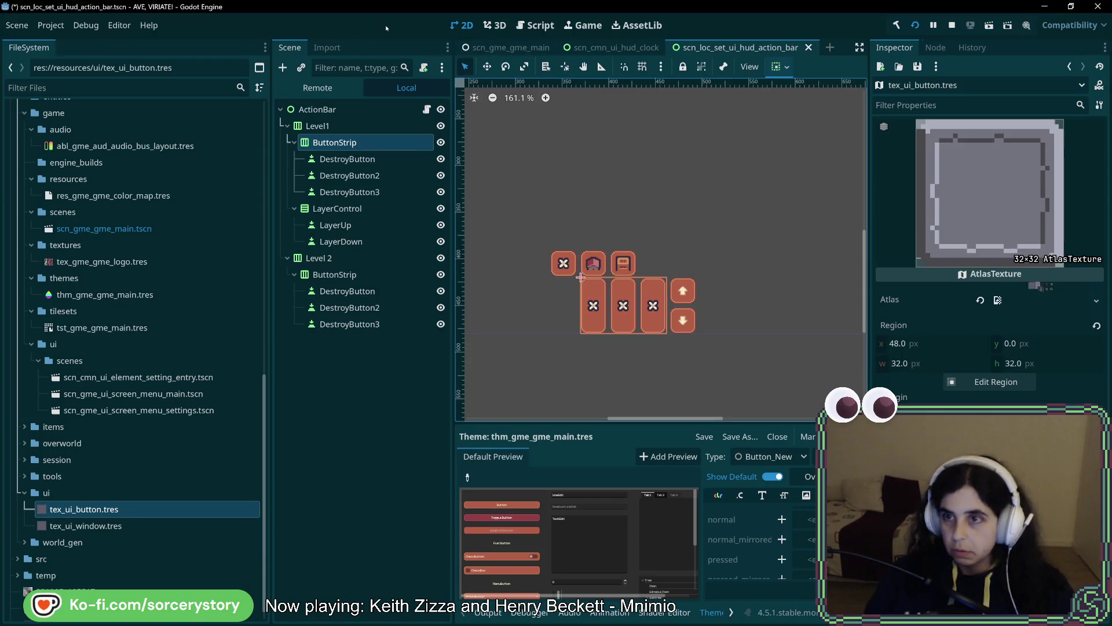
- Rename tex_ui_button.tres to tex_ui_button_normal.tres
right_click(112, 513)
left_click(142, 492)
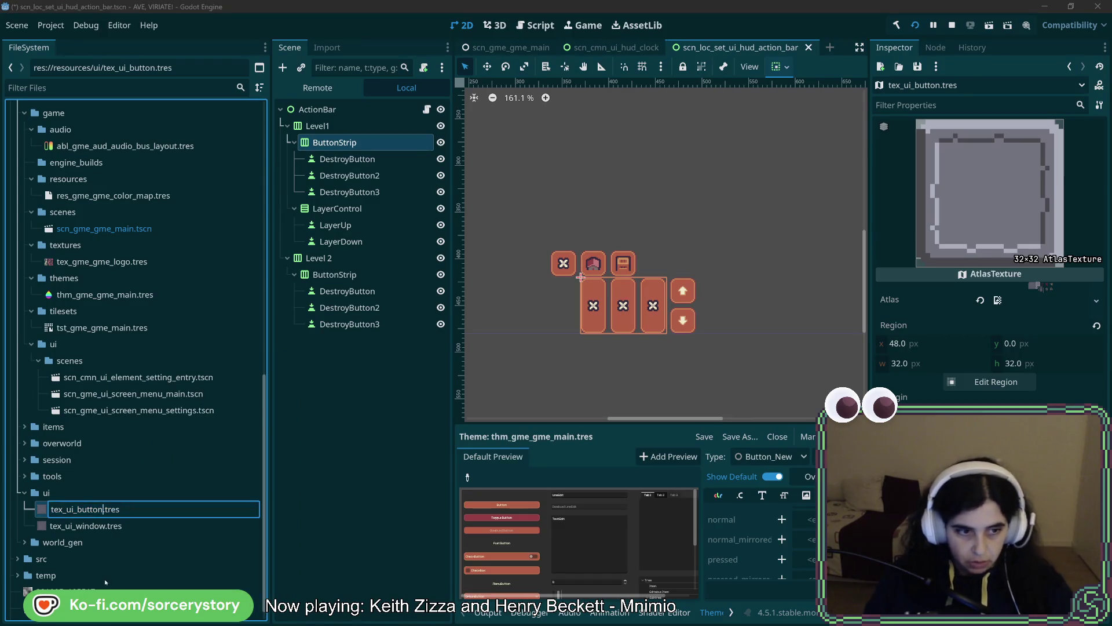
type("_no")
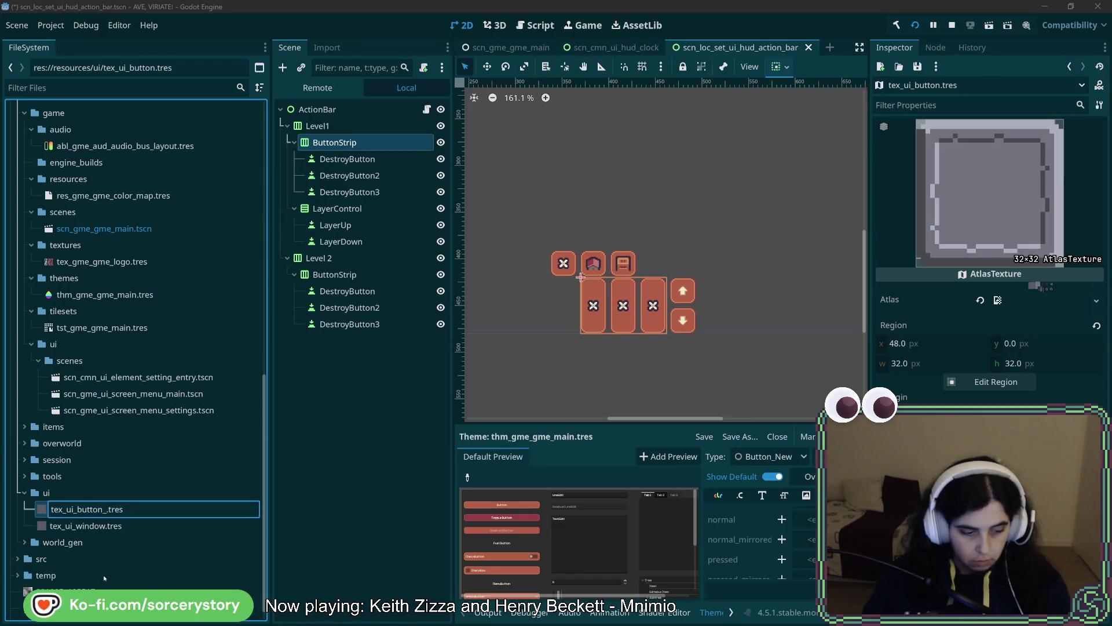
type("r")
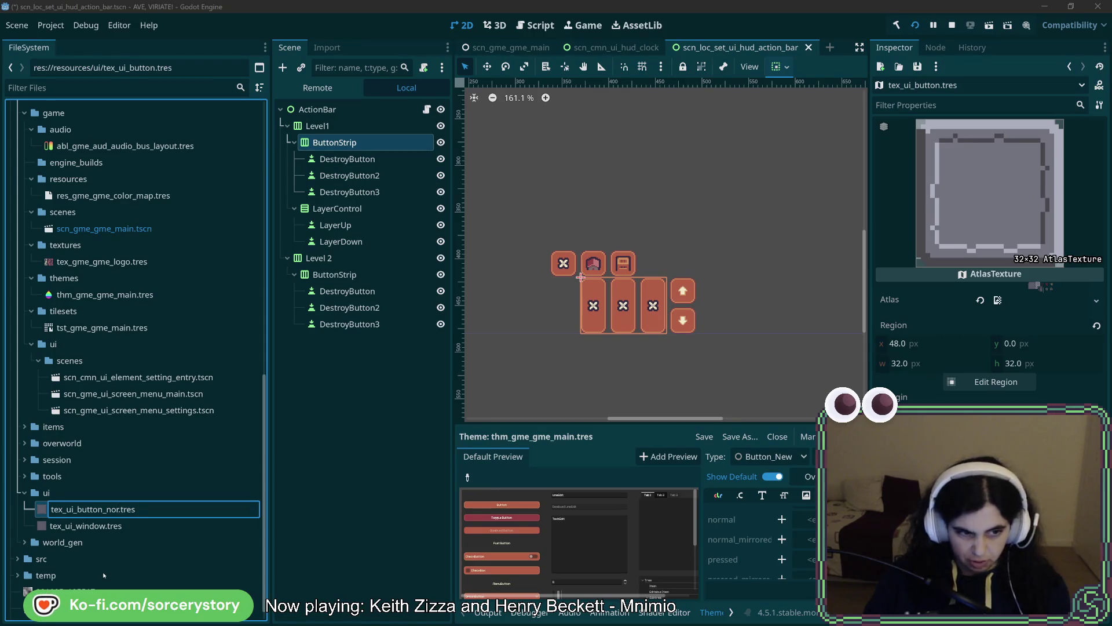
type("mal")
key("Return")
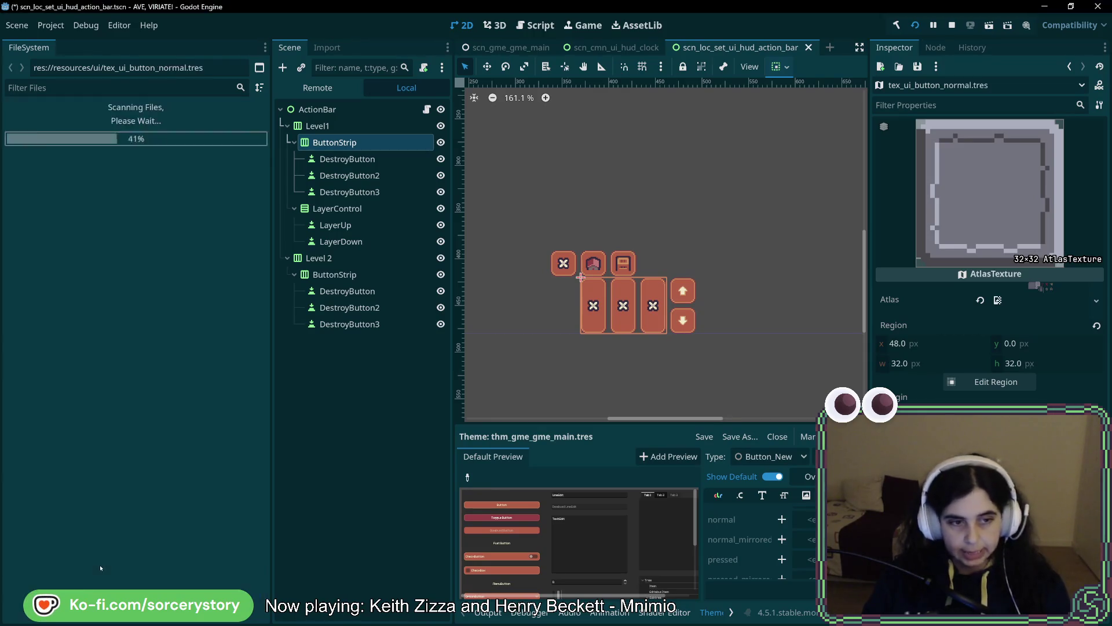
- Duplicate the normal button texture as tex_ui_button_hovered.tres
scroll(761, 528, "up", 4)
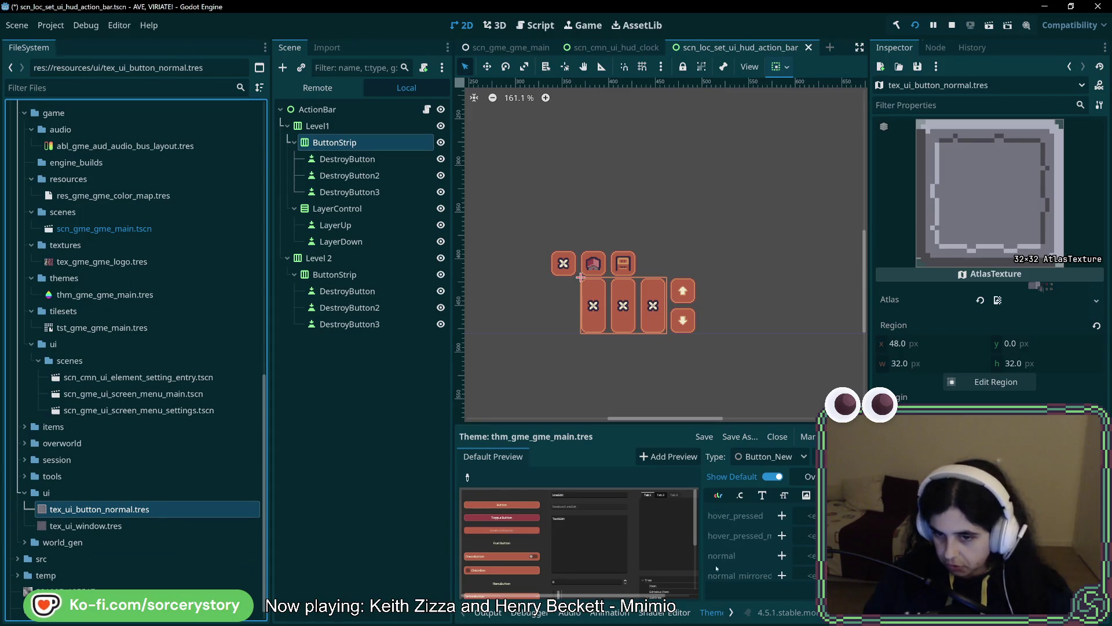
right_click(111, 509)
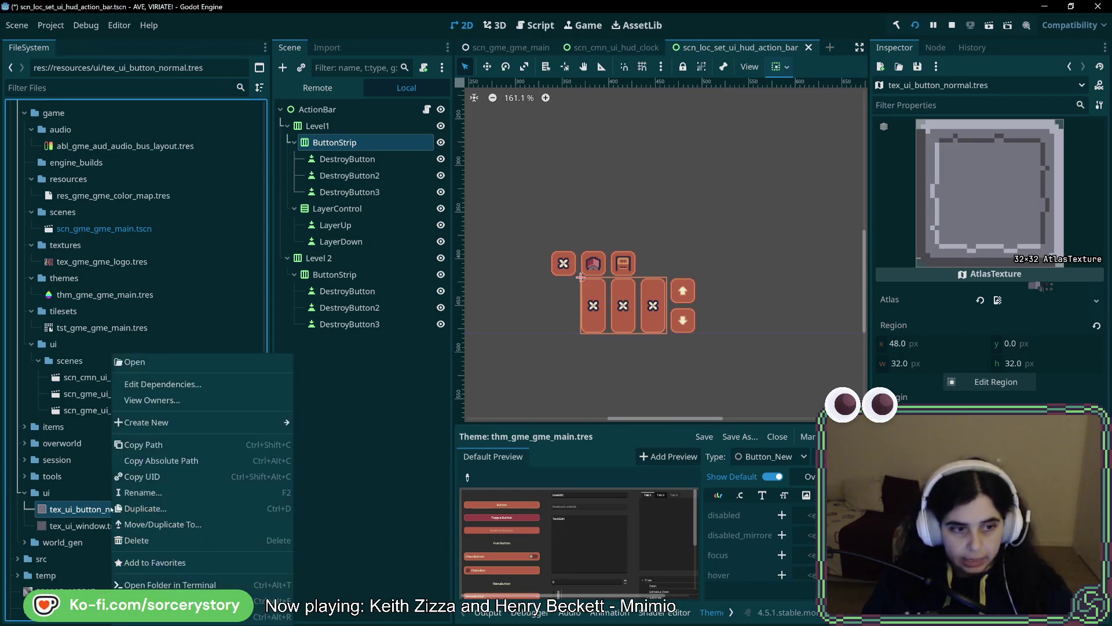
left_click(158, 512)
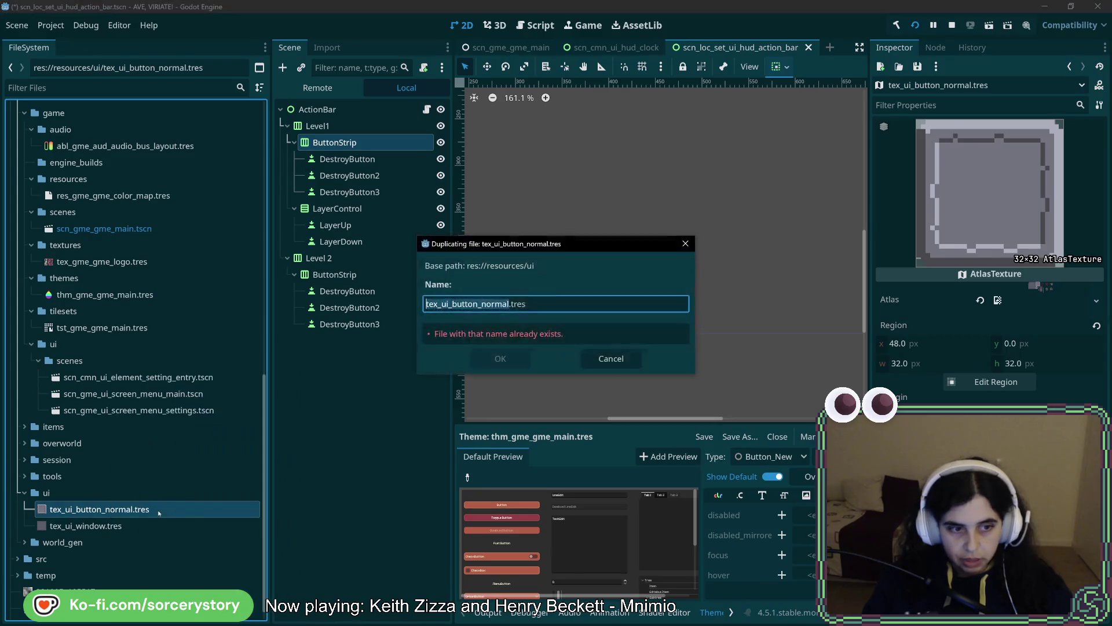
left_click_drag(510, 304, 483, 306)
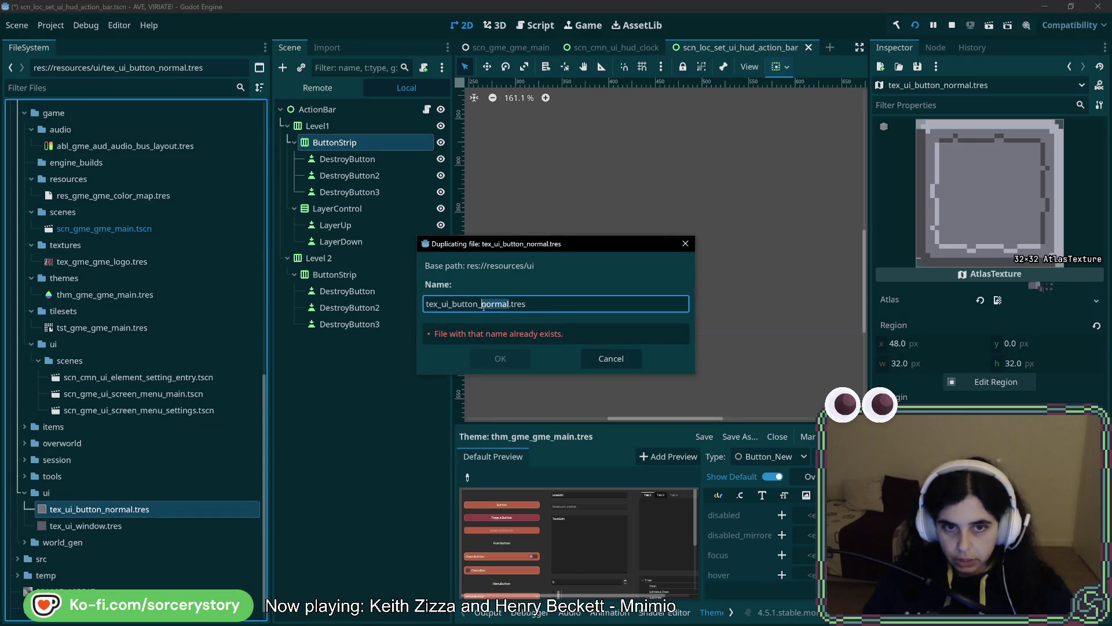
type("hovere")
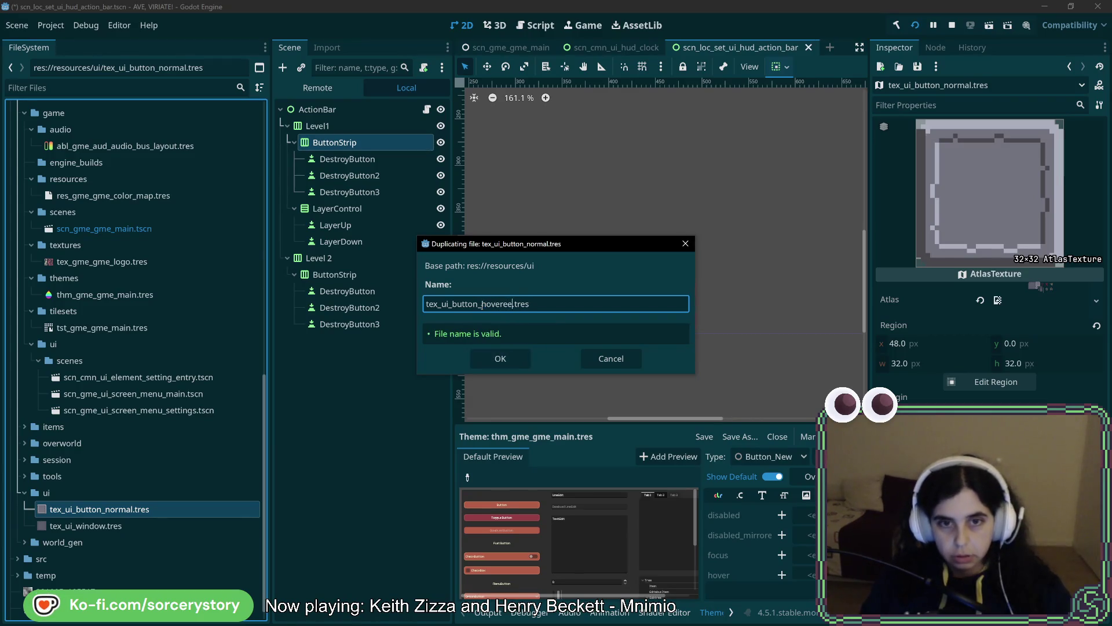
type("d")
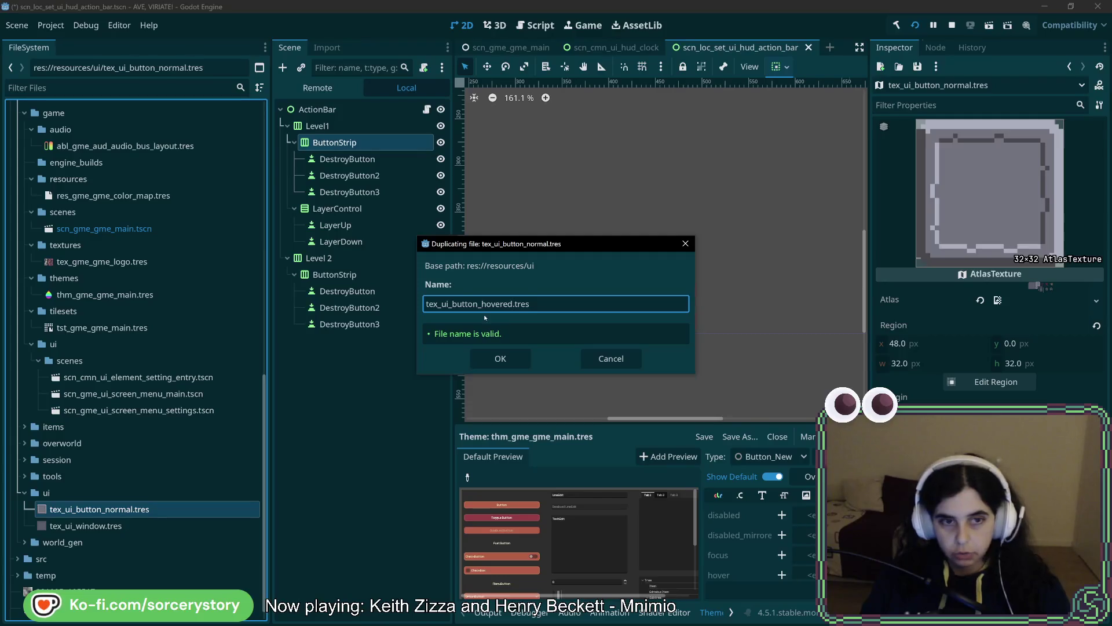
key("Return")
- Duplicate the hovered texture as tex_ui_button_pressed.tres and open its atlas region editor
right_click(127, 509)
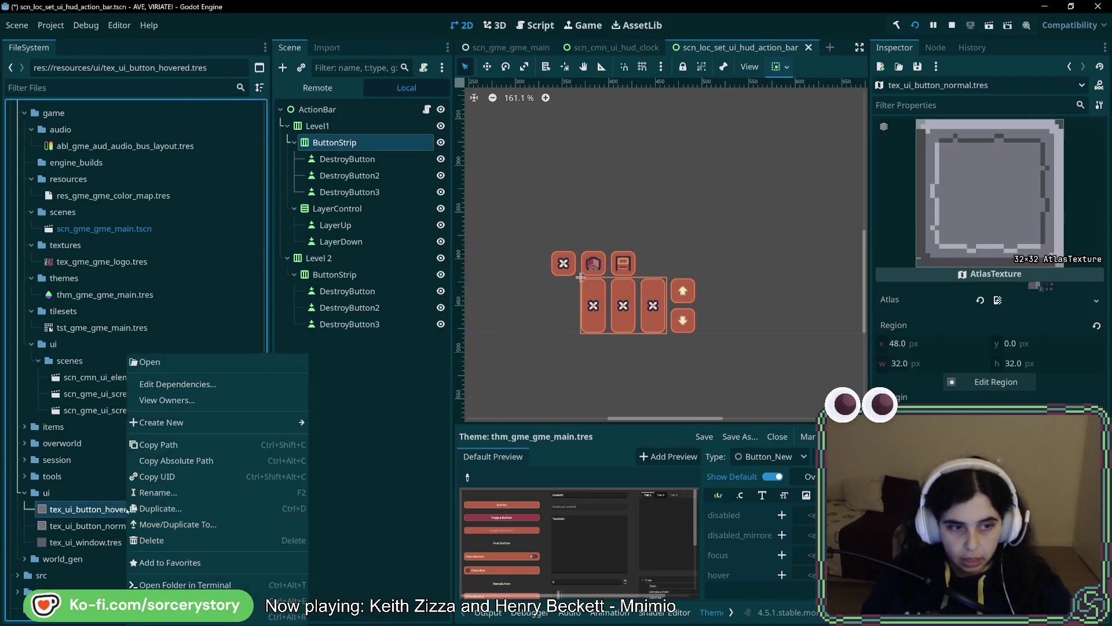
left_click(154, 508)
left_click(512, 304)
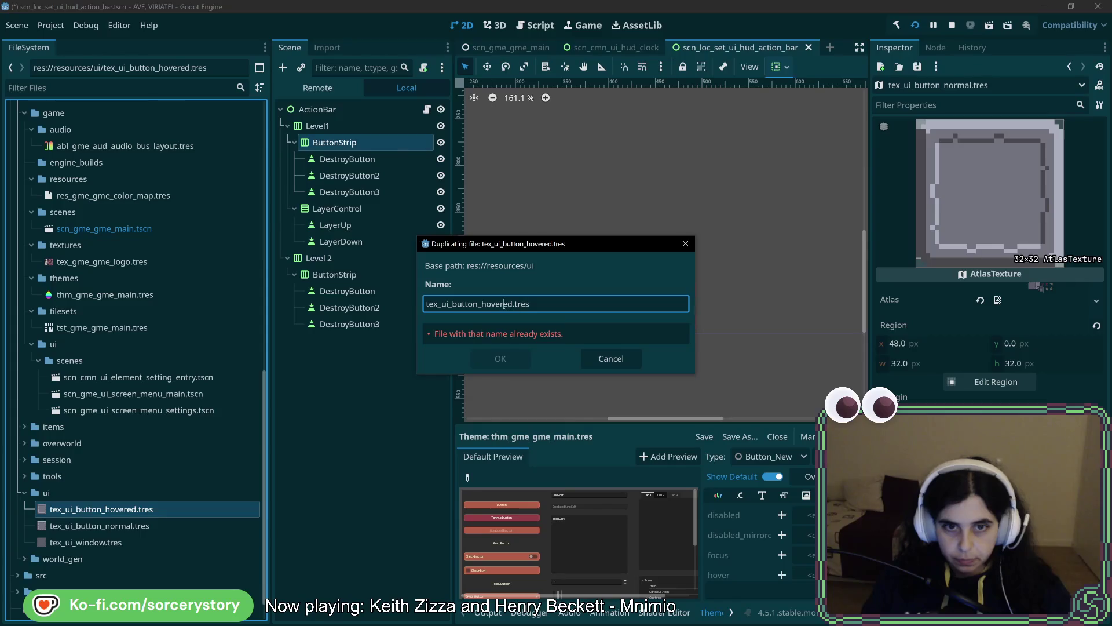
type("pres")
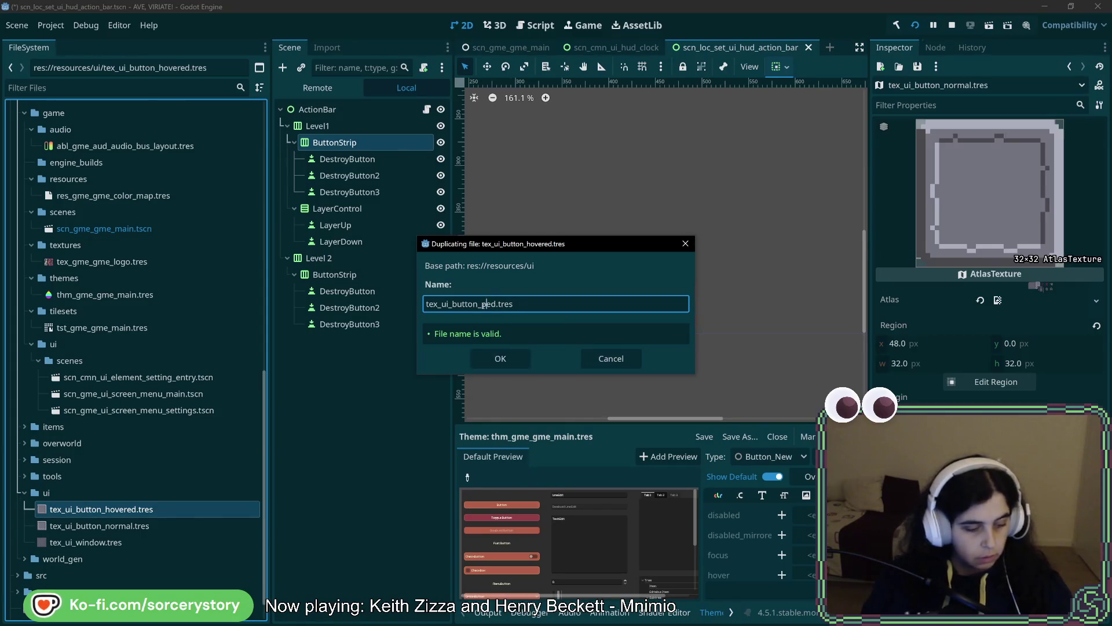
type("s")
key("Return")
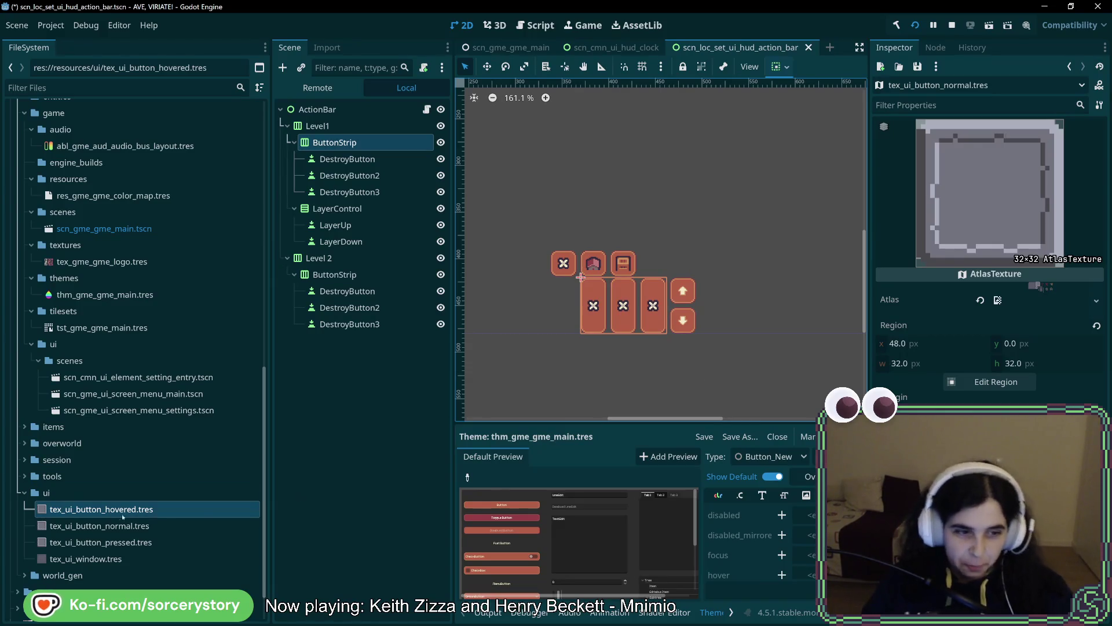
left_click(995, 382)
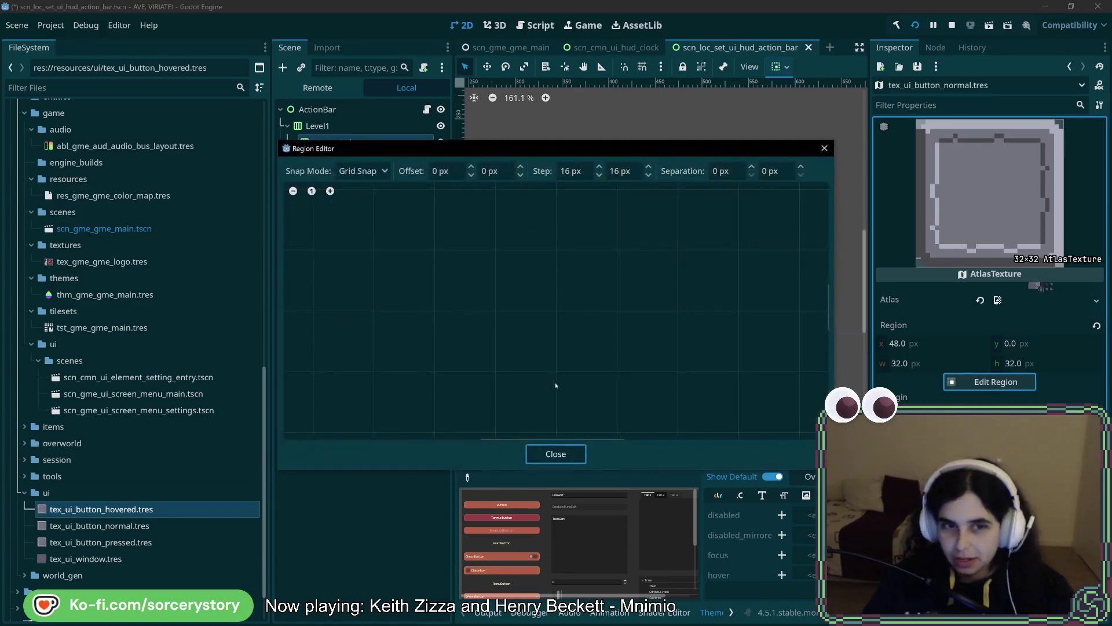
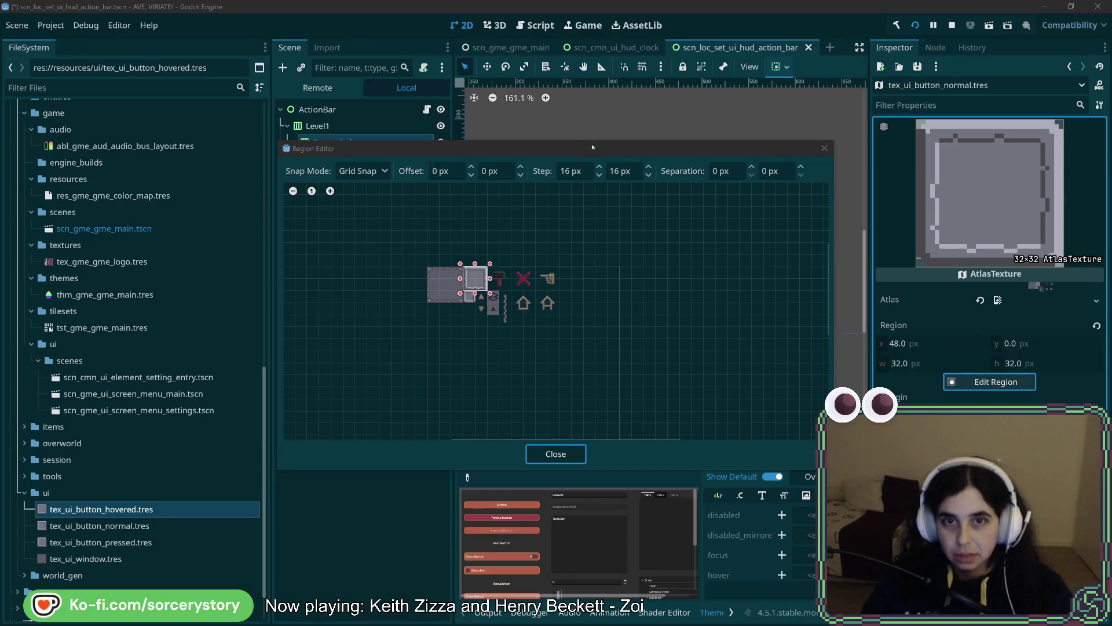
- Refresh the atlas and set tex_ui_button_hovered.tres to the second-row frame tile (x 48, y 32)
left_click(444, 357)
scroll(444, 357, "up", 5)
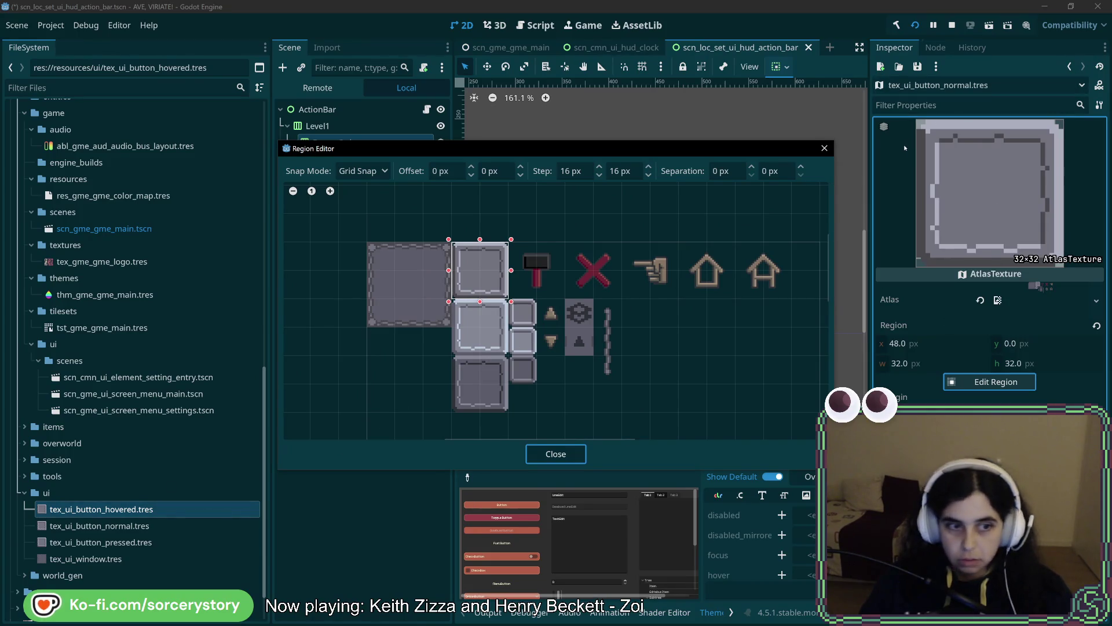
left_click(555, 454)
left_click(116, 509)
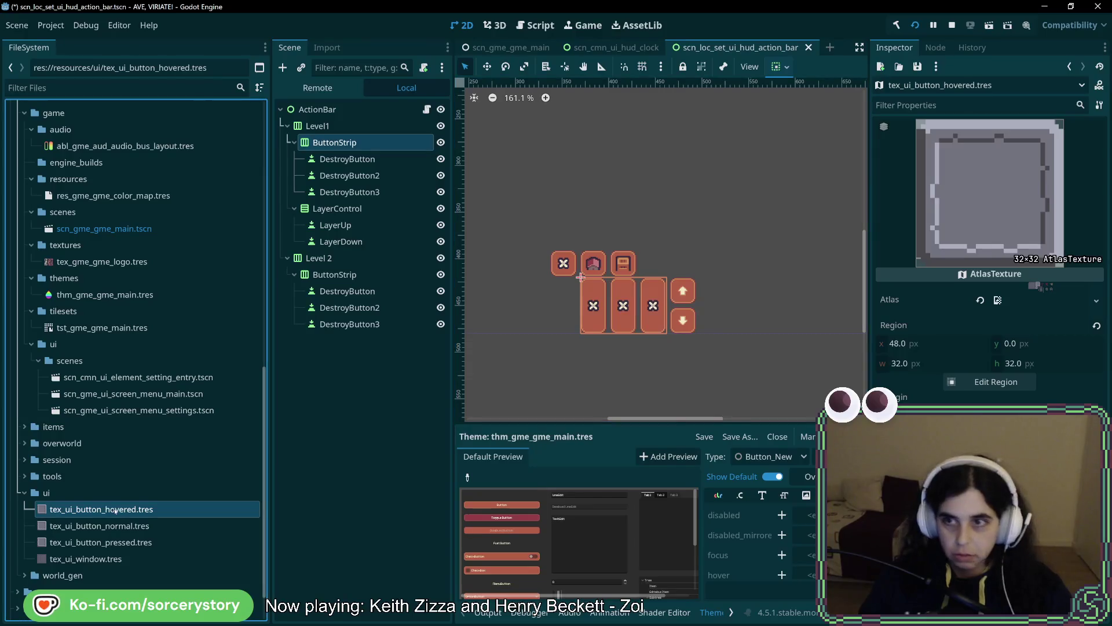
left_click(996, 381)
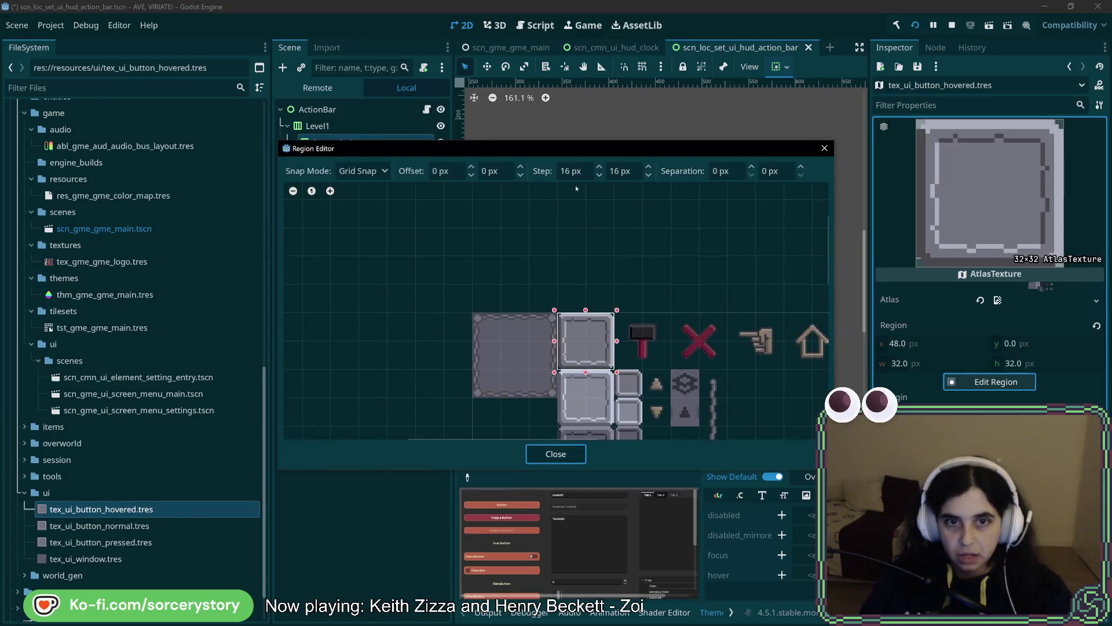
scroll(546, 333, "up", 2)
left_click(546, 333)
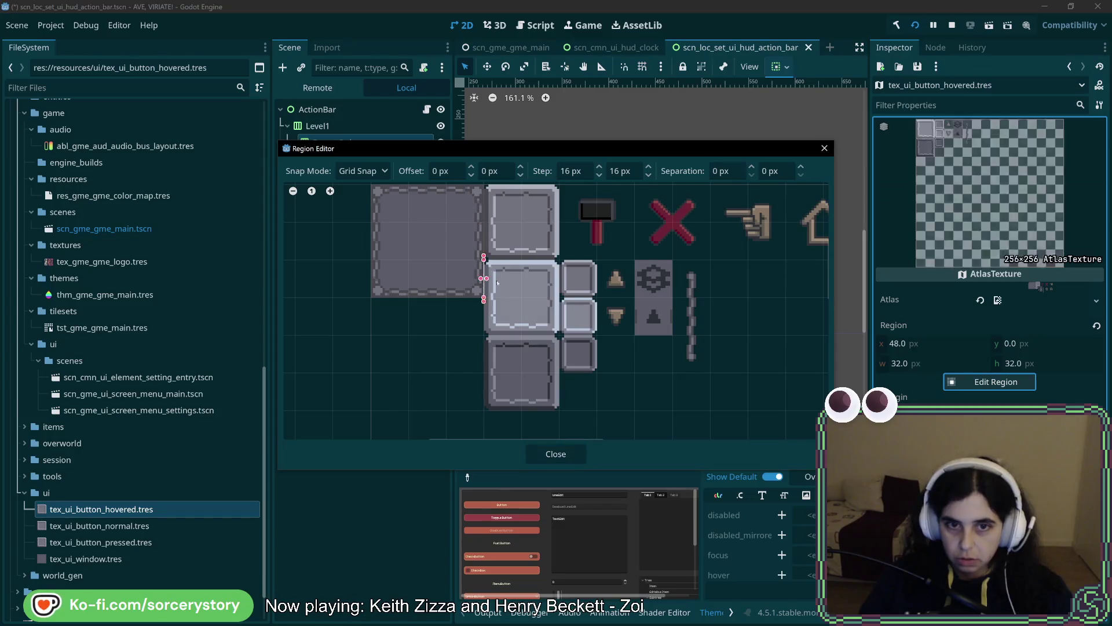
left_click(556, 453)
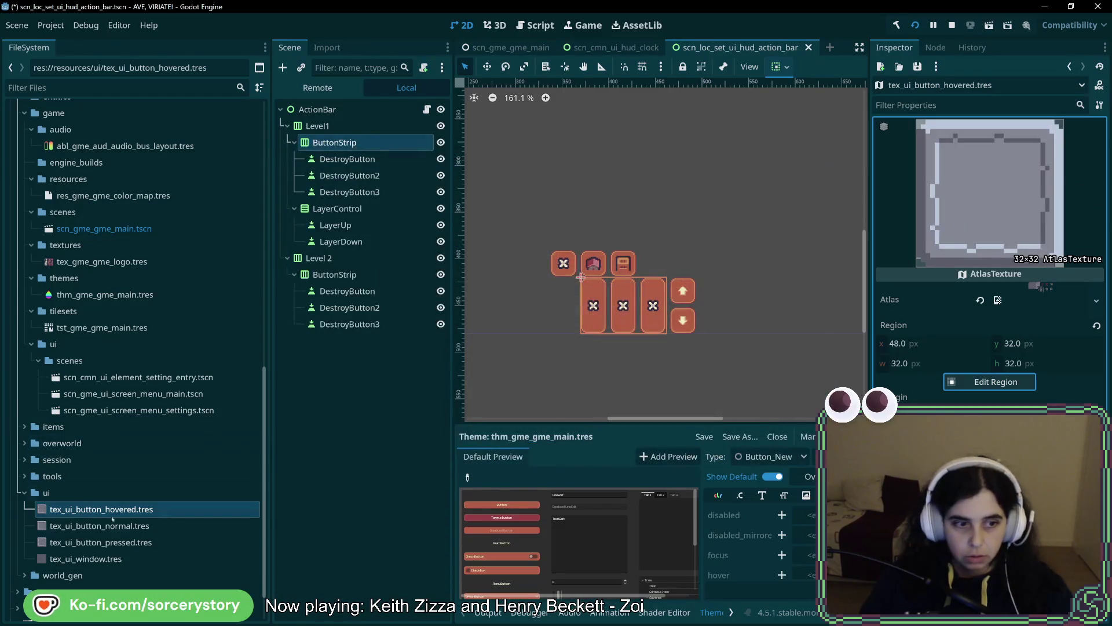
- Set tex_ui_button_pressed.tres to the third-row frame tile (x 48, y 64) and save the scene
double_click(110, 542)
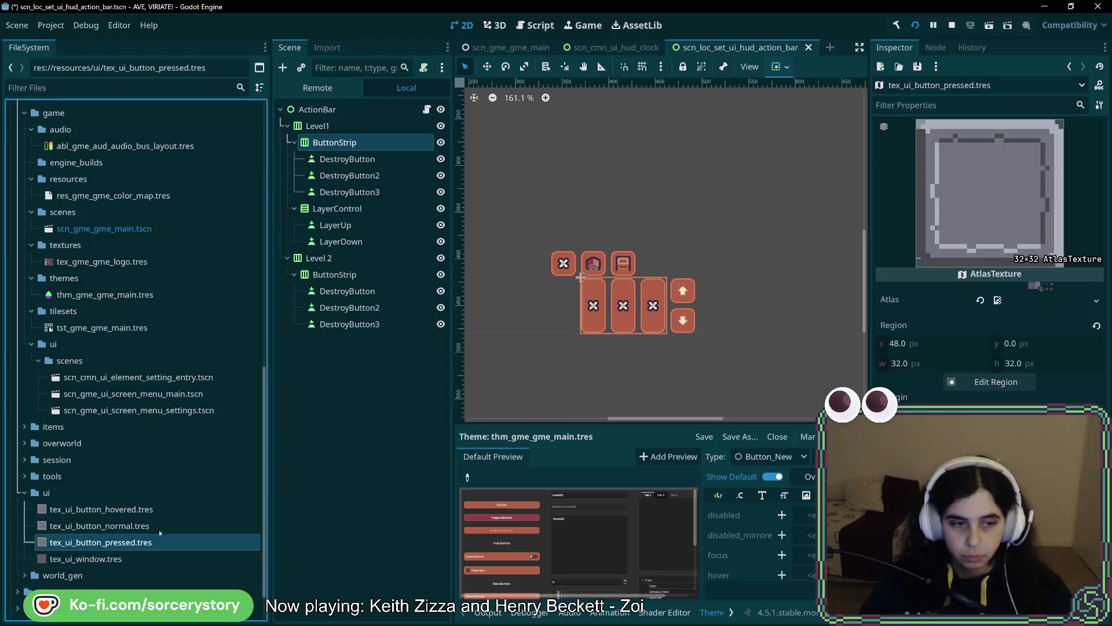
left_click(992, 382)
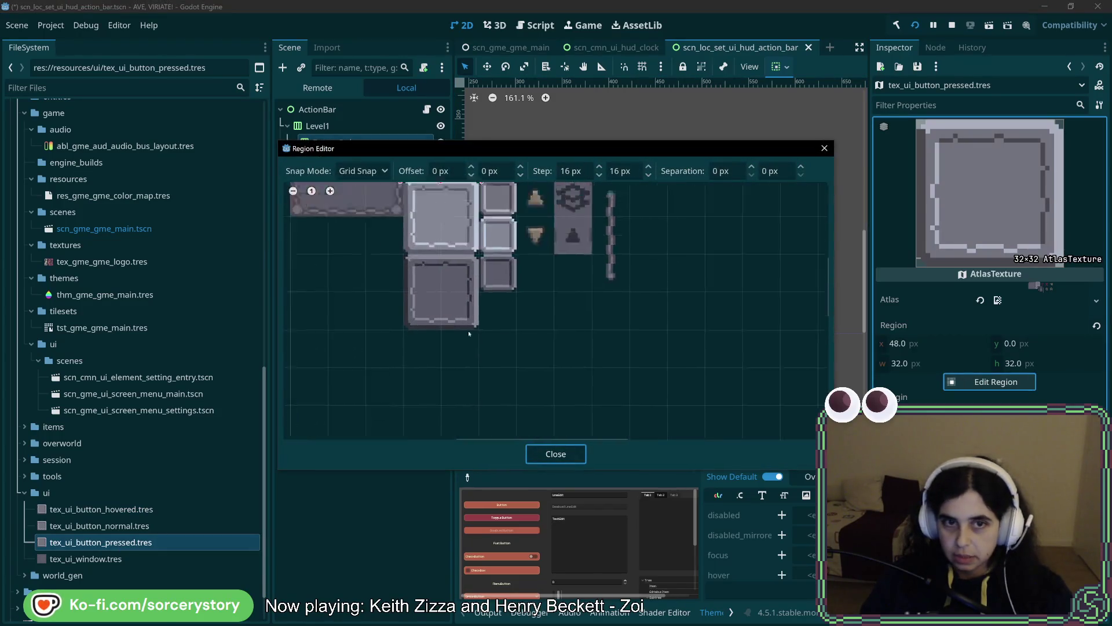
left_click(498, 342)
left_click(556, 453)
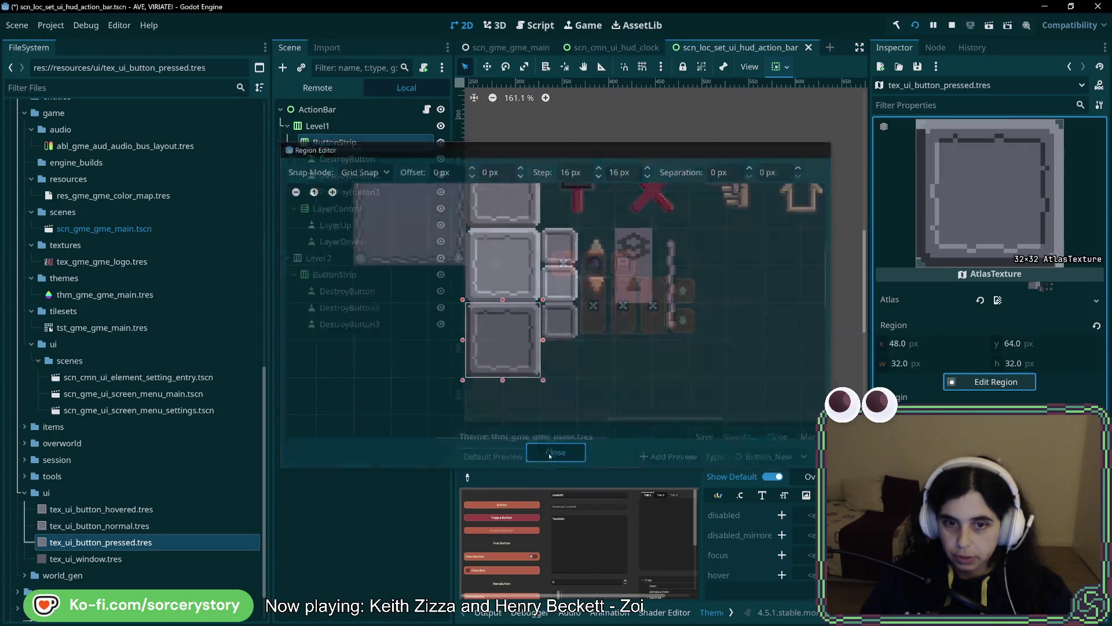
key("ctrl+s")
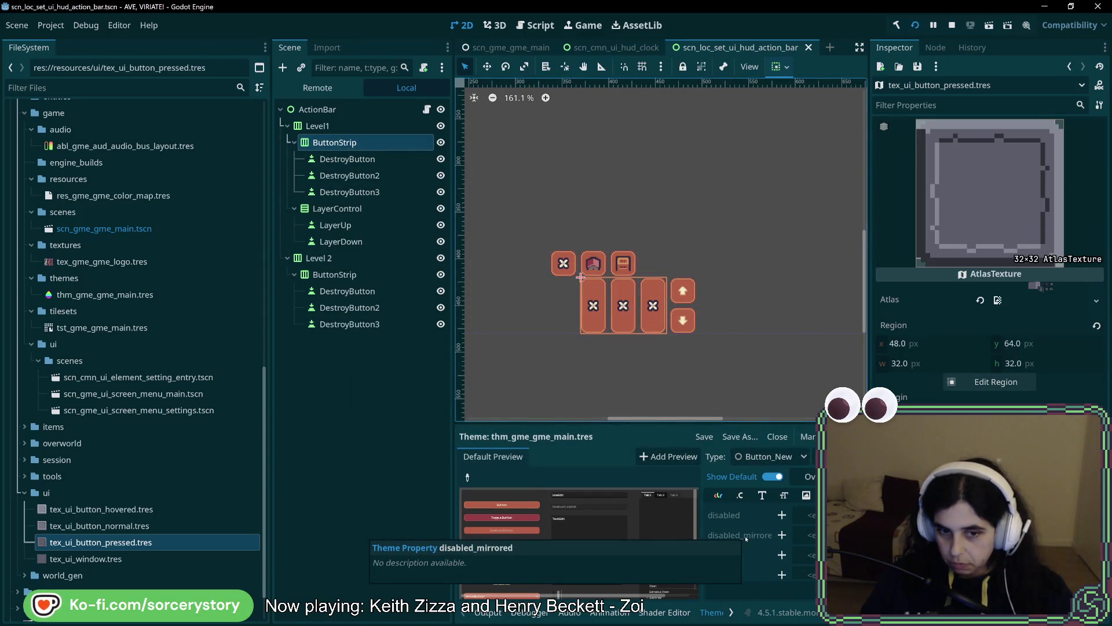
scroll(747, 544, "down", 2)
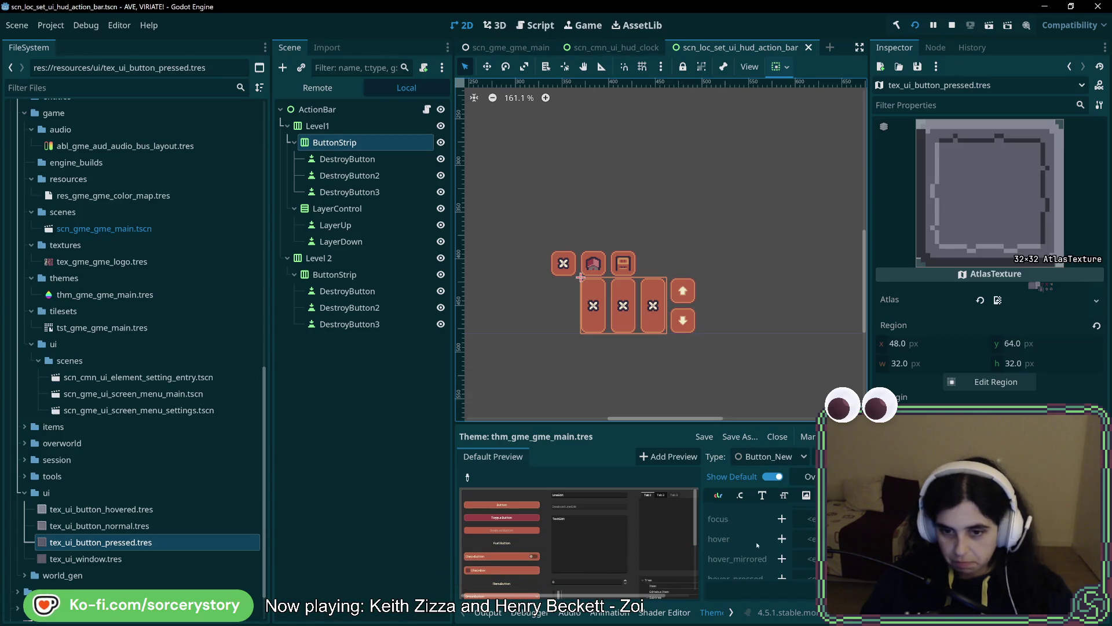
scroll(760, 559, "down", 3)
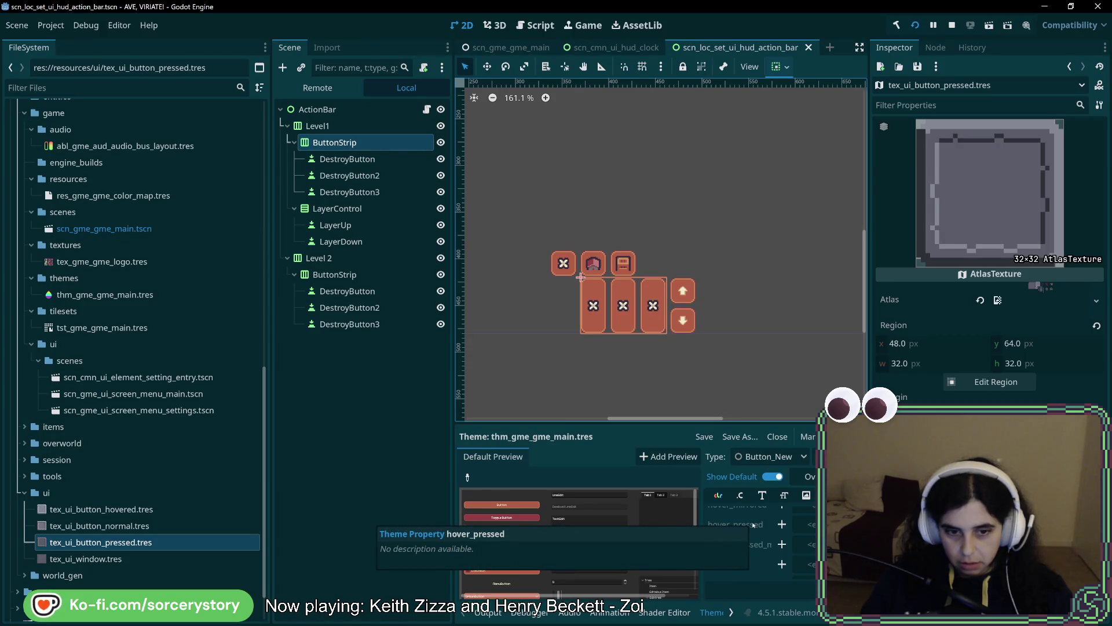
scroll(759, 539, "up", 3)
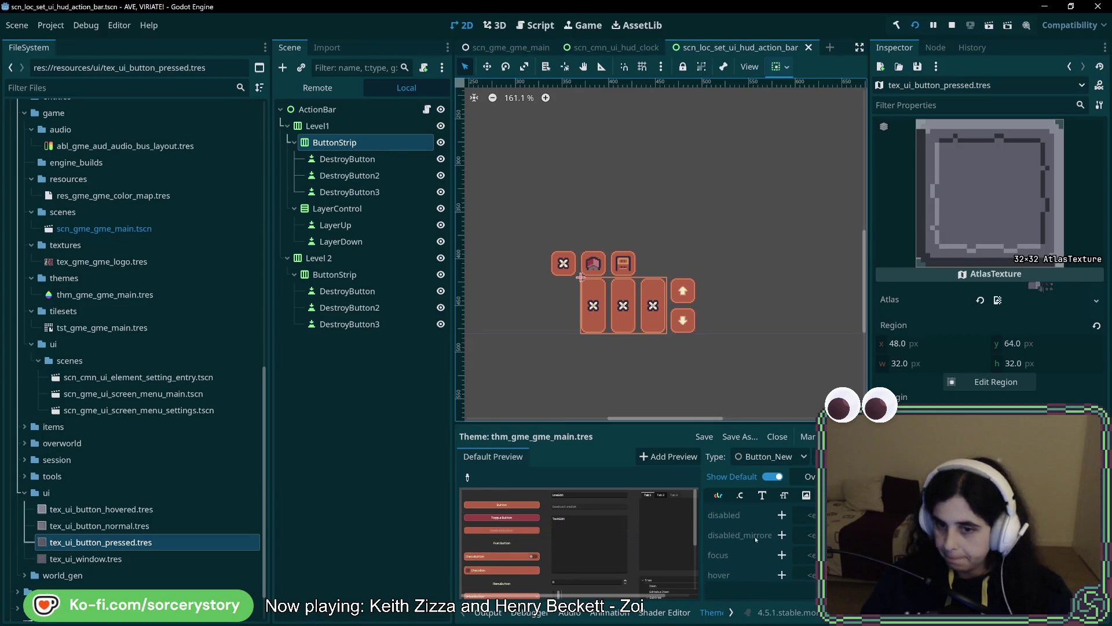
scroll(762, 553, "up", 2)
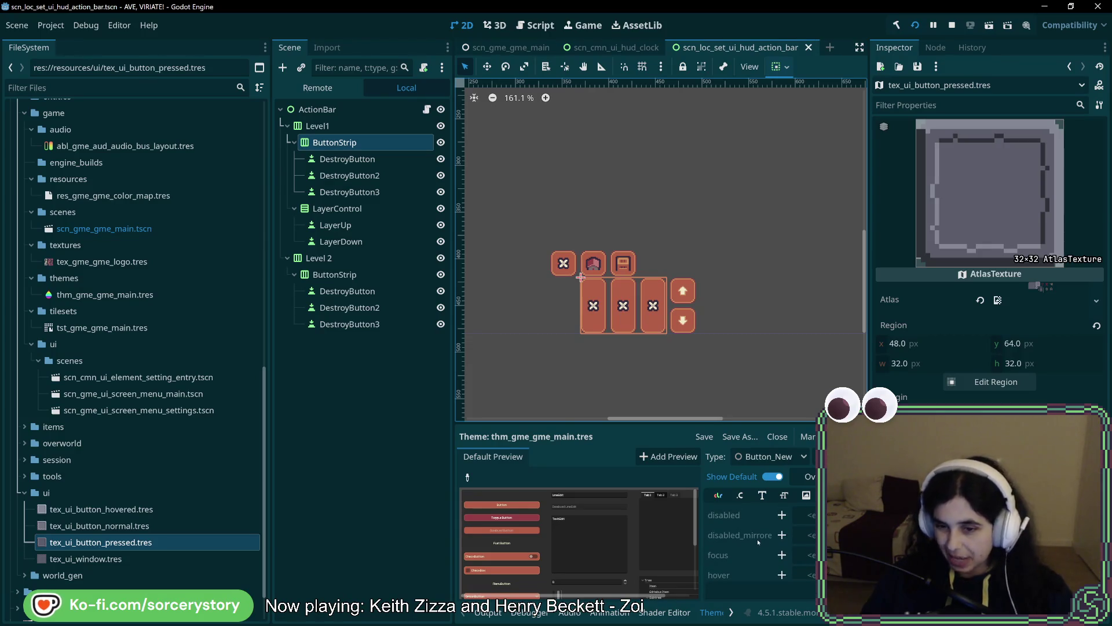
left_click(805, 514)
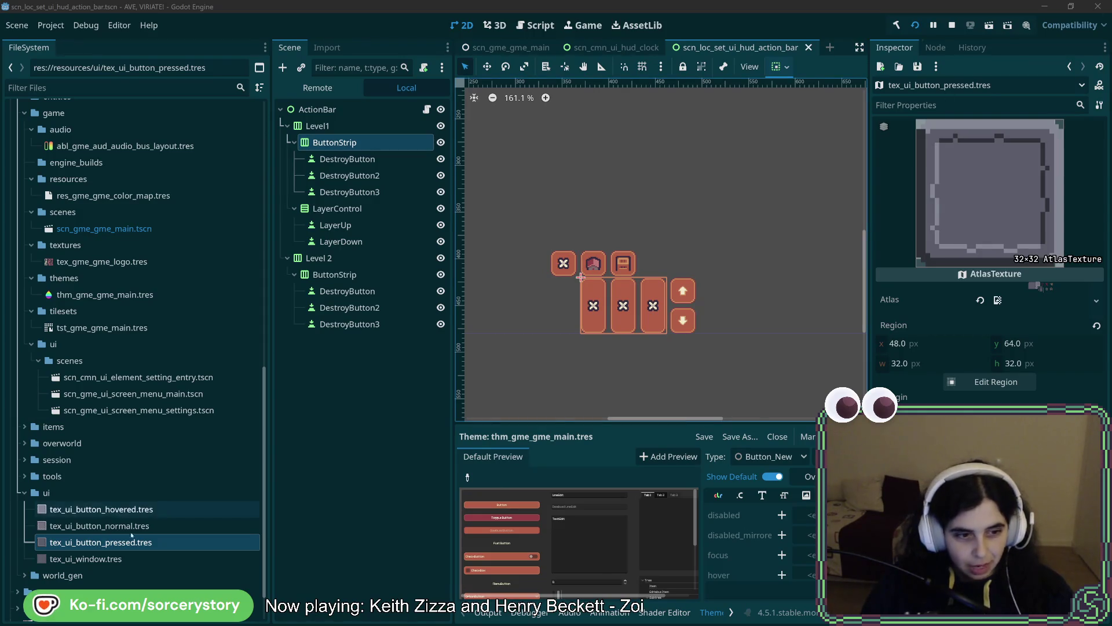
scroll(802, 547, "down", 1)
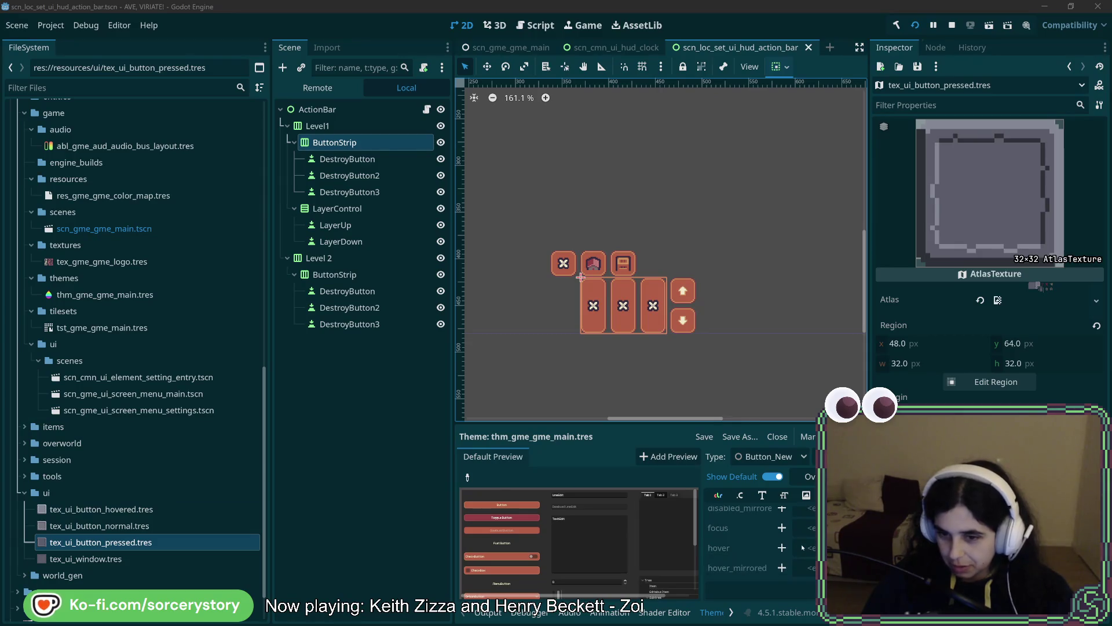
scroll(806, 541, "down", 1)
scroll(805, 541, "down", 2)
- Set Button_New's normal style to tex_ui_button_normal.tres and clear the pressed style override
left_click_drag(99, 525, 560, 531)
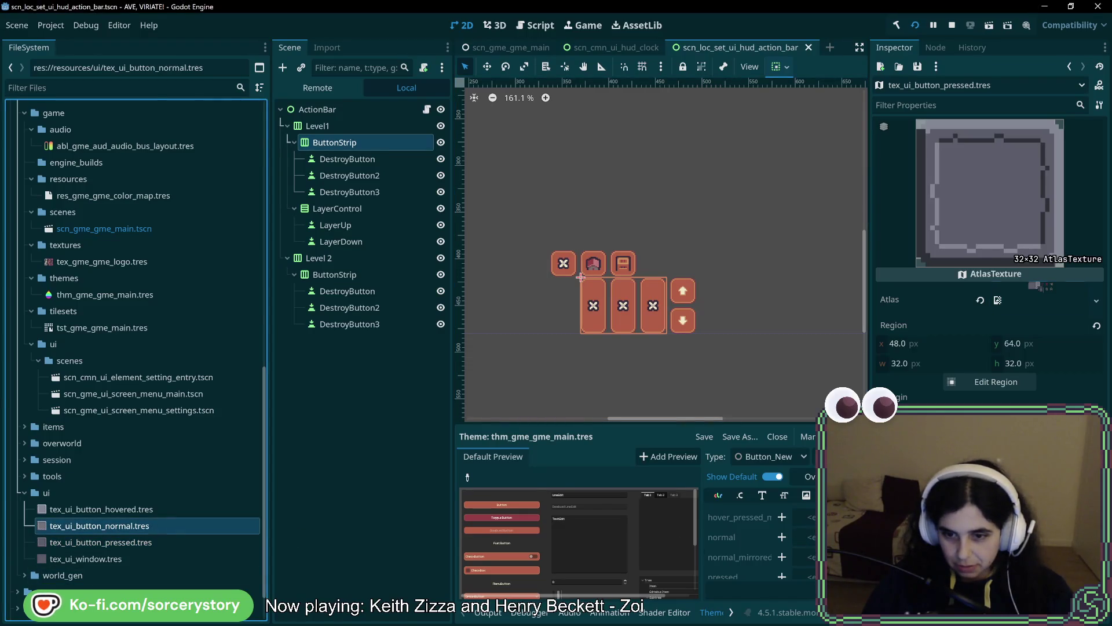
left_click_drag(788, 542, 789, 541)
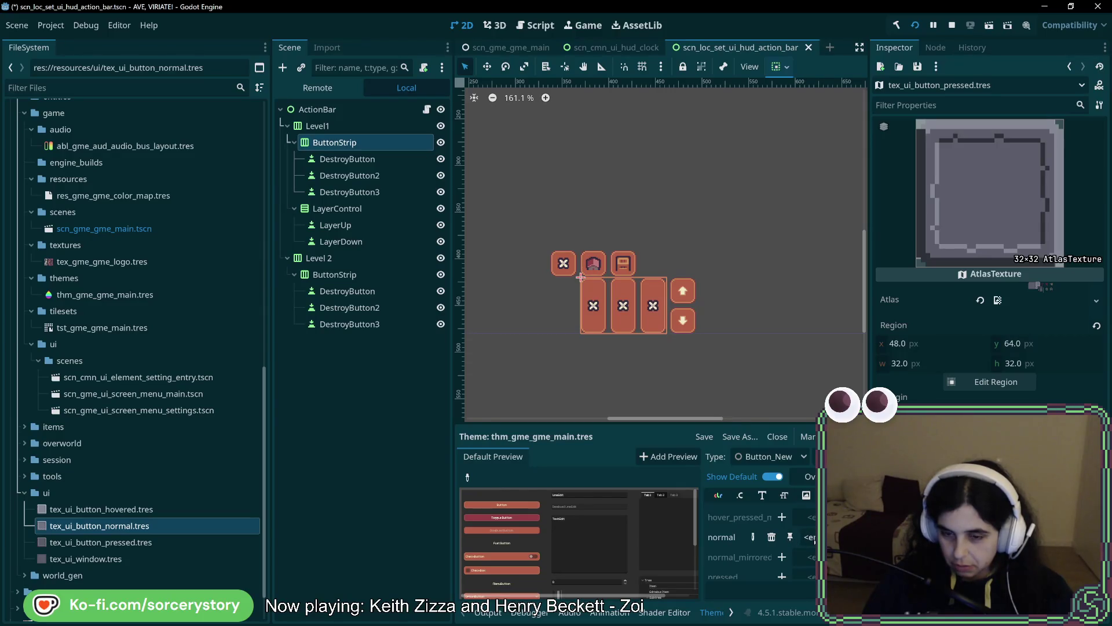
scroll(779, 556, "down", 1)
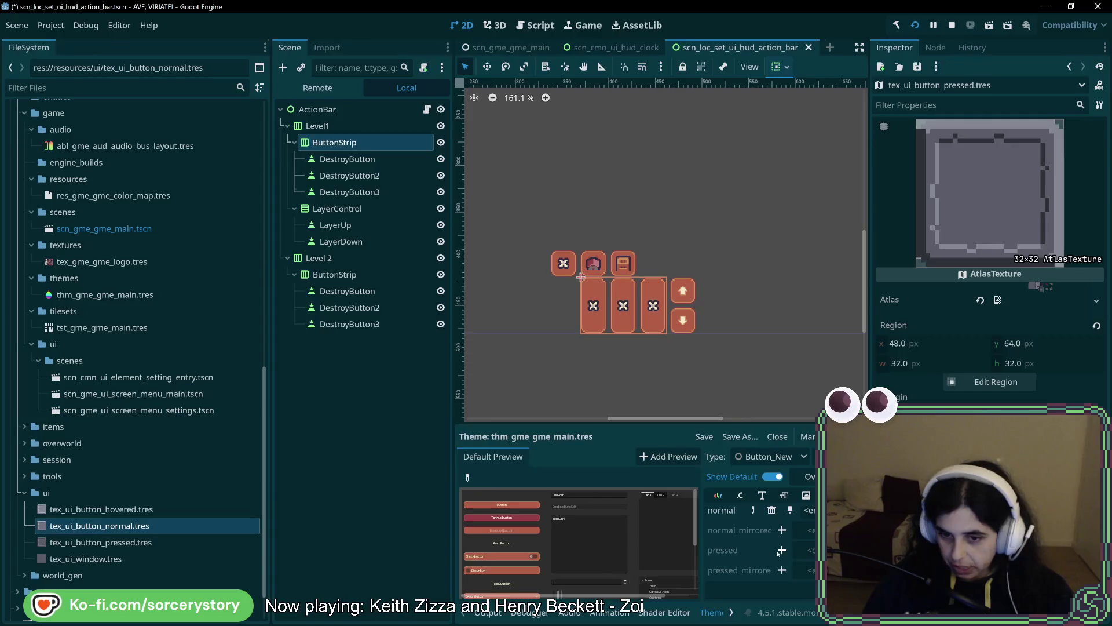
scroll(776, 555, "up", 2)
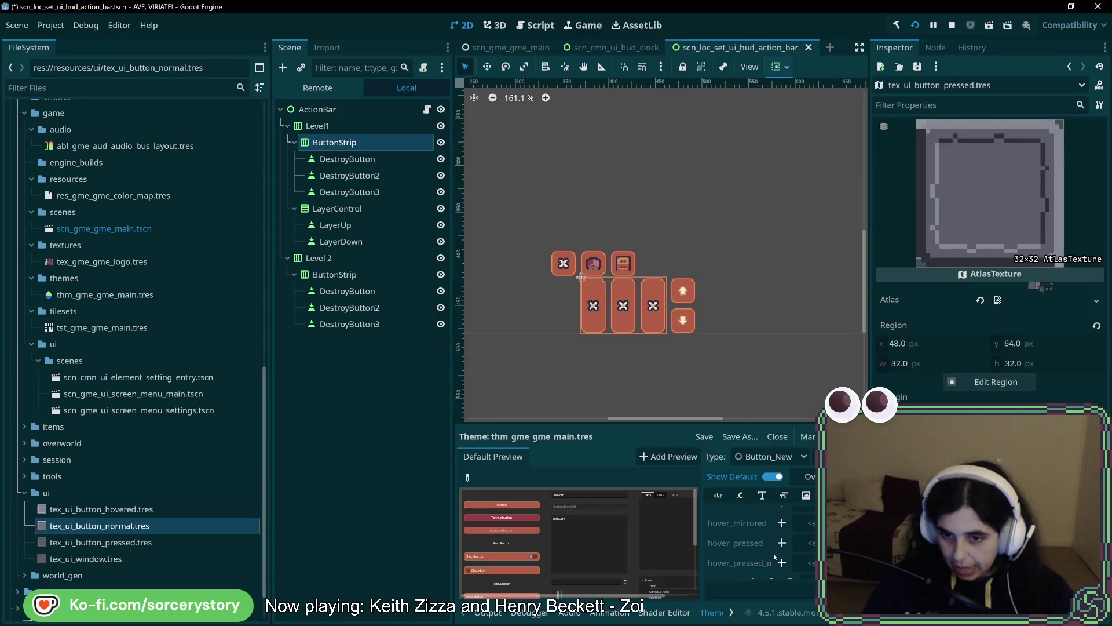
scroll(775, 557, "down", 2)
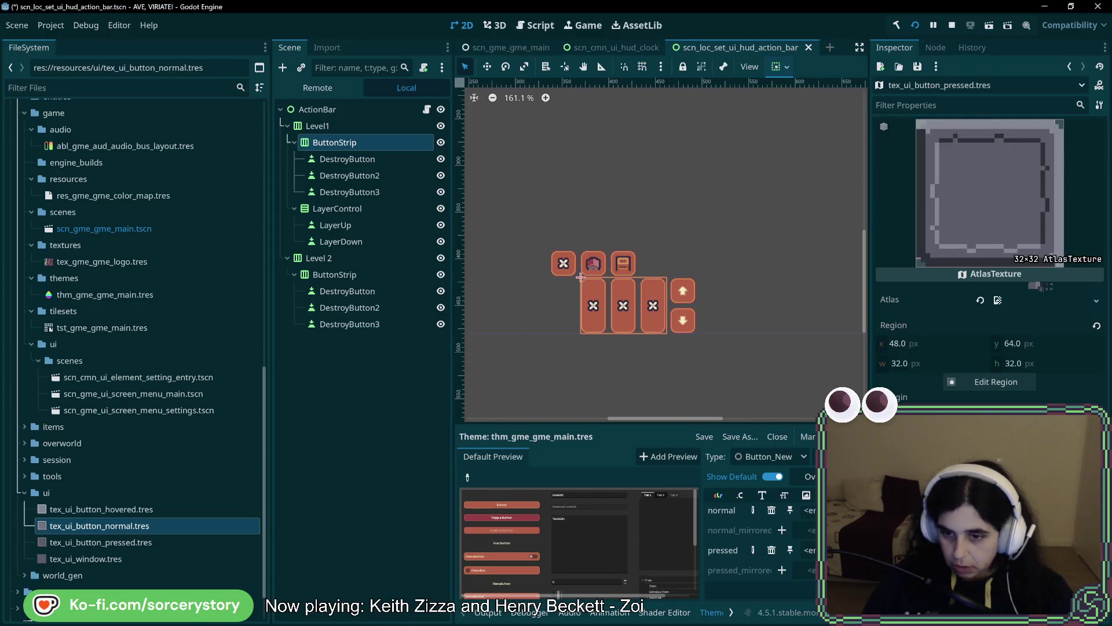
left_click(771, 551)
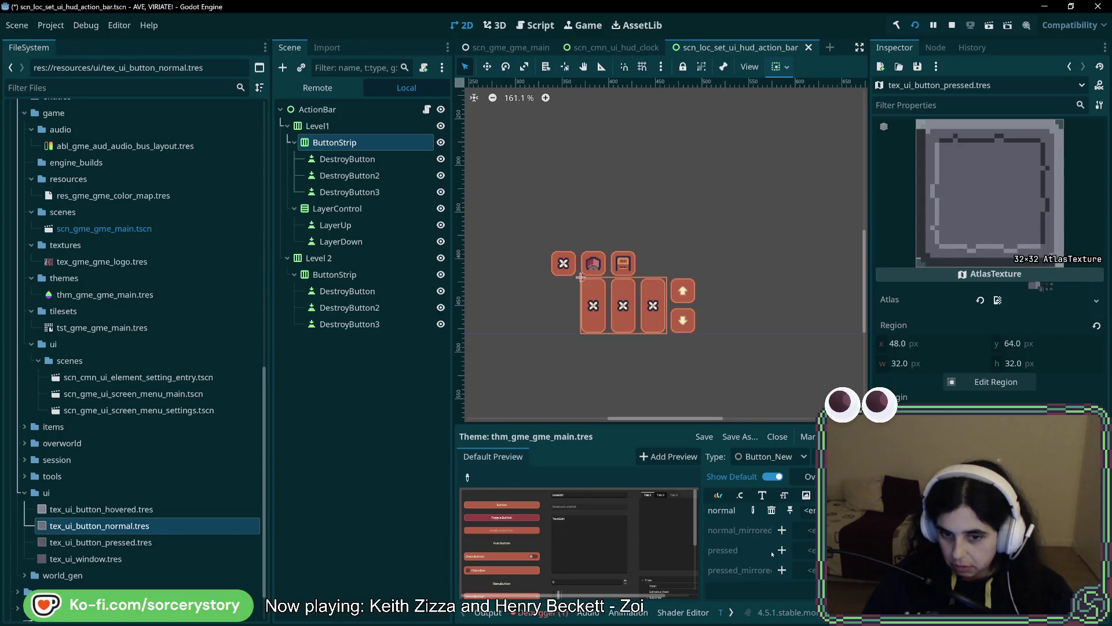
scroll(776, 545, "up", 3)
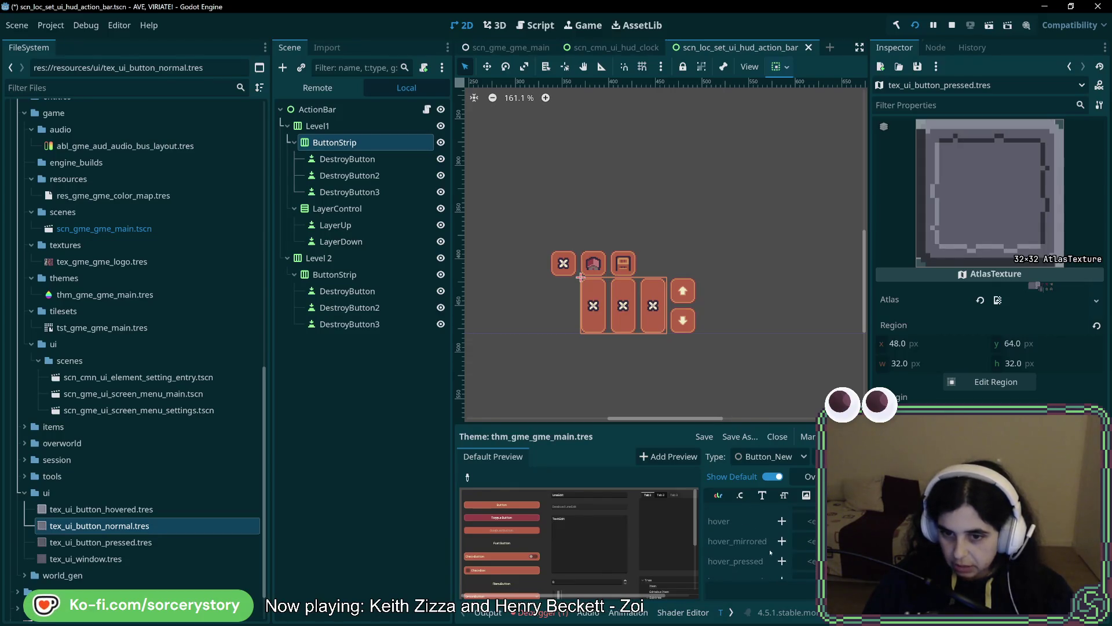
scroll(783, 533, "down", 1)
- Add a hover_pressed style override and bring the hovered button texture to the hover style
left_click(782, 543)
scroll(805, 546, "down", 3)
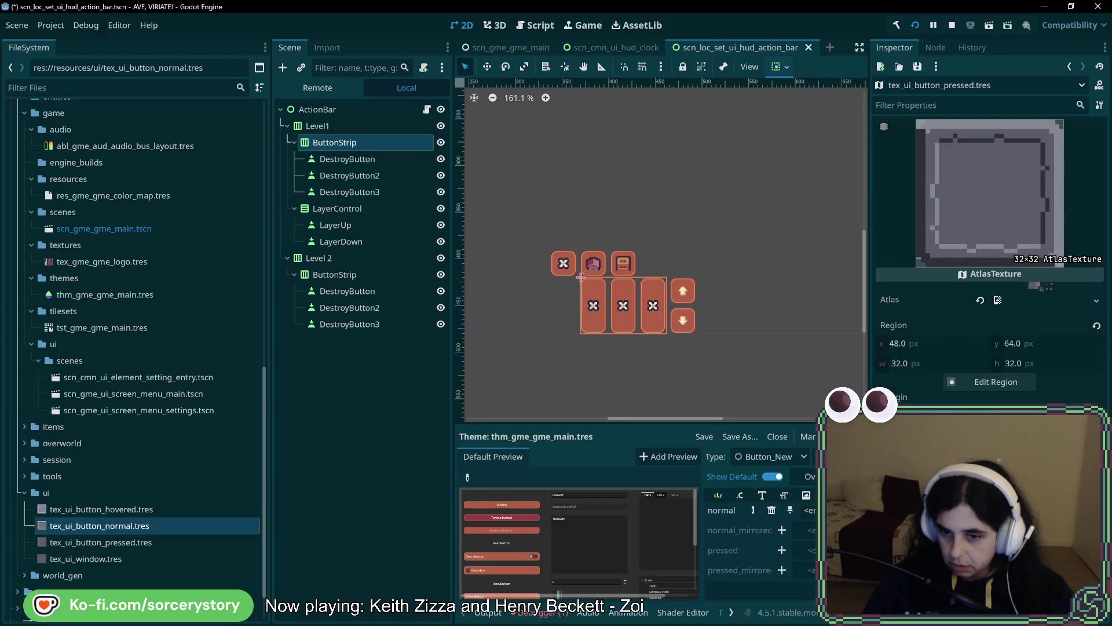
scroll(781, 554, "up", 4)
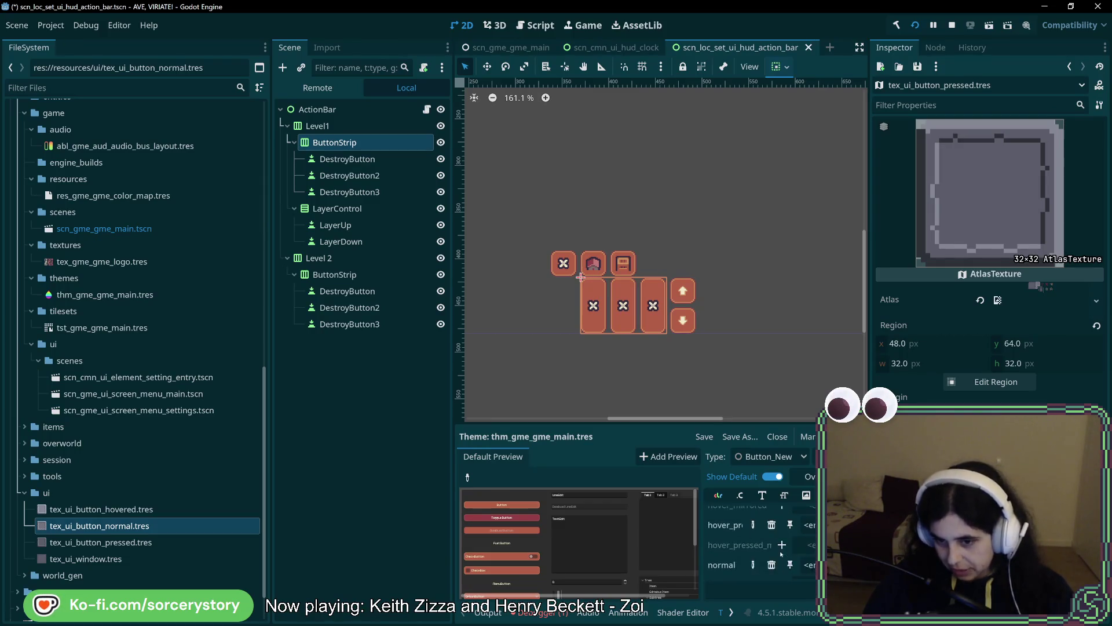
left_click_drag(115, 508, 805, 542)
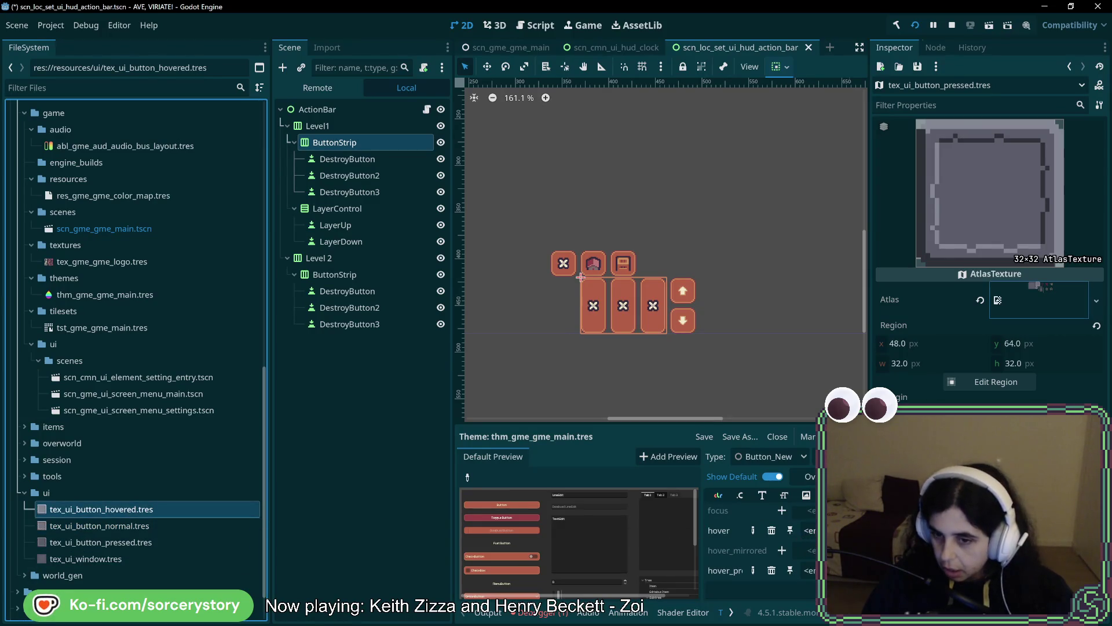
left_click_drag(998, 299, 998, 300)
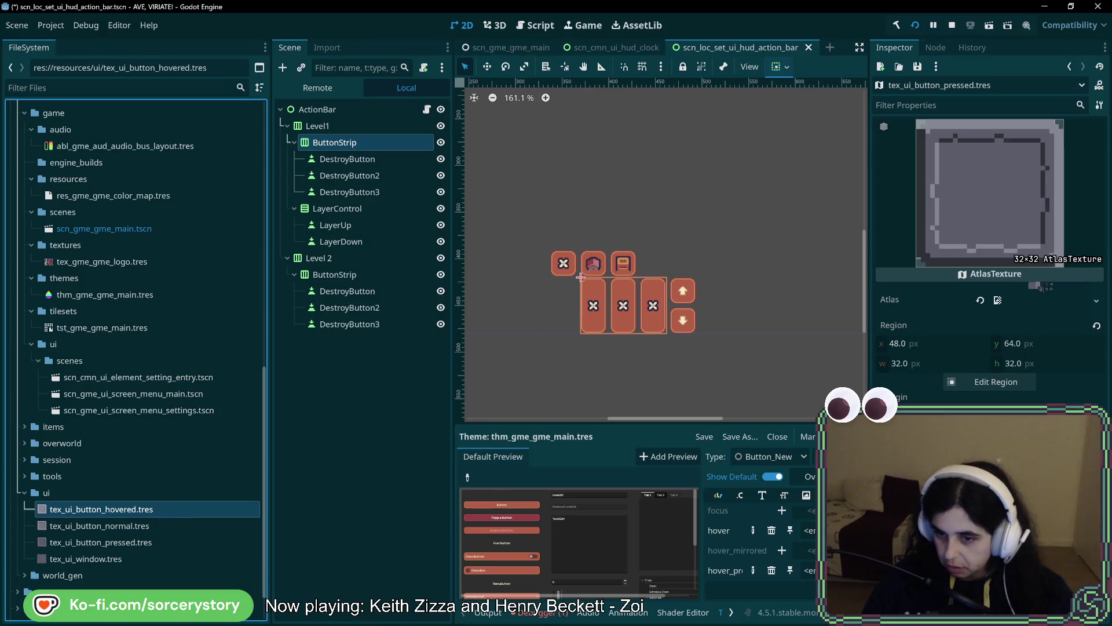
left_click(810, 530)
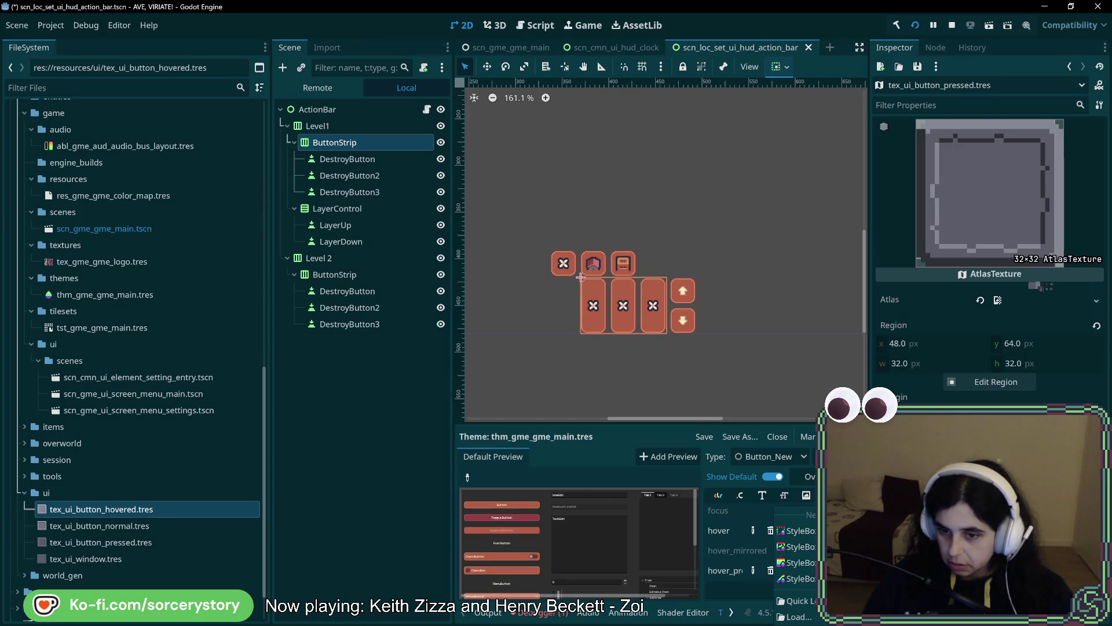
- Give the hover style a new StyleBoxTexture using tex_ui_button_hovered.tres as its texture
left_click(797, 546)
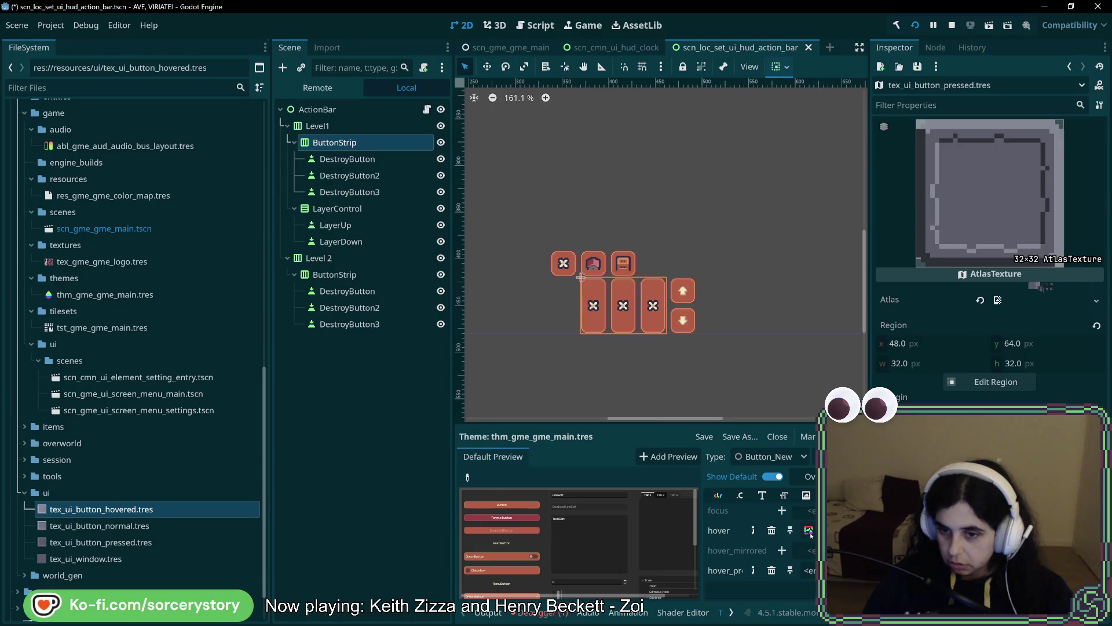
left_click(809, 530)
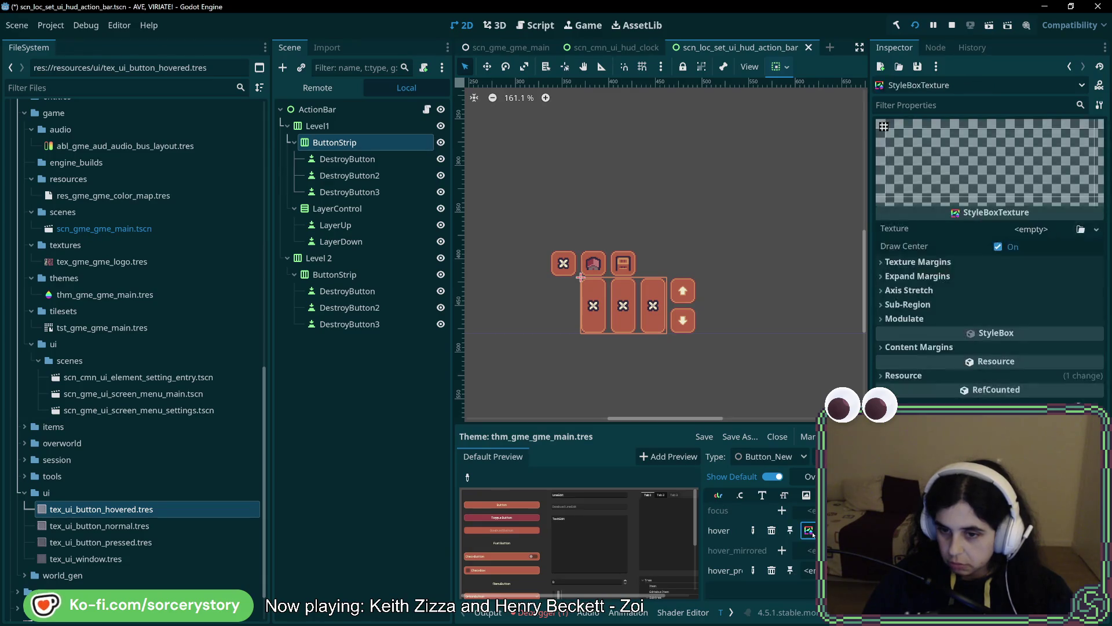
left_click(1050, 230)
key("Escape")
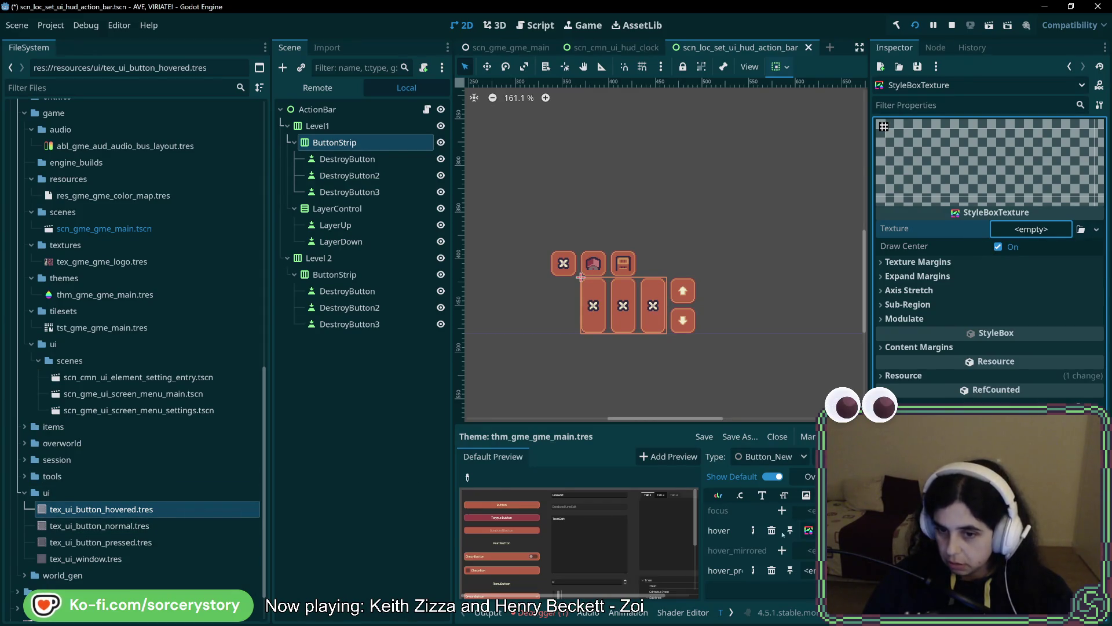
mouse_move(79, 515)
left_mouse_down()
mouse_move(811, 244)
mouse_move(1033, 230)
left_mouse_up()
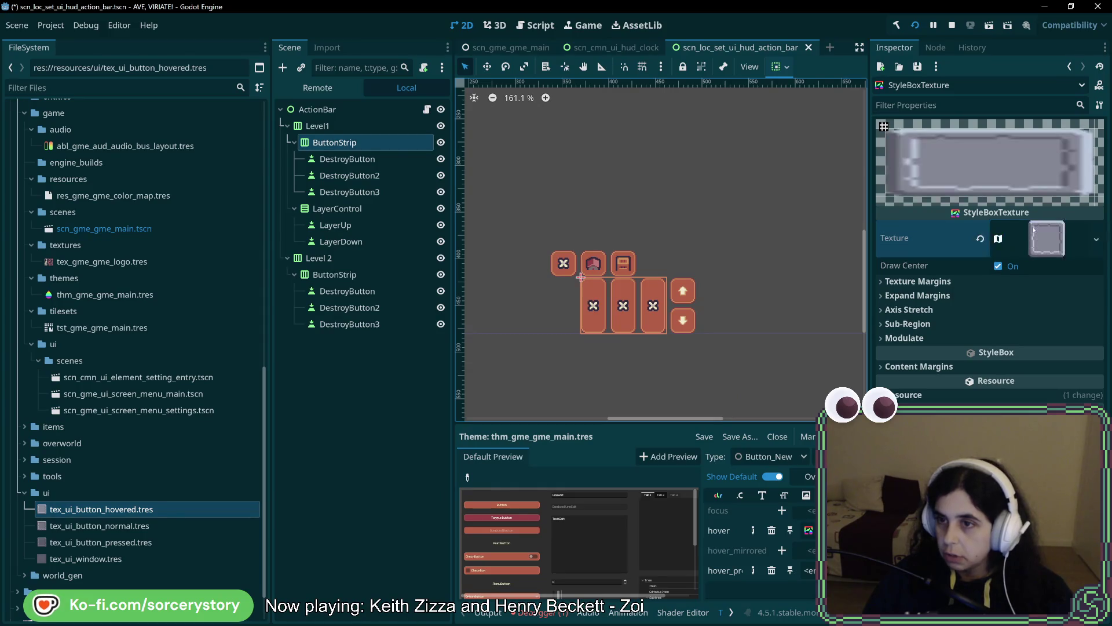
- Look over the stylebox's Texture Margins, Expand Margins, Axis Stretch and Sub-Region settings
left_click(885, 284)
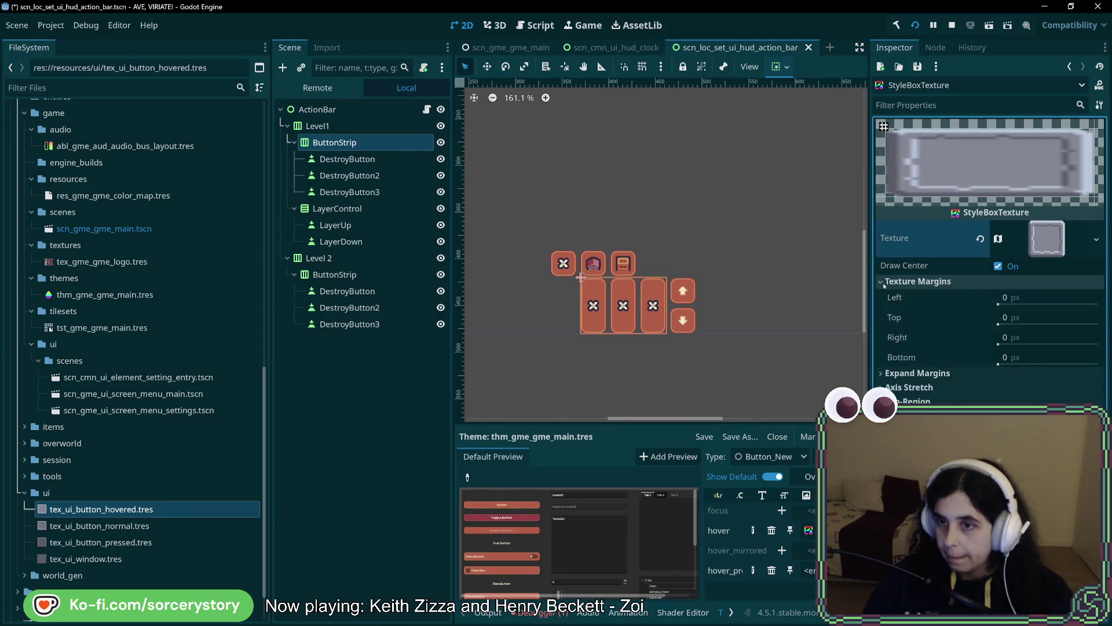
left_click(998, 304)
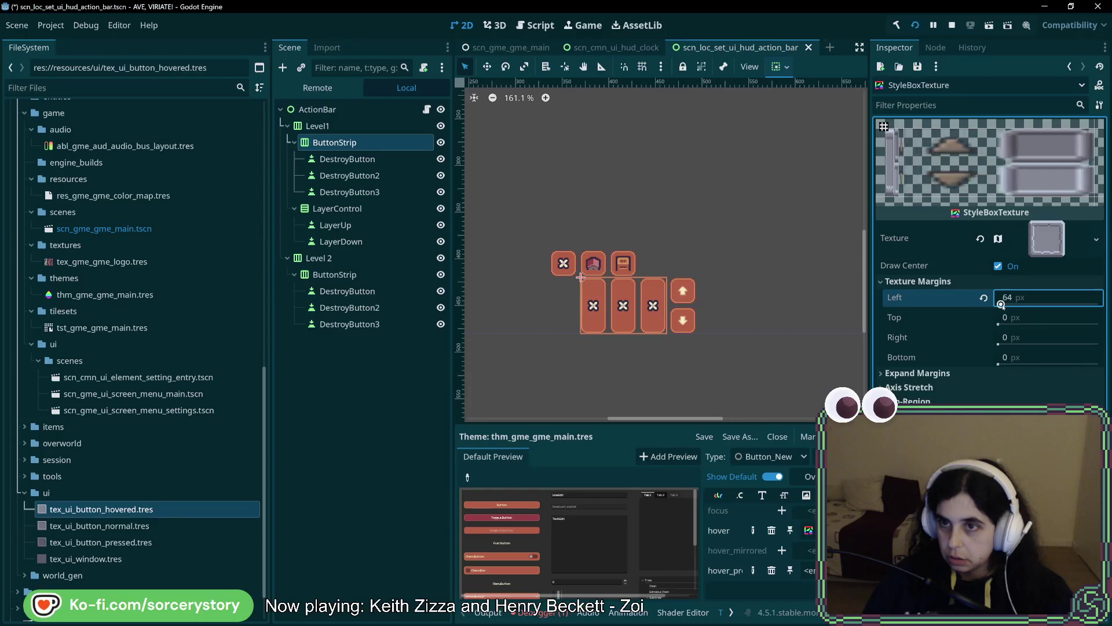
left_click(883, 282)
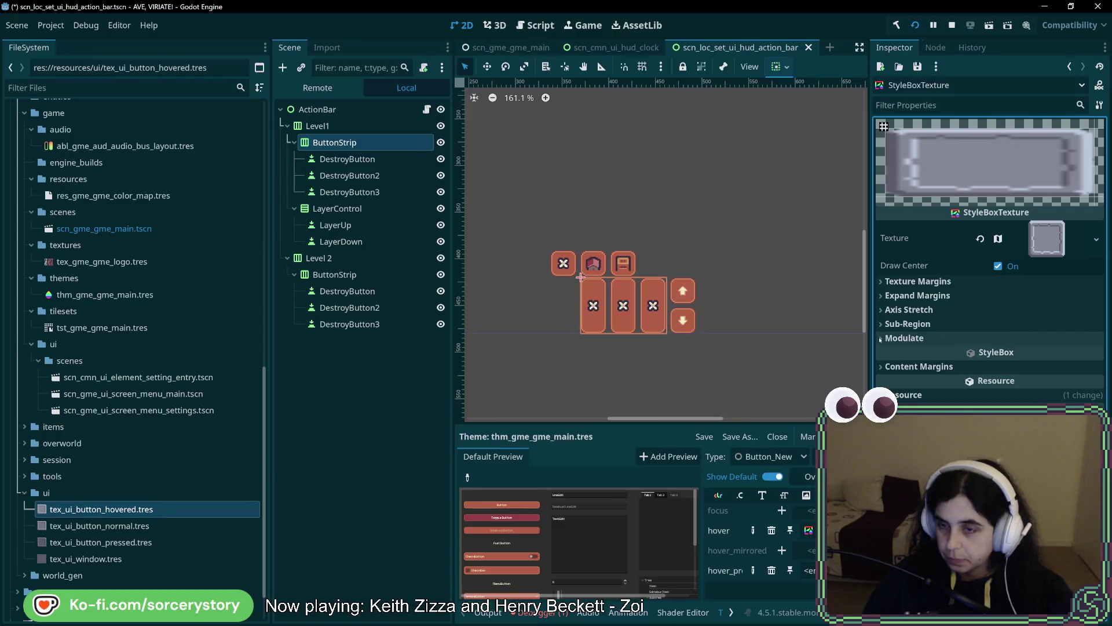
left_click(882, 295)
left_click(999, 312)
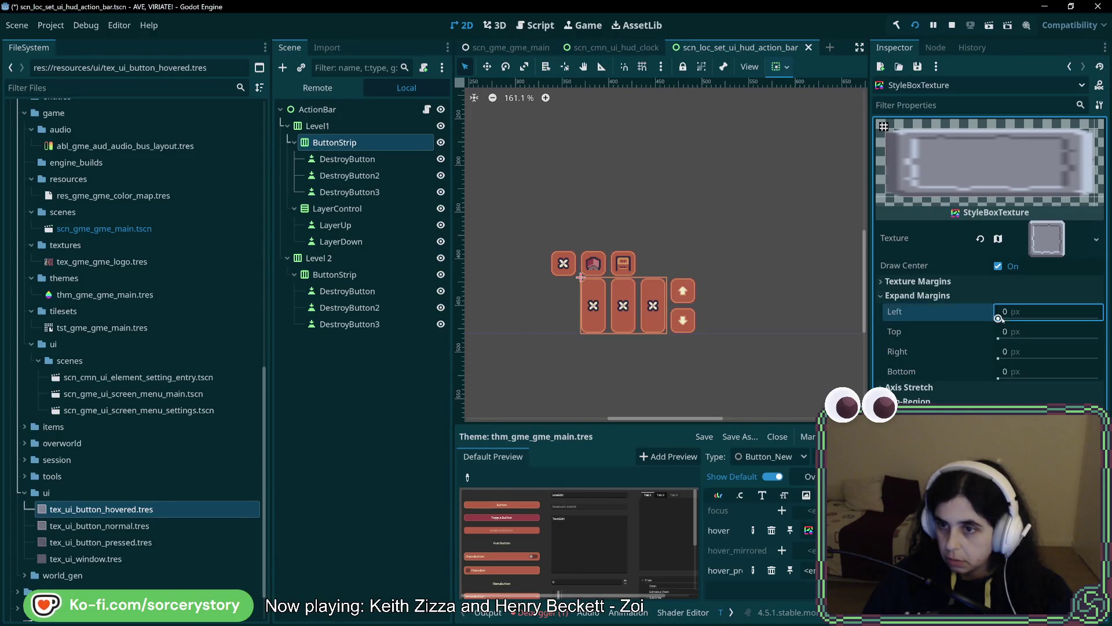
left_click(883, 296)
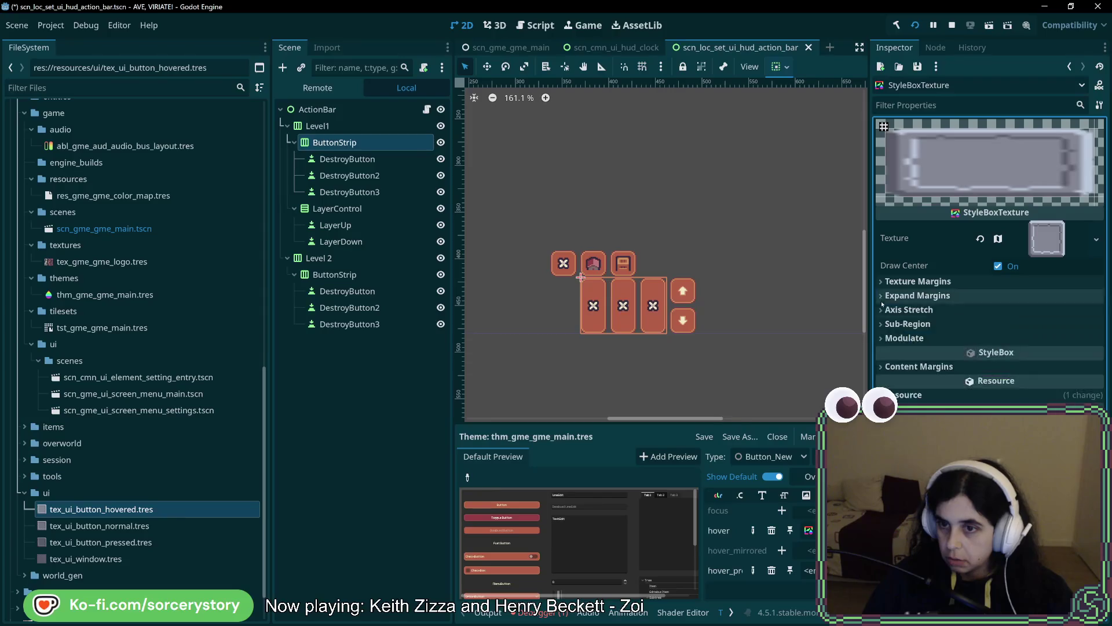
left_click(882, 310)
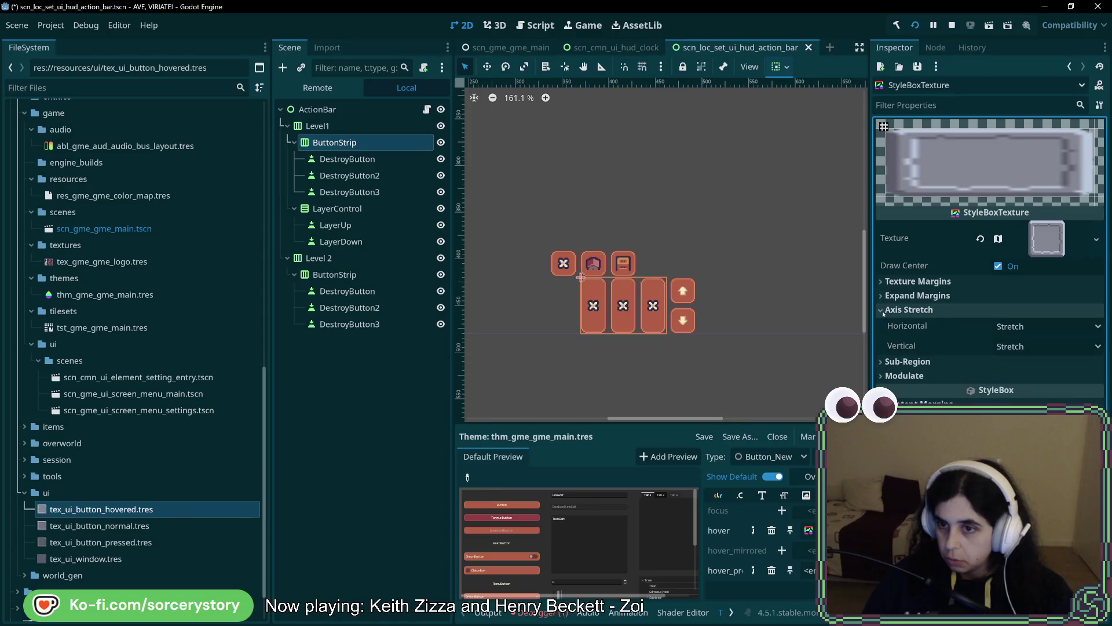
left_click(883, 362)
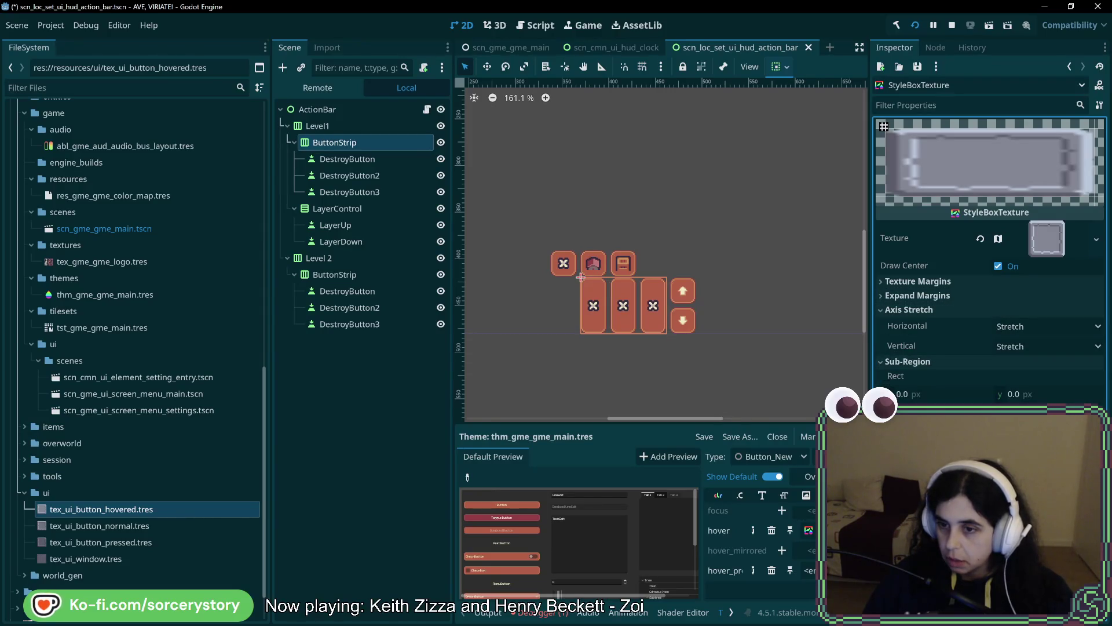
left_click(881, 281)
- Set the hover stylebox's left, top, right and bottom texture margins to 8 px
left_click_drag(994, 305, 998, 304)
left_click_drag(996, 304, 995, 304)
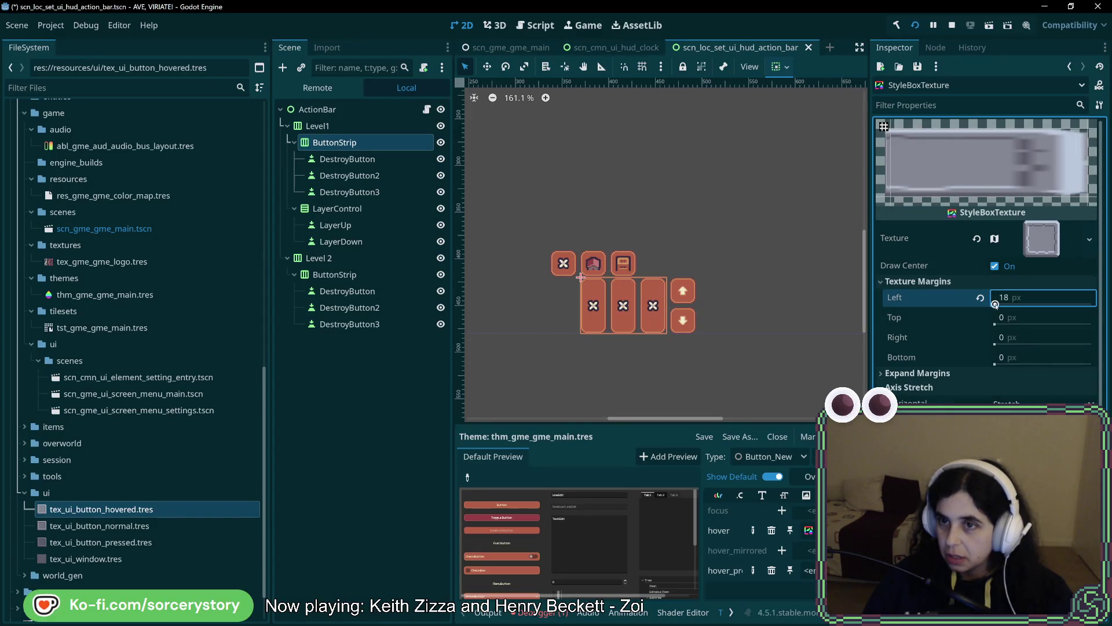
left_click(1021, 300)
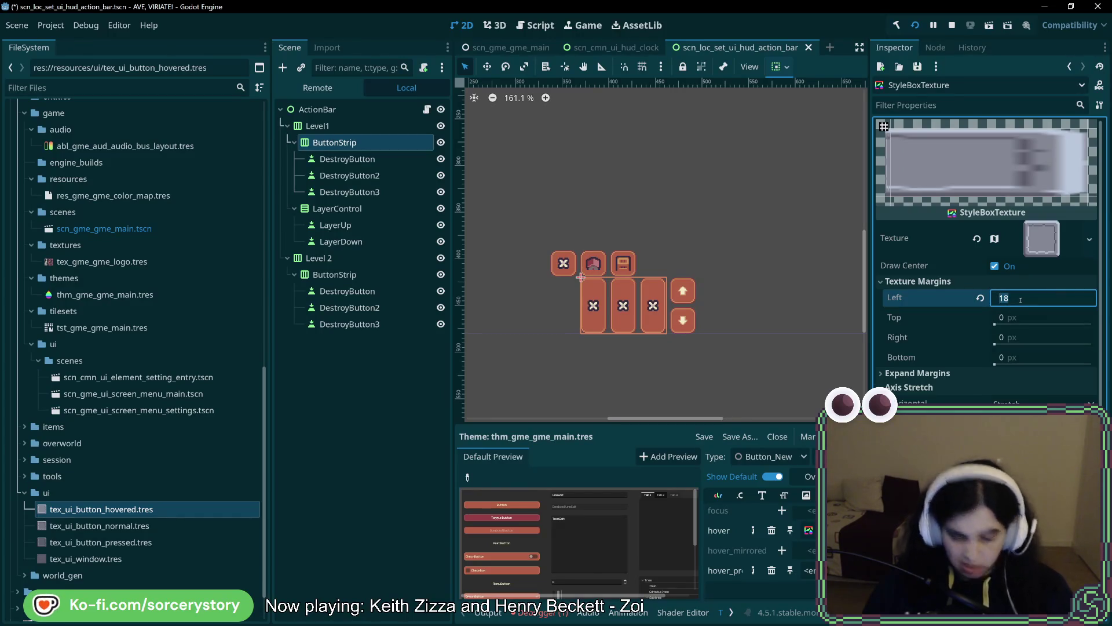
type("8")
left_click(1027, 317)
key("Tab")
type("8")
key("Tab")
type("8")
key("Return")
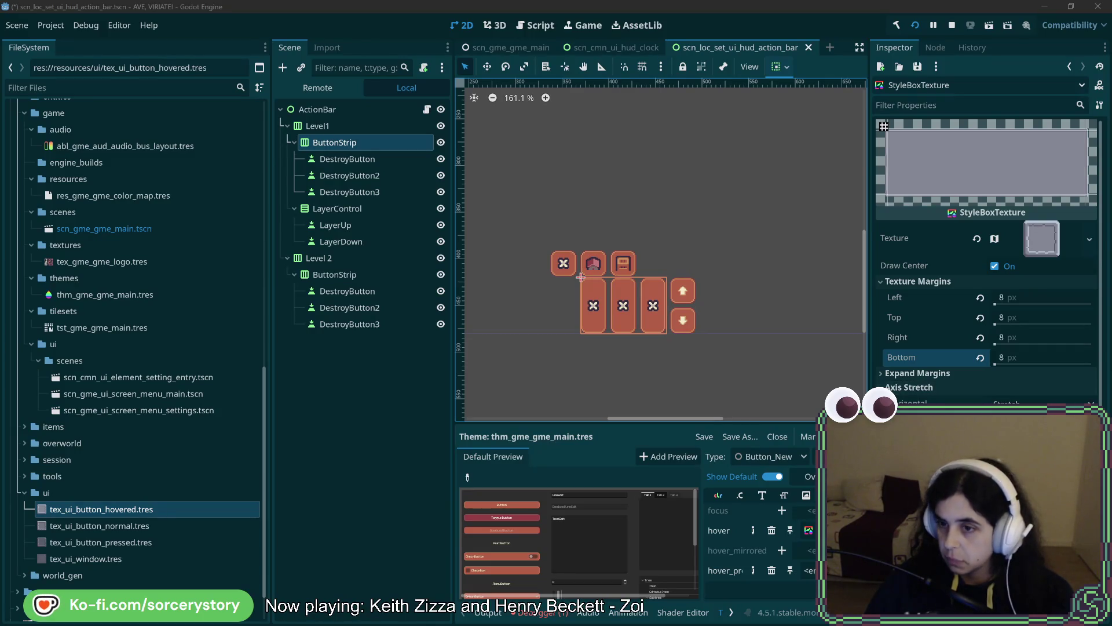
- Set the hover stylebox's horizontal axis stretch to Tile
left_click(1042, 402)
left_click(1019, 432)
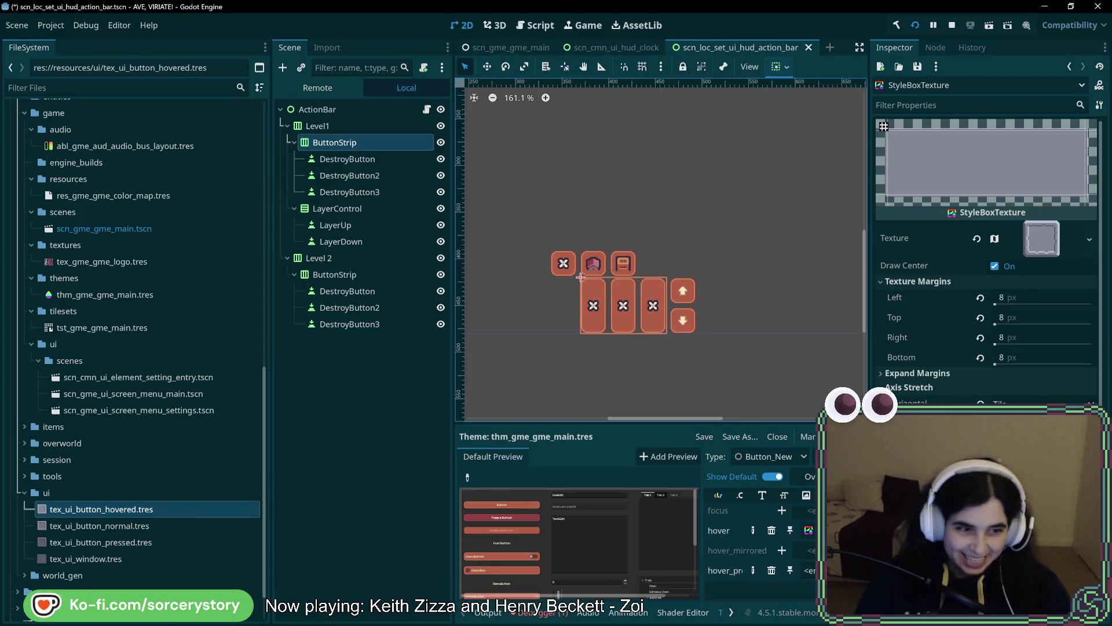
scroll(805, 571, "down", 2)
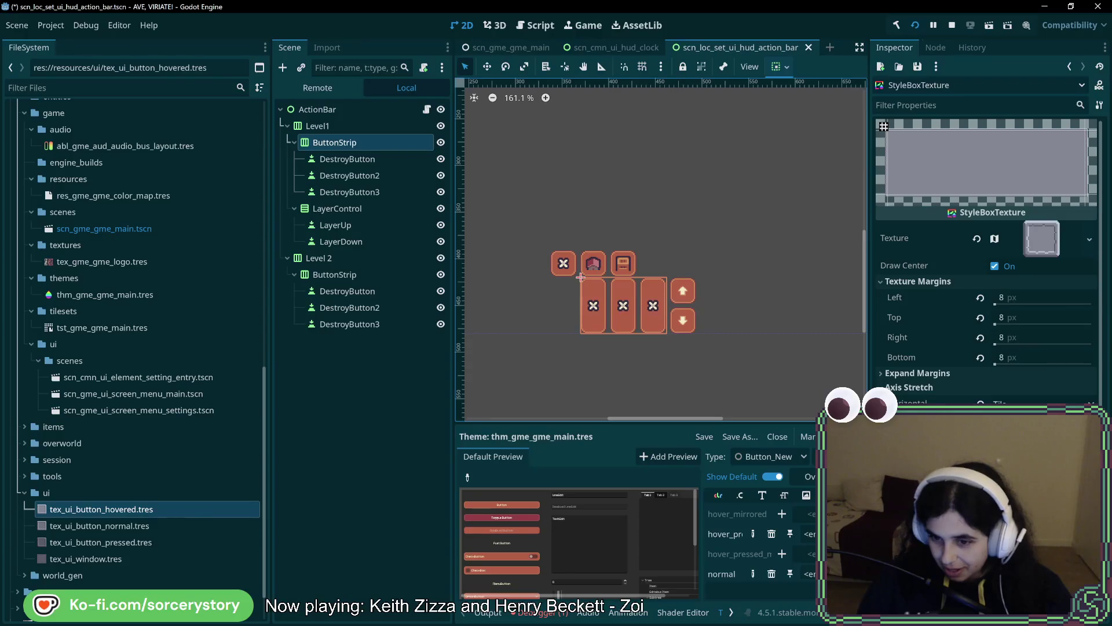
- Give hover_pressed a new StyleBoxTexture from tex_ui_button_pressed.tres with 8 px texture margins
left_click(811, 573)
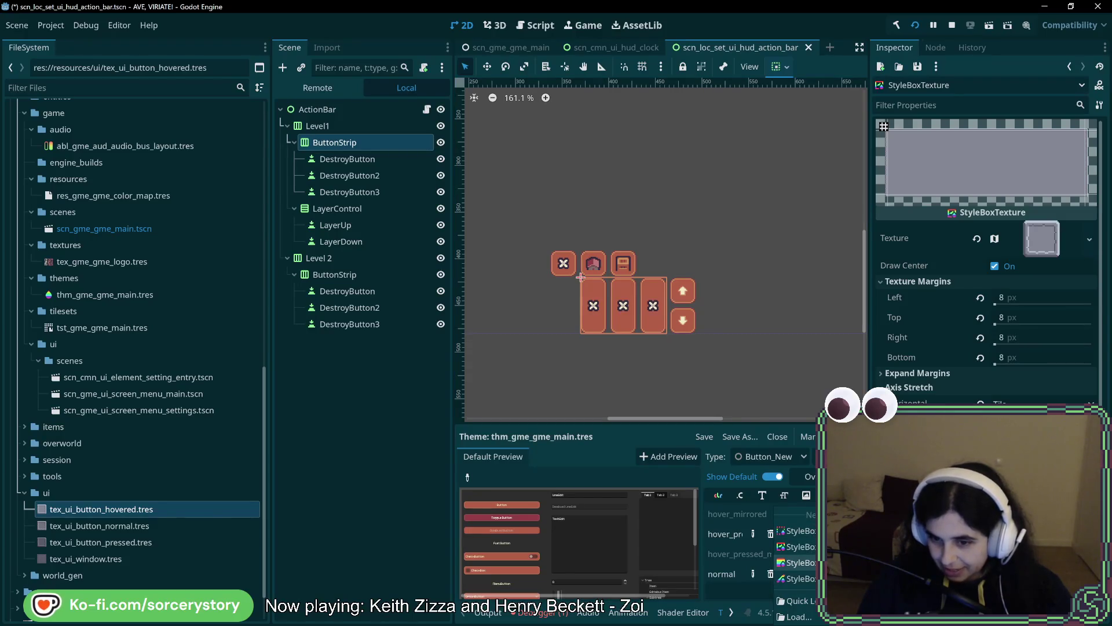
left_click(796, 562)
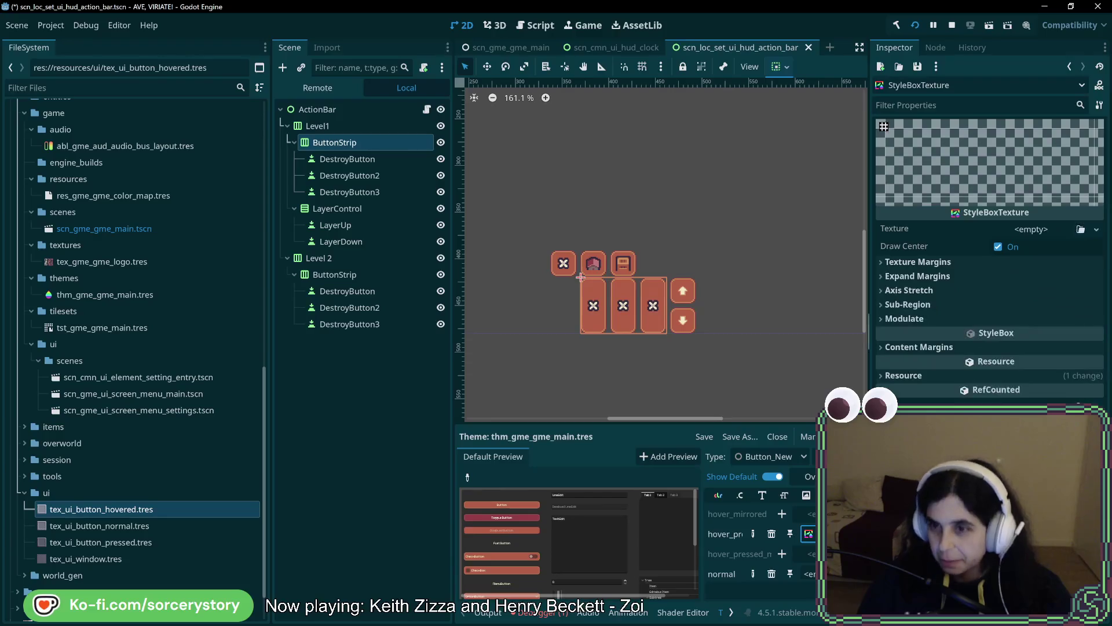
mouse_move(102, 542)
left_mouse_down()
mouse_move(293, 559)
mouse_move(1046, 239)
left_mouse_up()
left_click(1025, 281)
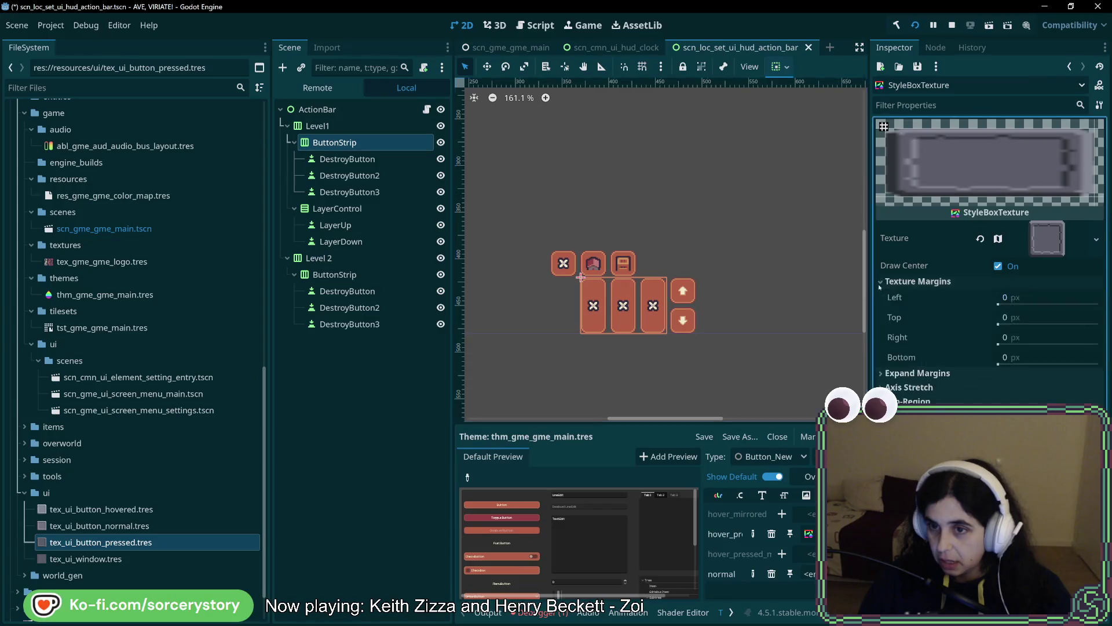
left_click(1020, 302)
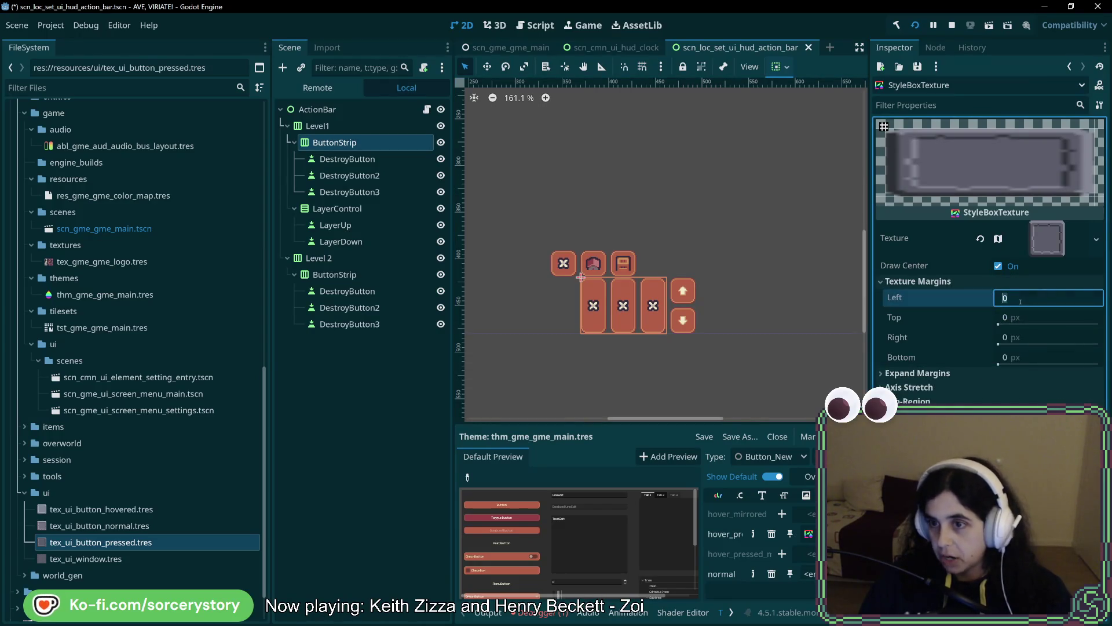
type("8")
key("Tab")
type("8")
key("Tab")
type("8")
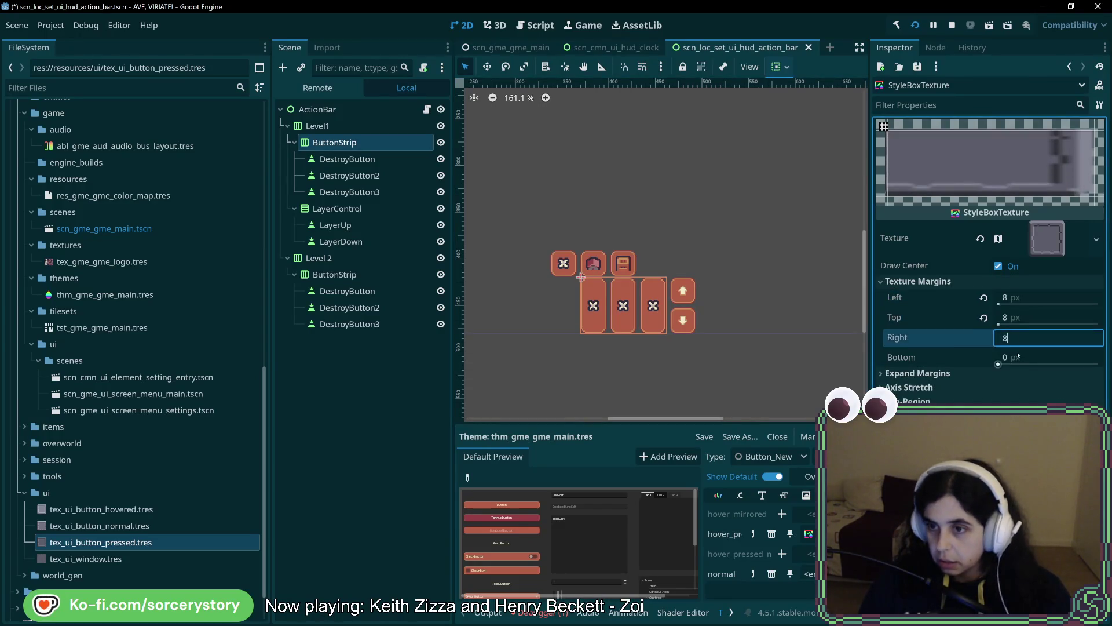
key("Tab")
type("8")
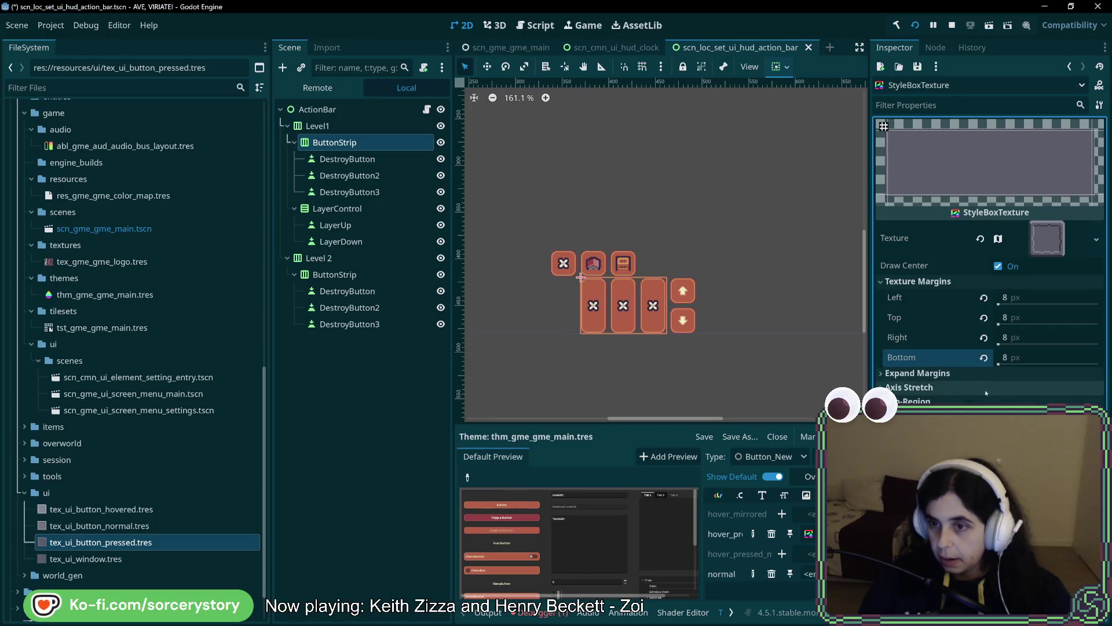
left_click(839, 373)
left_click(904, 388)
left_click(1043, 401)
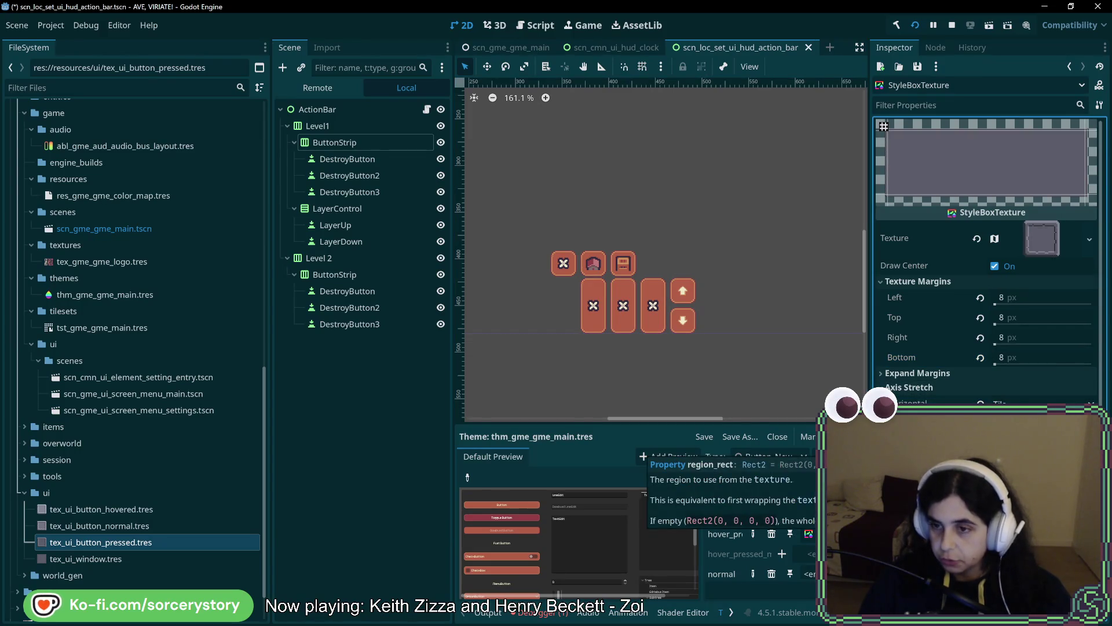
scroll(753, 539, "down", 2)
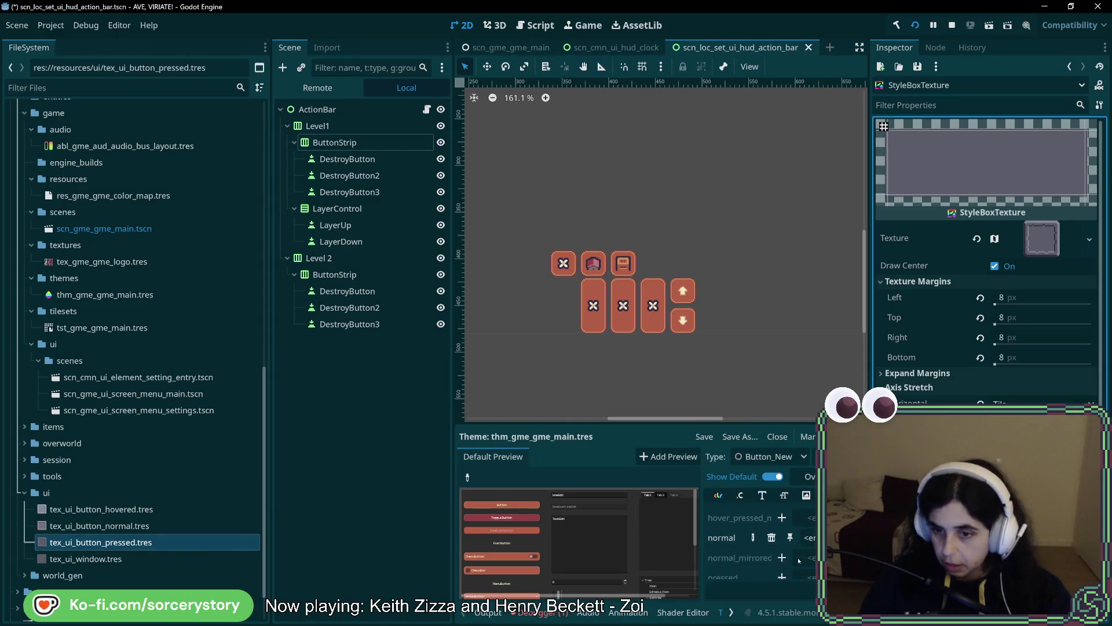
- Give the normal style a StyleBoxTexture from tex_ui_button_normal.tres with 8 px margins, and save
left_click_drag(814, 520, 814, 520)
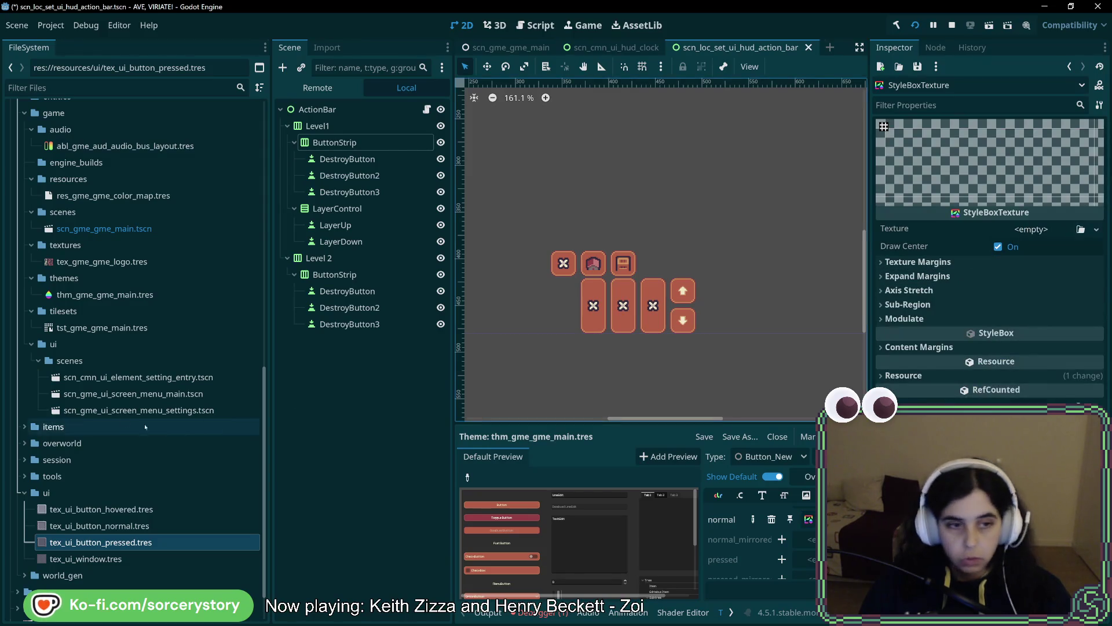
mouse_move(116, 526)
left_mouse_down()
mouse_move(927, 376)
mouse_move(1019, 228)
mouse_move(1017, 245)
left_mouse_up()
left_click(918, 281)
left_click(1020, 297)
type("8")
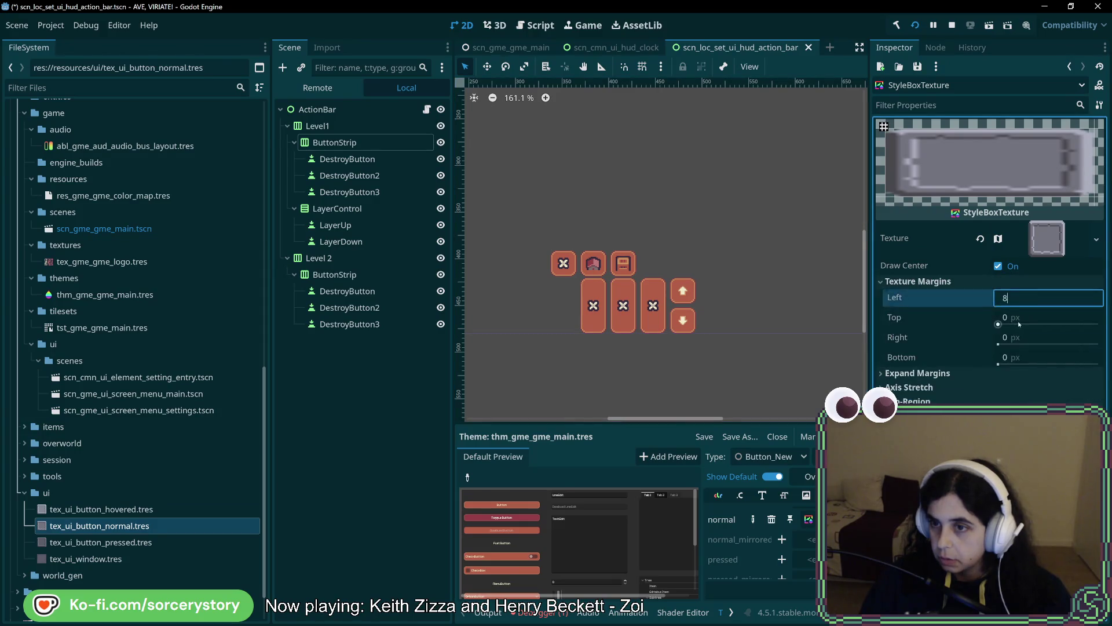
key("Tab")
type("8")
key("Tab")
type("8")
key("Tab")
type("8")
key("Return")
left_click(909, 387)
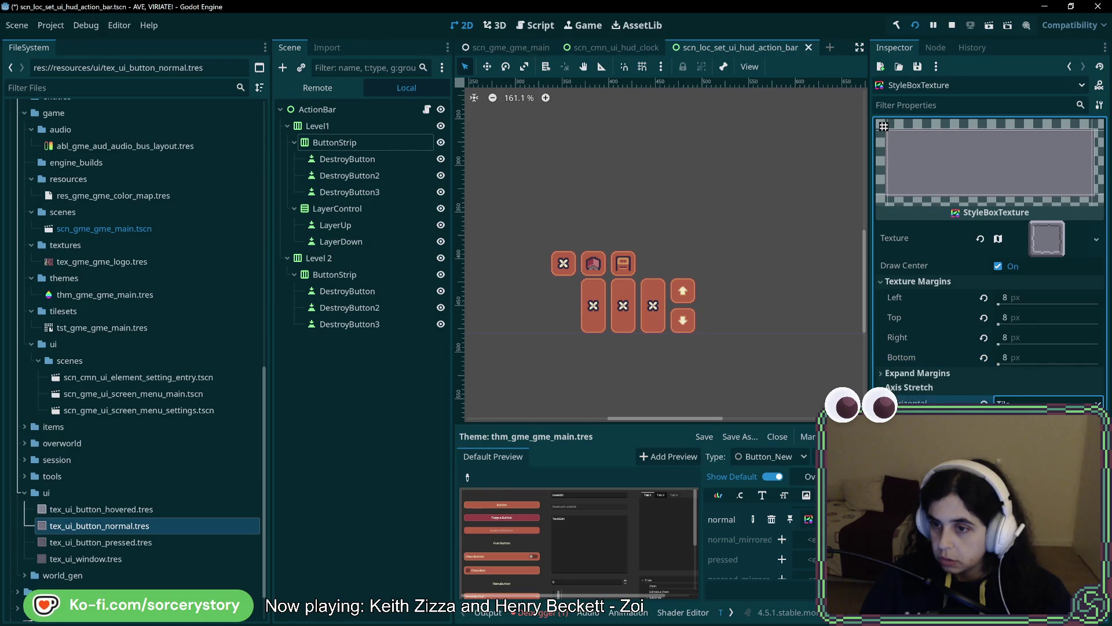
key("ctrl+s")
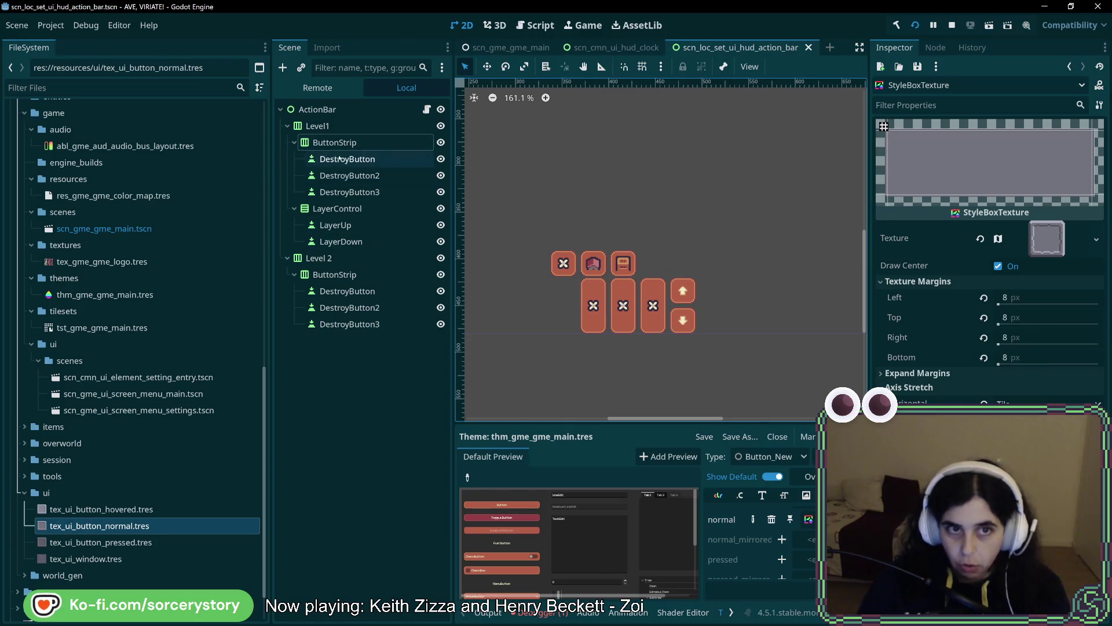
- Give the first Level1 DestroyButton the grey Button_New pixel-frame type variation
left_click(335, 143)
left_click(348, 126)
left_click(342, 142)
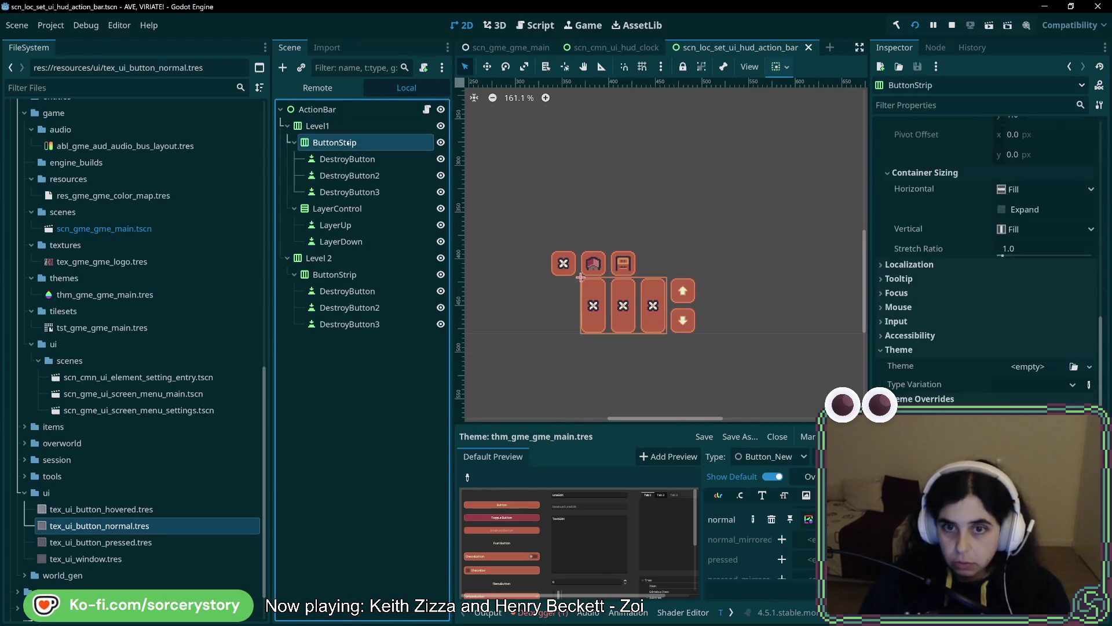
left_click(1031, 385)
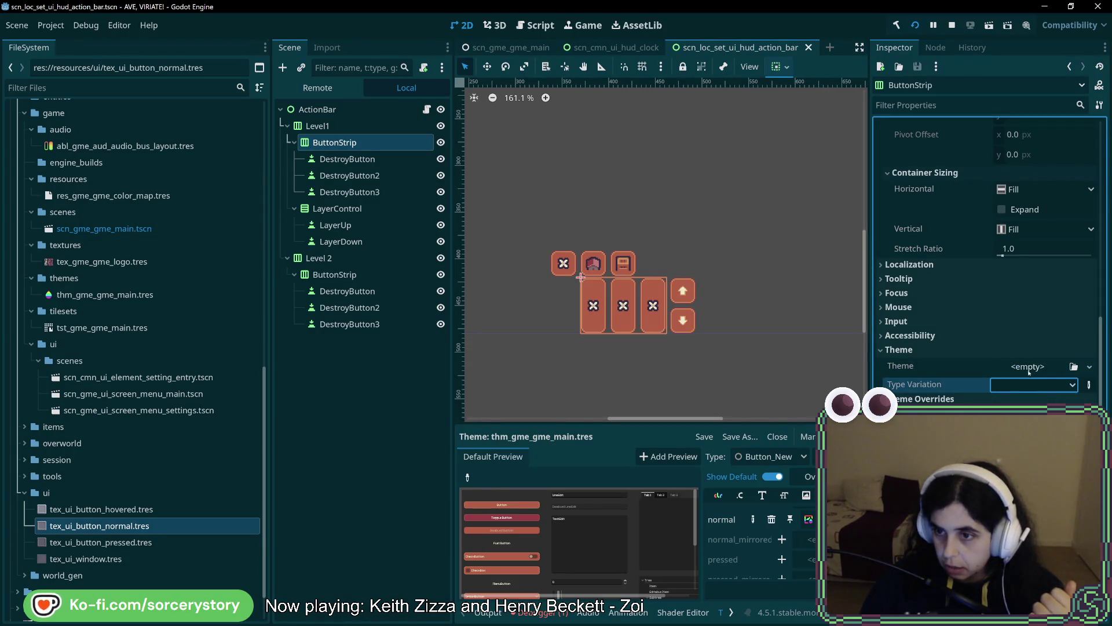
left_click(1028, 367)
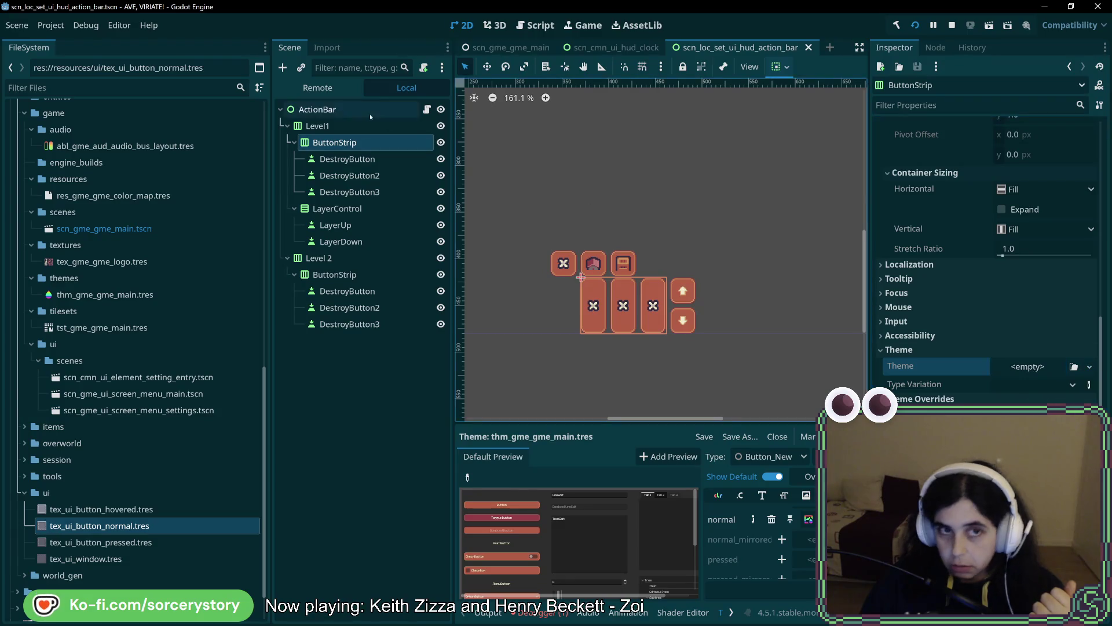
left_click(318, 109)
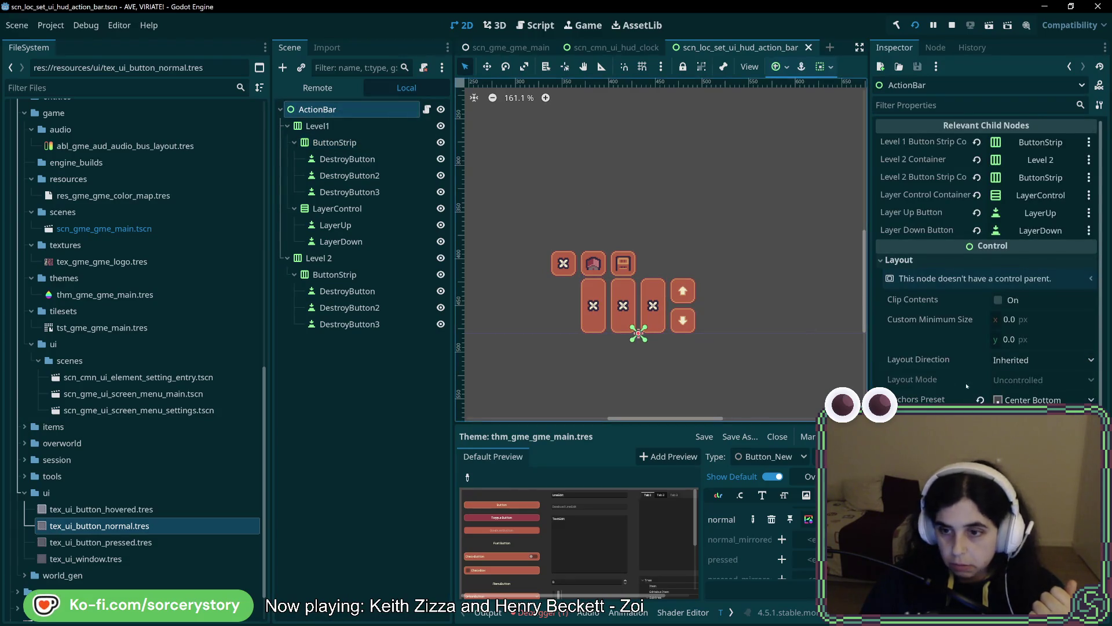
left_click(336, 225)
left_click(348, 159)
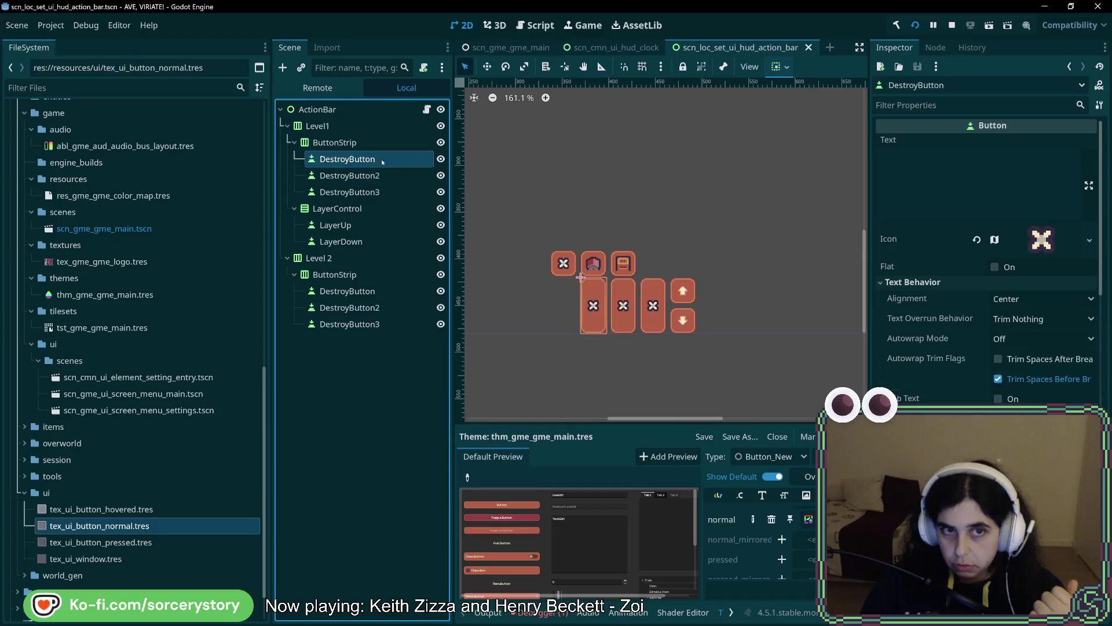
scroll(987, 260, "down", 5)
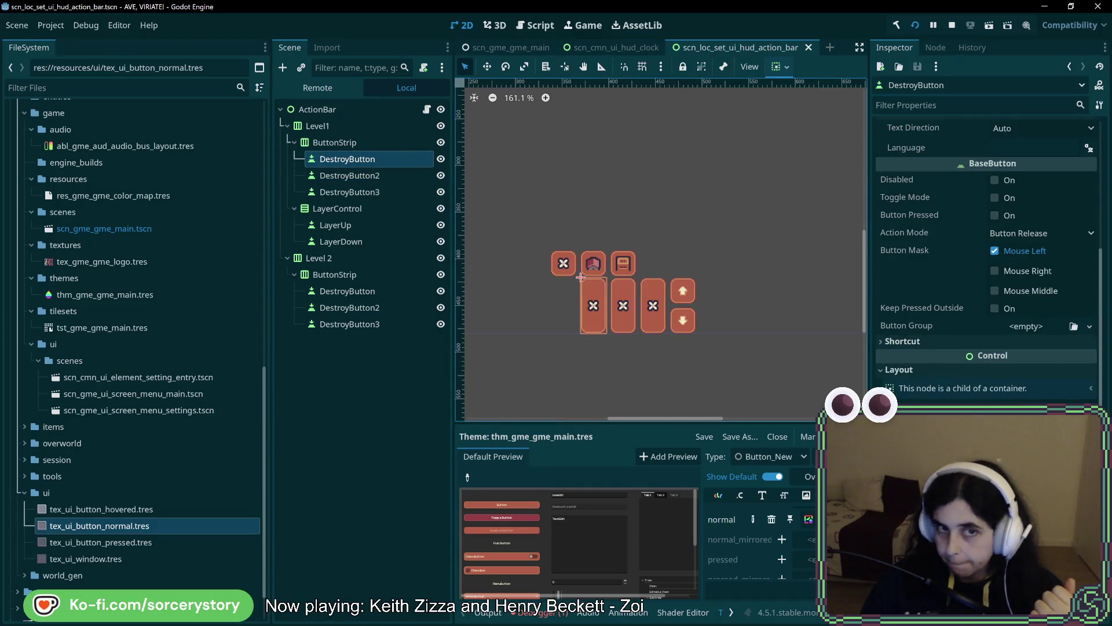
scroll(988, 260, "down", 5)
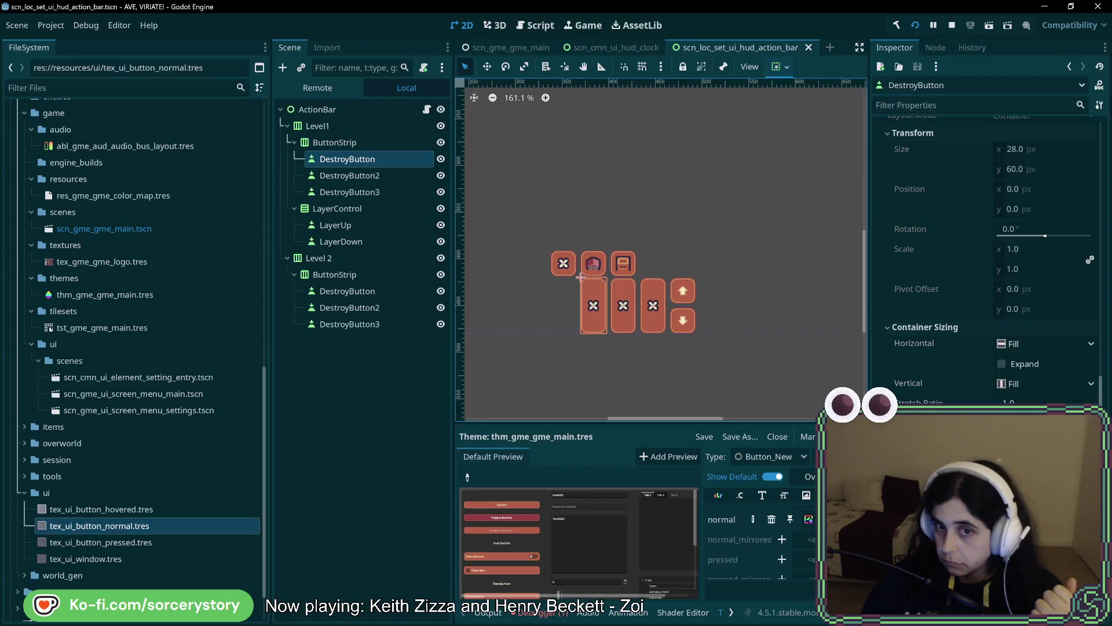
scroll(987, 261, "down", 5)
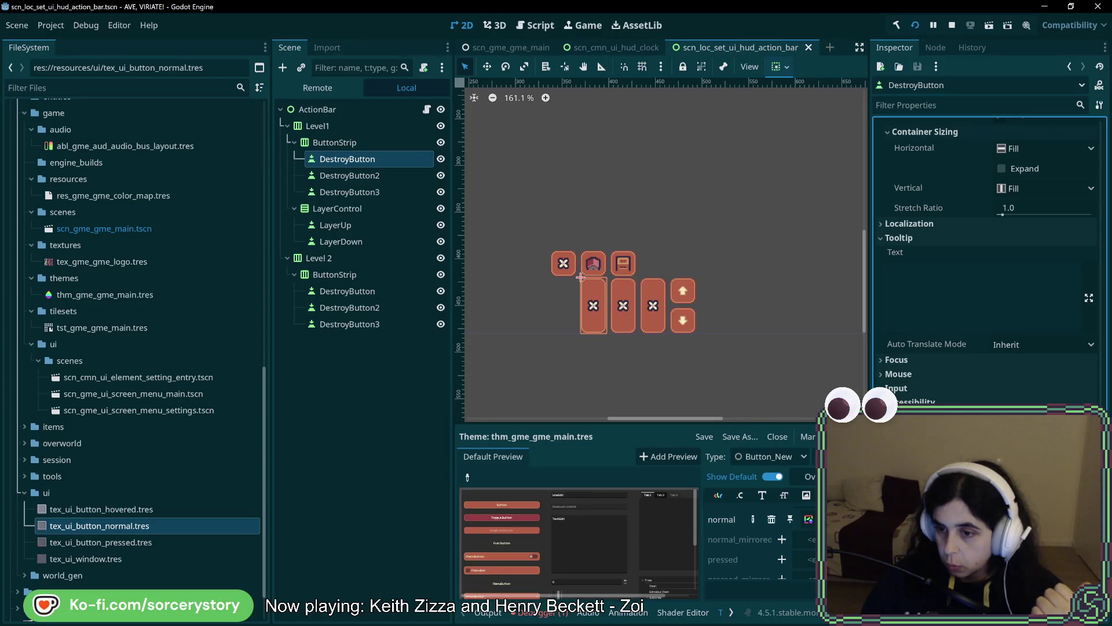
left_click(606, 370)
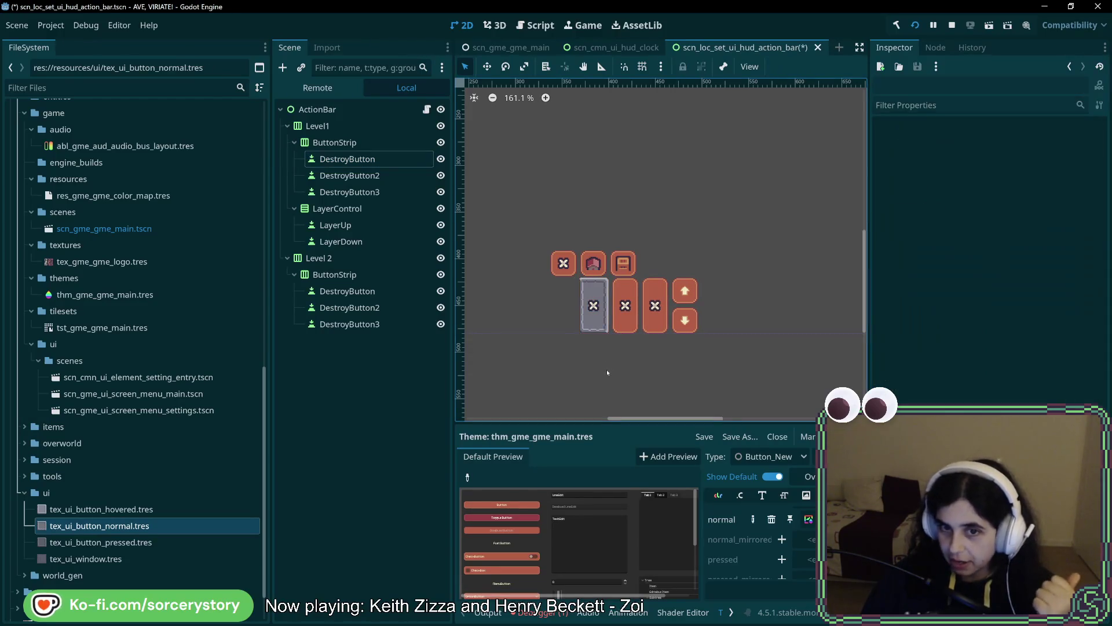
- Select DestroyButton2 and DestroyButton3, pan the canvas to view all buttons, then reselect DestroyButton
scroll(672, 384, "up", 6)
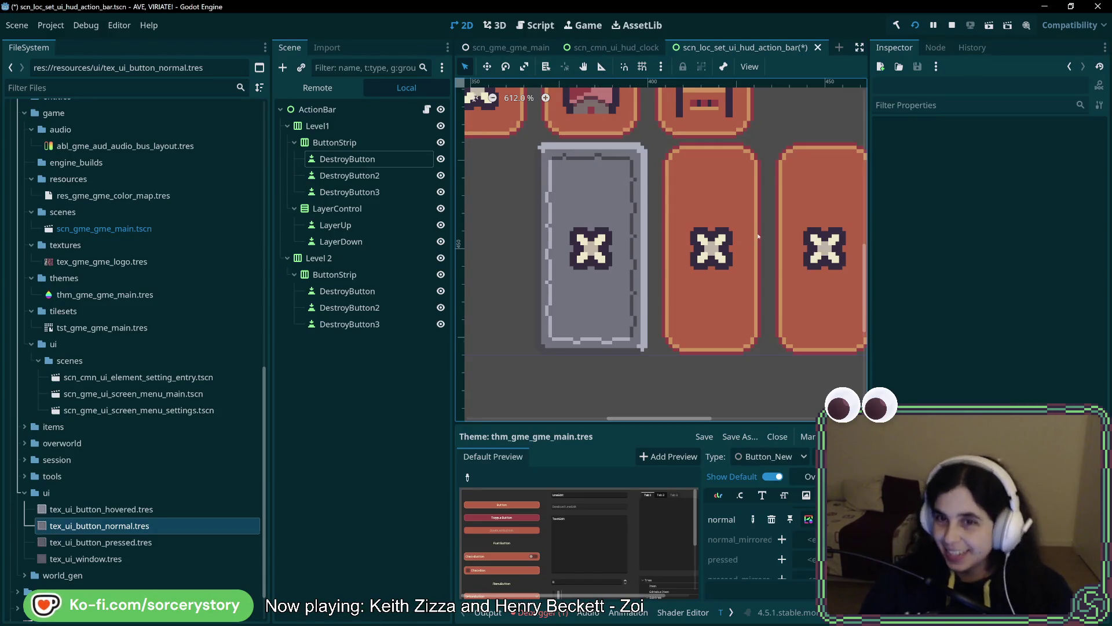
scroll(641, 314, "right", 2)
left_click(359, 175)
left_click(350, 191, "shift")
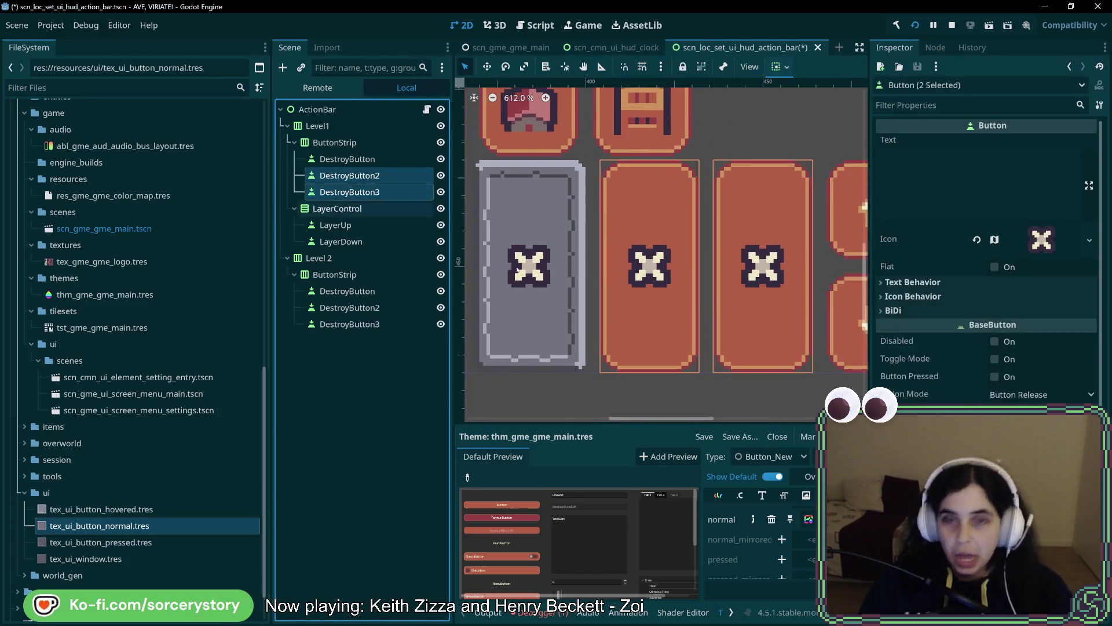
scroll(985, 261, "down", 5)
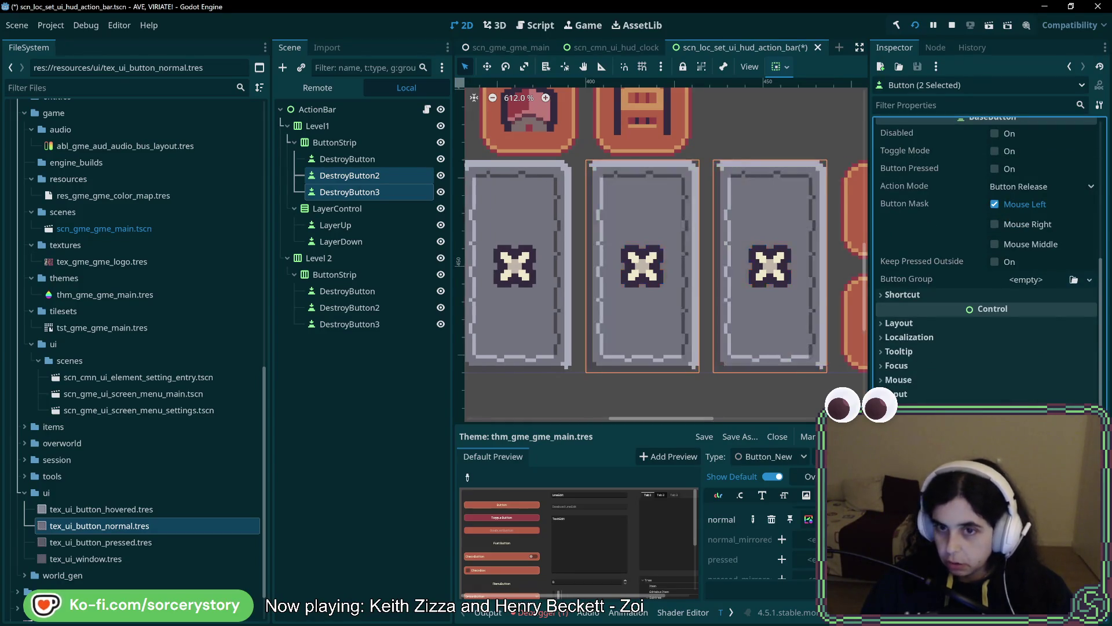
scroll(753, 405, "down", 4)
scroll(754, 401, "down", 5)
left_click(767, 398)
left_click_drag(767, 398, 678, 402)
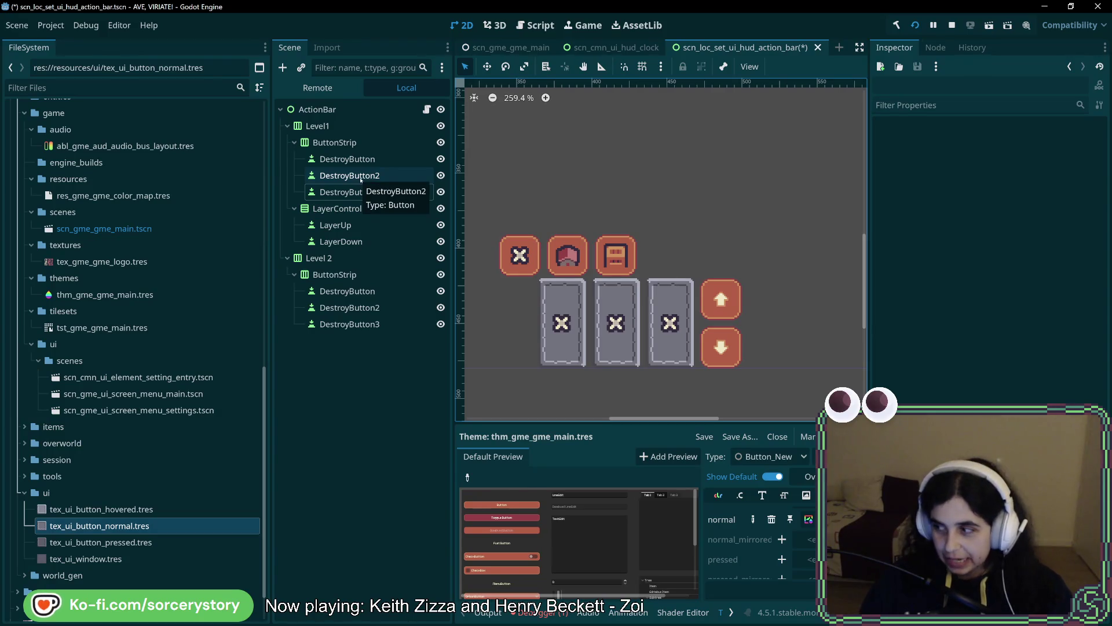
left_click(347, 159)
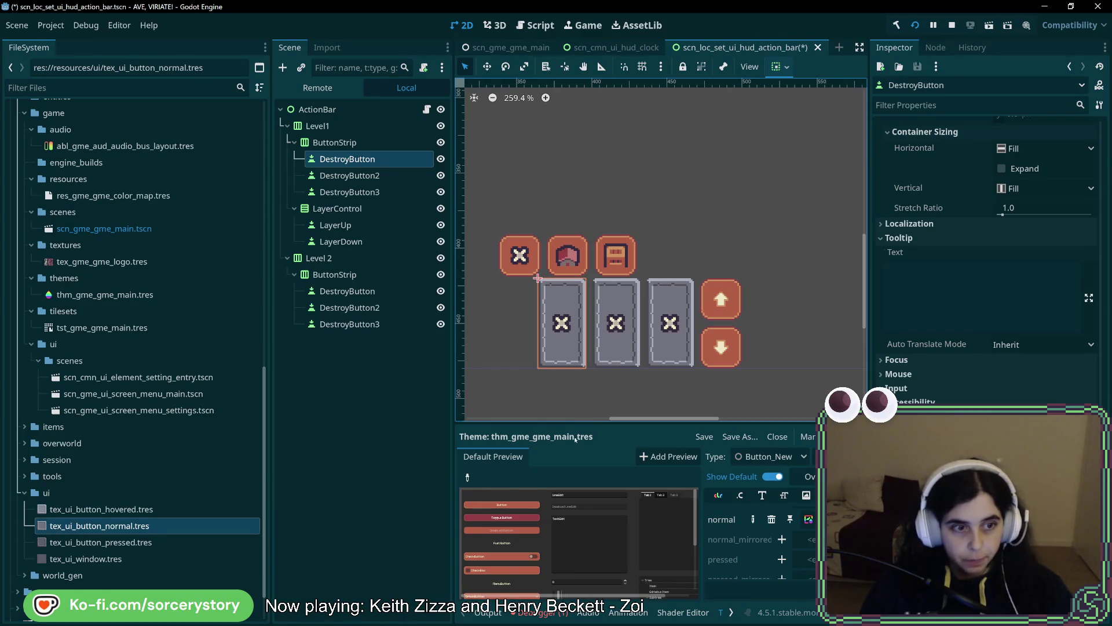
- Duplicate tex_ui_window.tres as tex_ui_icon_build.tres
right_click(104, 558)
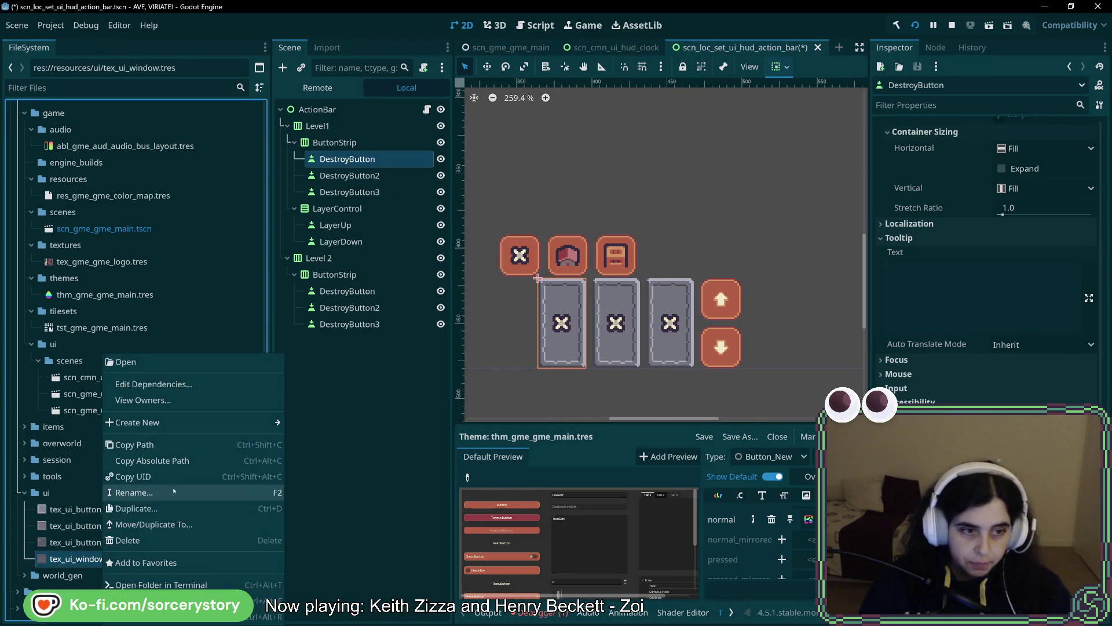
left_click(139, 508)
left_click(485, 303)
key("BackSpace")
type("on_bu")
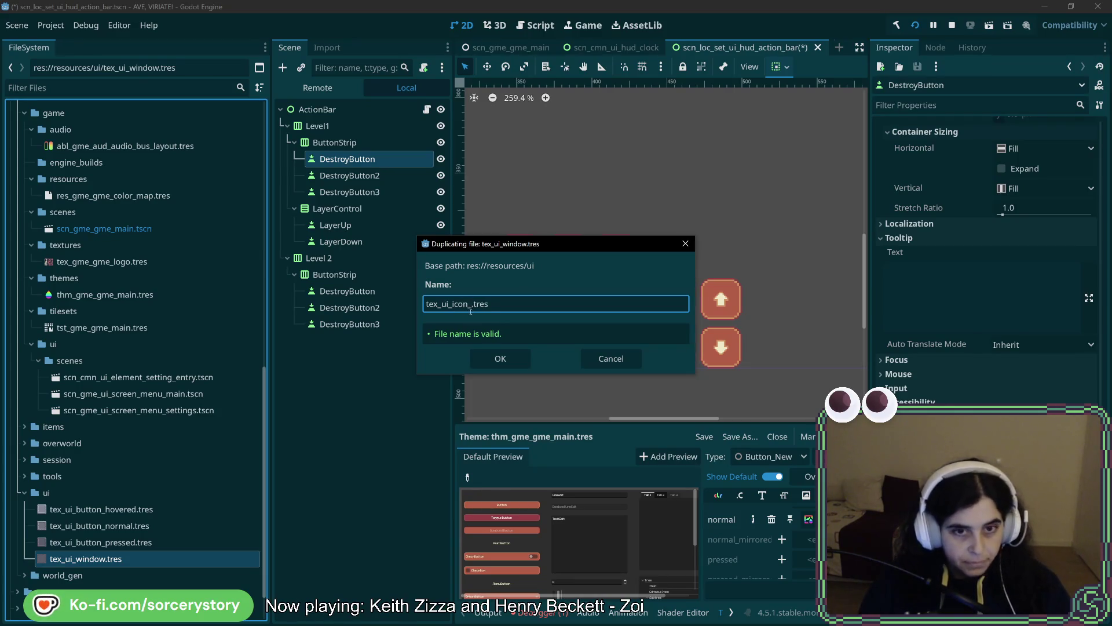
type("ild")
key("Return")
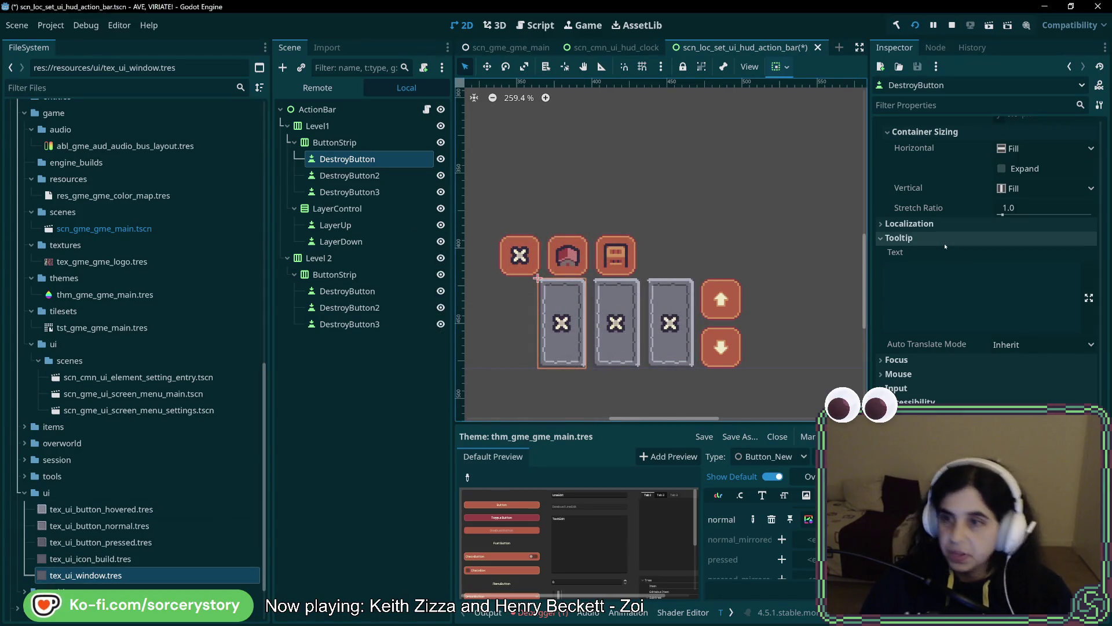
- Crop tex_ui_icon_build.tres to the 32×32 hammer at x 80, y 0, save, and reselect DestroyButton
left_click(137, 559)
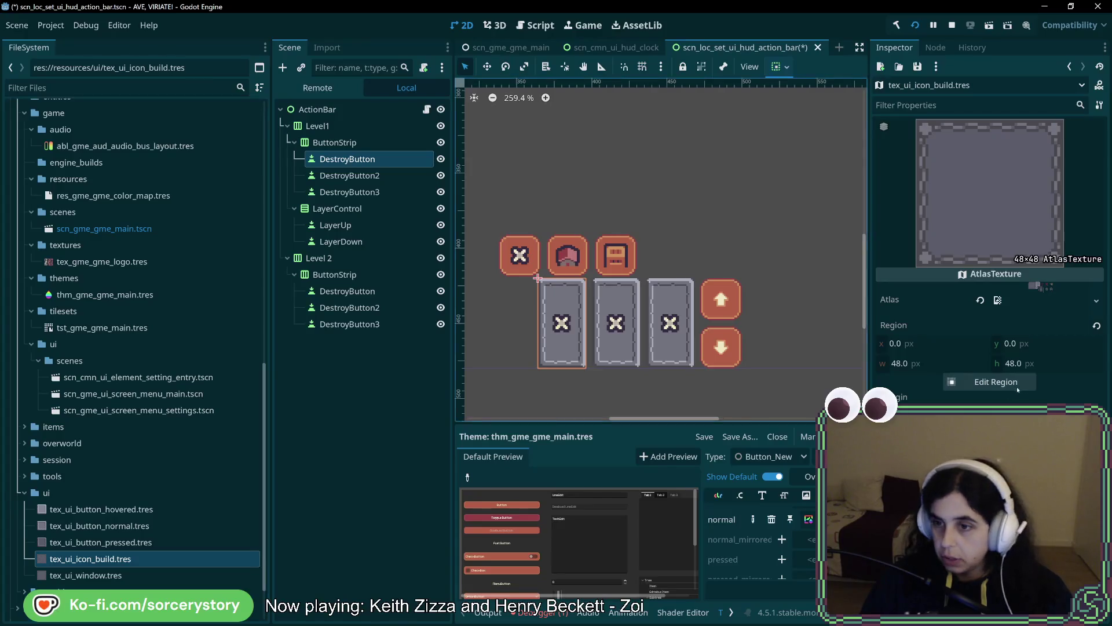
left_click(1016, 385)
mouse_move(508, 204)
left_mouse_down()
mouse_move(579, 255)
mouse_move(581, 277)
left_mouse_up()
left_click(560, 454)
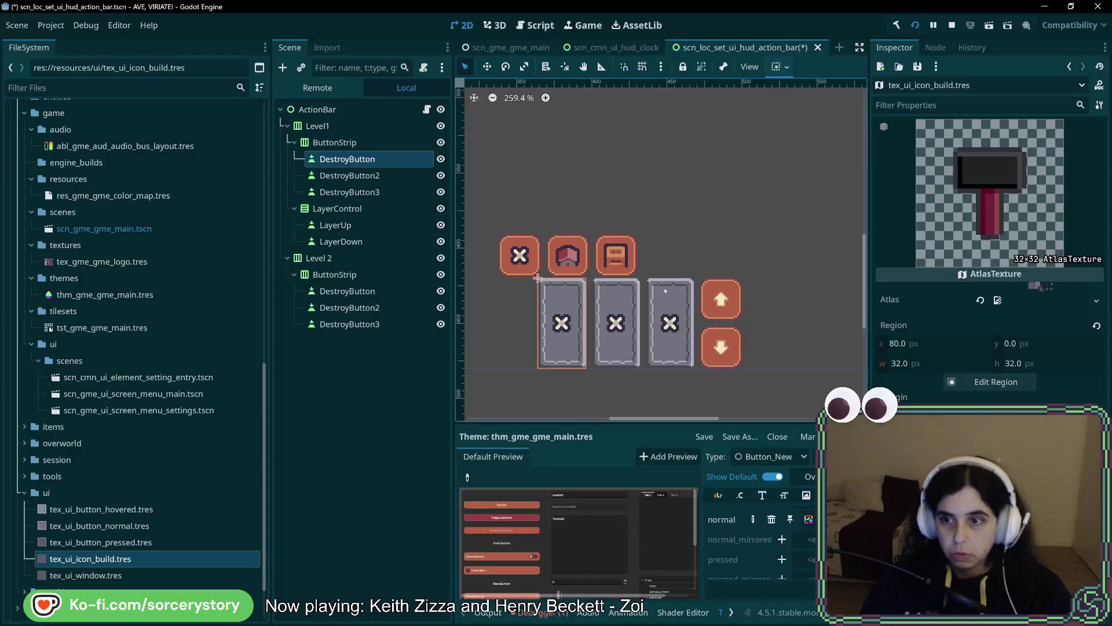
key("ctrl+s")
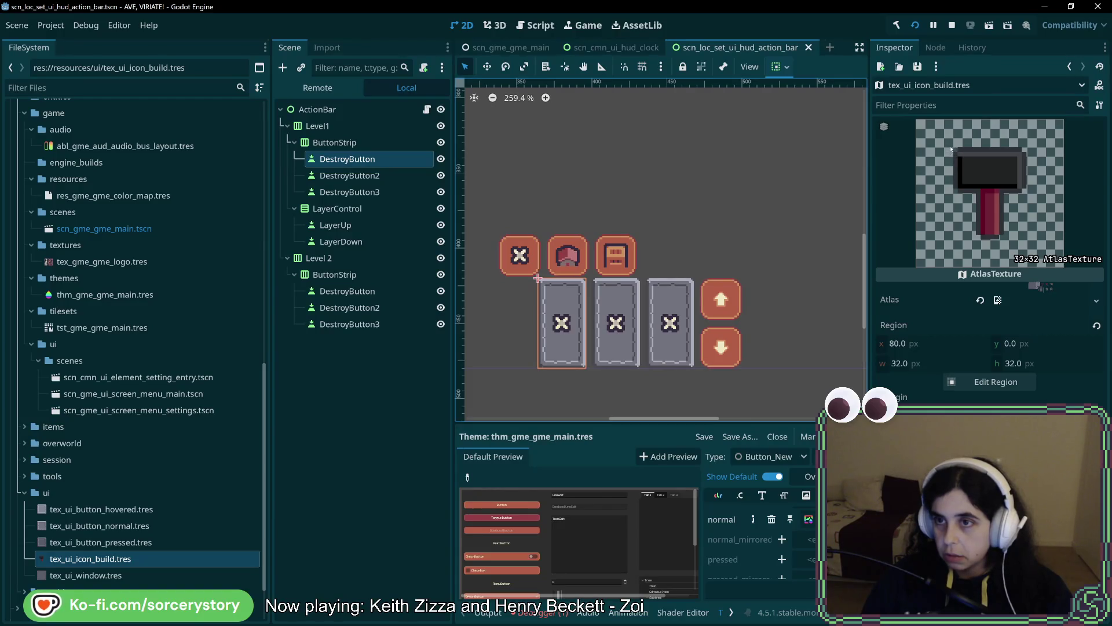
left_click(362, 170)
left_click(538, 279)
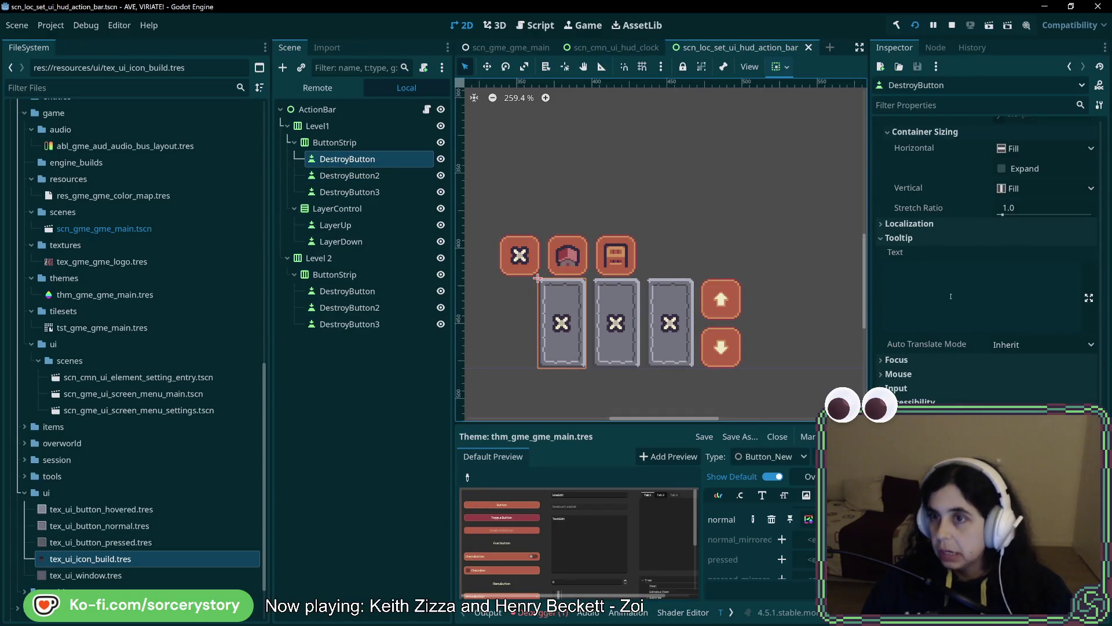
scroll(1025, 292, "up", 15)
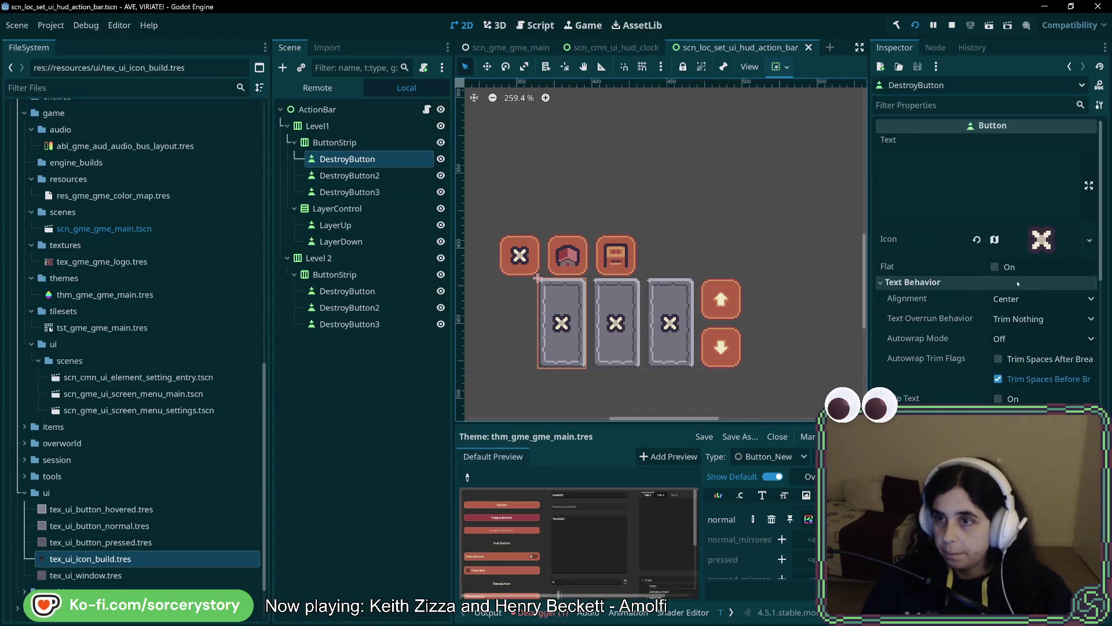
- Set tex_ui_icon_build.tres as DestroyButton's icon, then reopen the hammer texture's region editor
left_click(1089, 241)
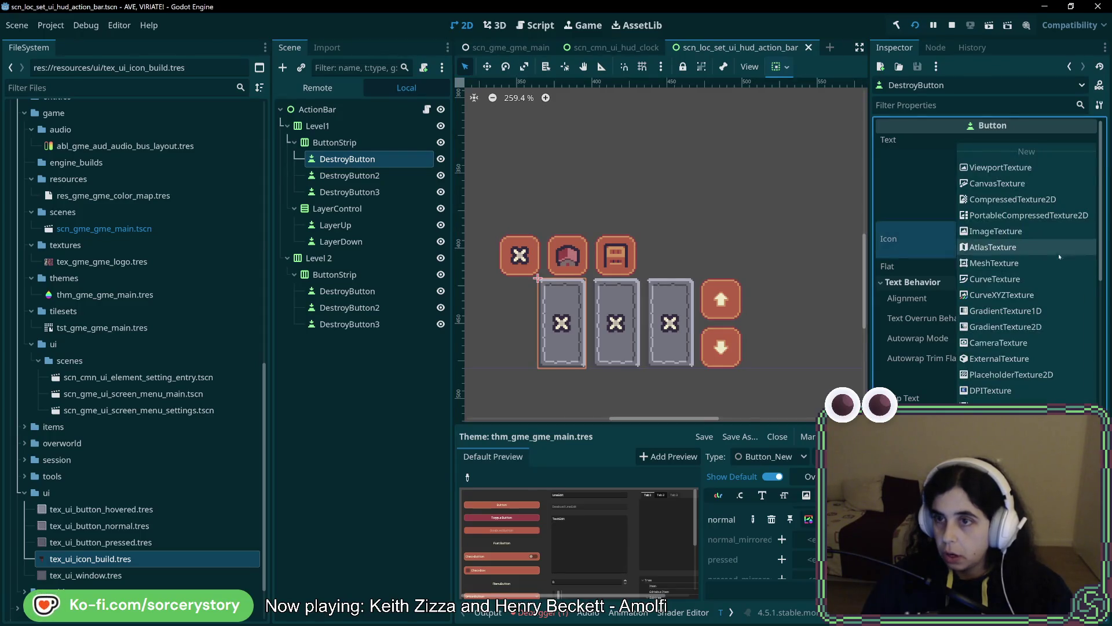
left_click_drag(90, 558, 1036, 239)
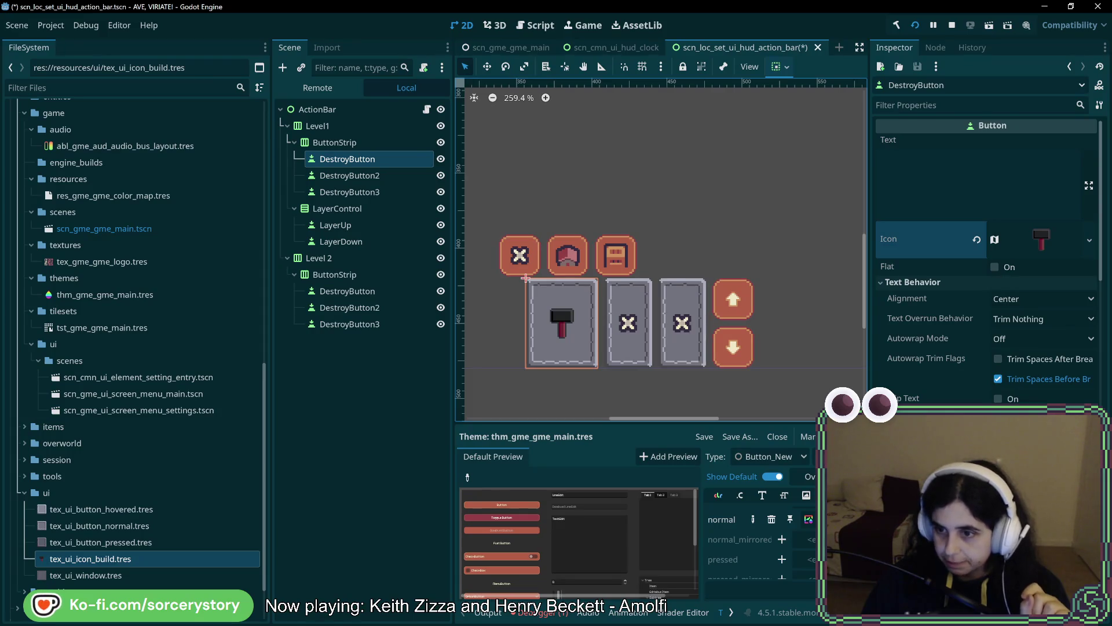
left_click(1000, 277)
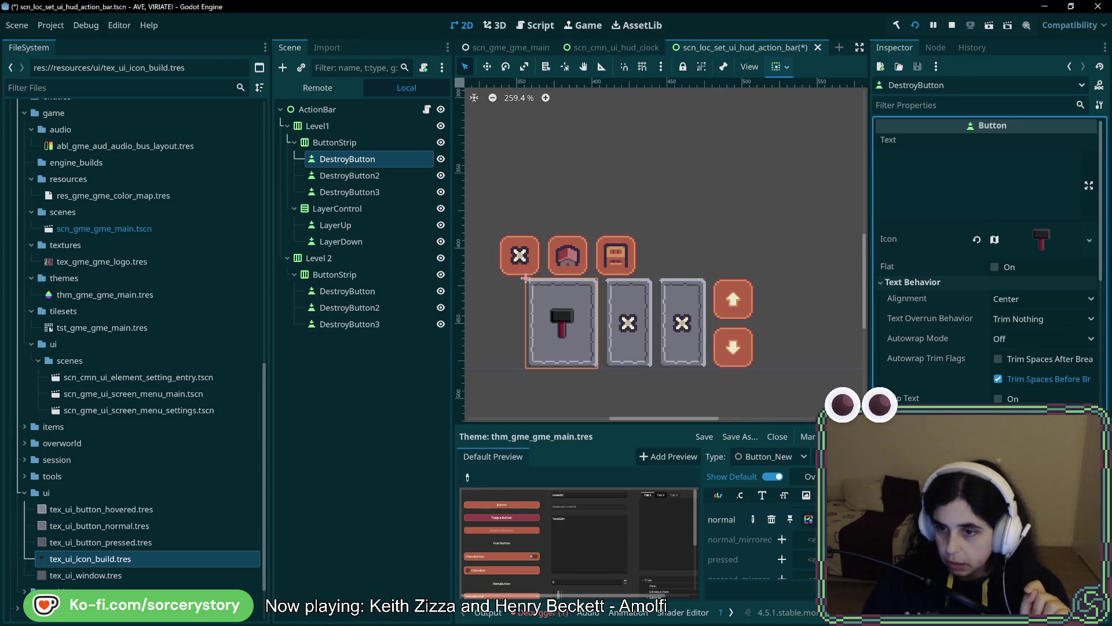
mouse_move(525, 278)
left_mouse_down()
mouse_move(547, 279)
mouse_move(525, 279)
left_mouse_up()
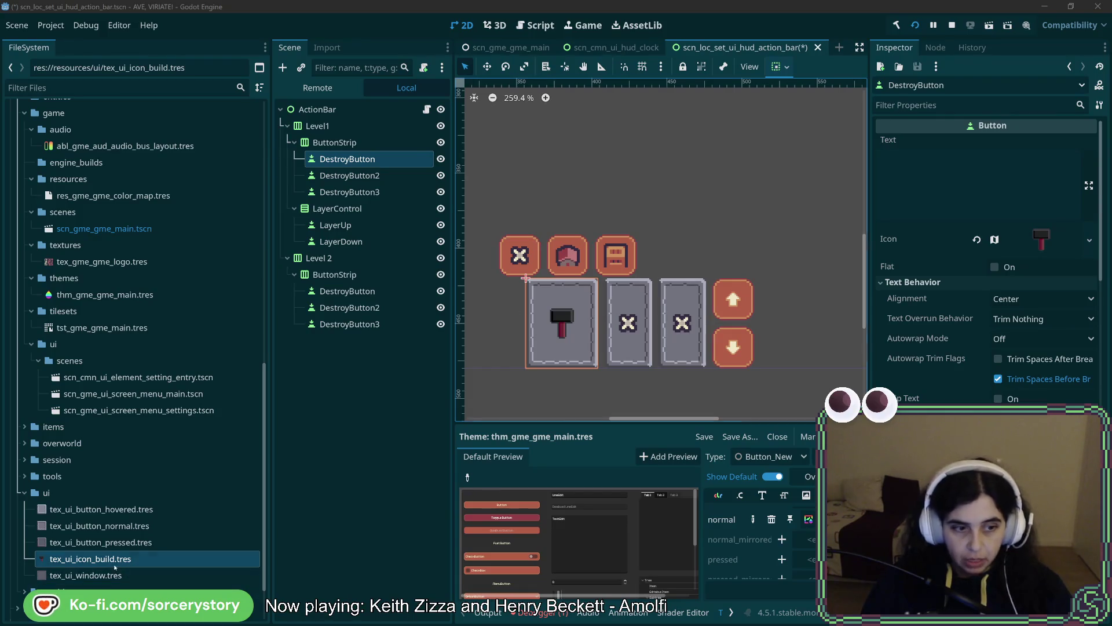
left_click(93, 559)
left_click(996, 382)
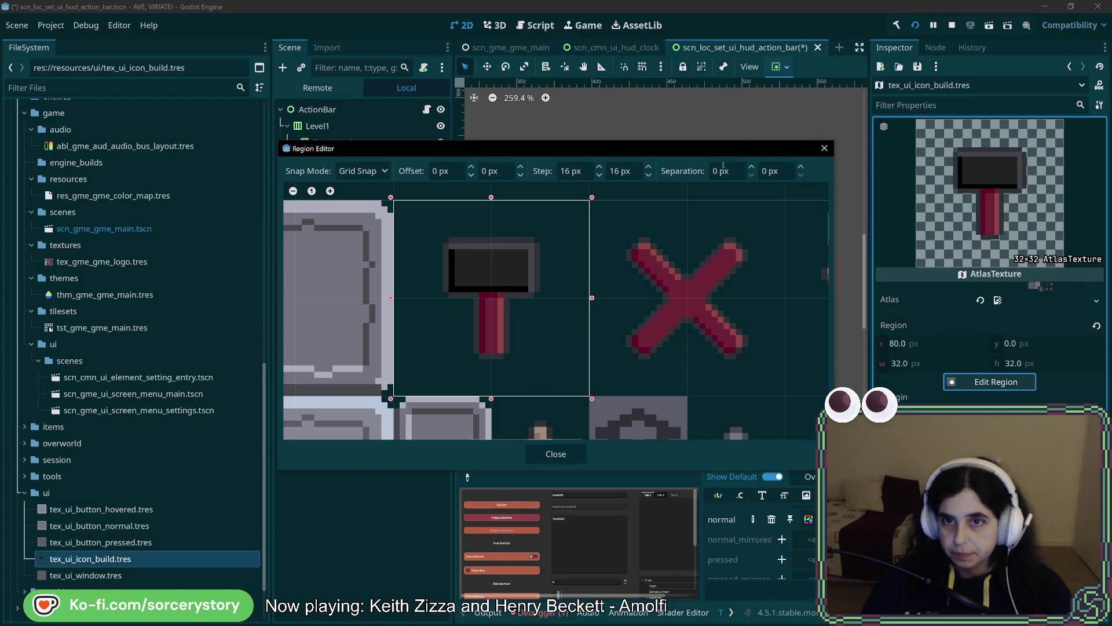
- Tighten the hammer icon's atlas region with pixel snapping and save the scene
left_click(359, 178)
left_click(362, 205)
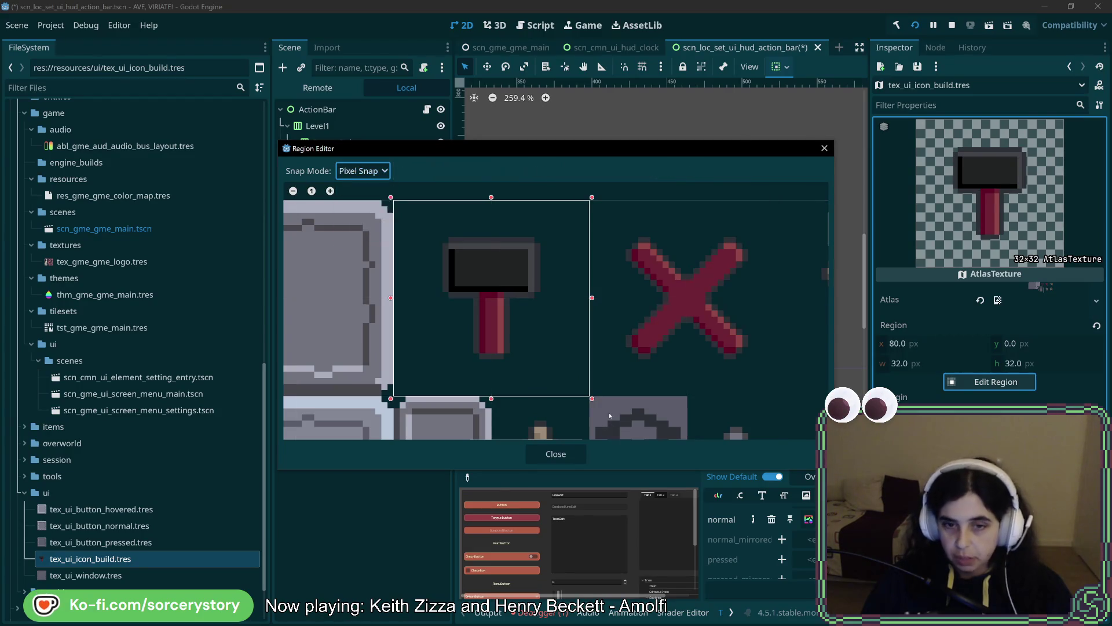
left_click_drag(592, 398, 562, 369)
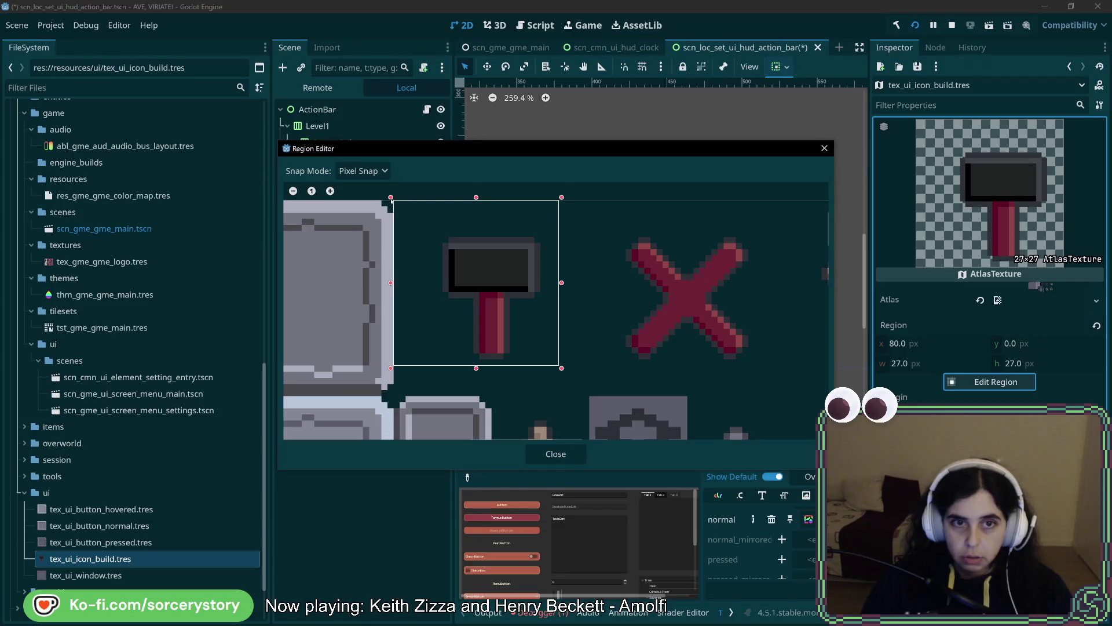
left_click_drag(396, 202, 426, 234)
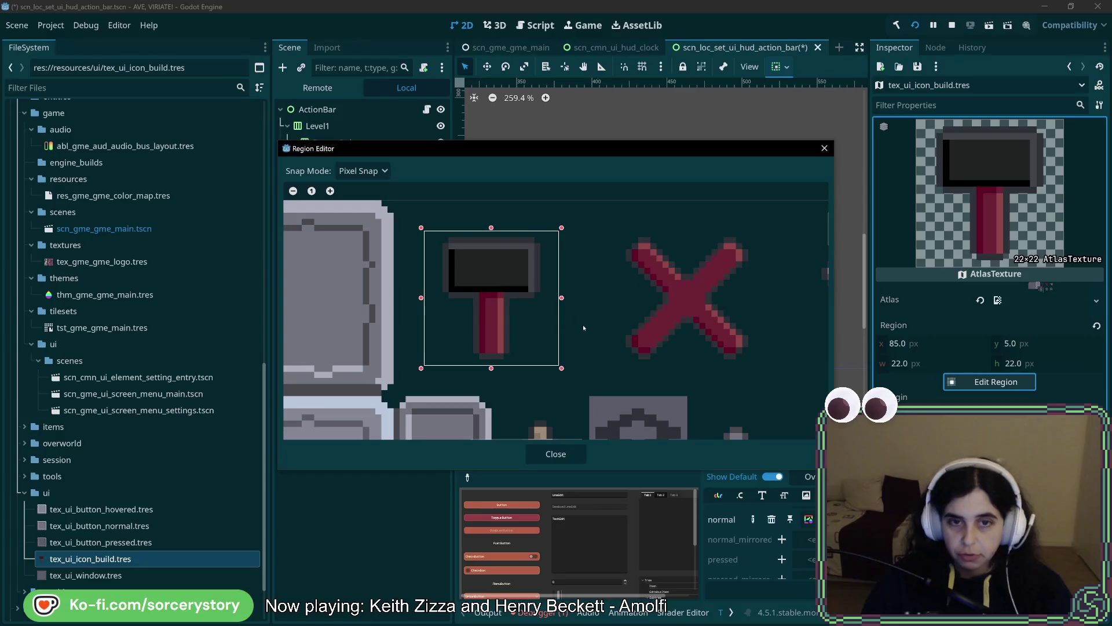
left_click(555, 453)
key("ctrl+s")
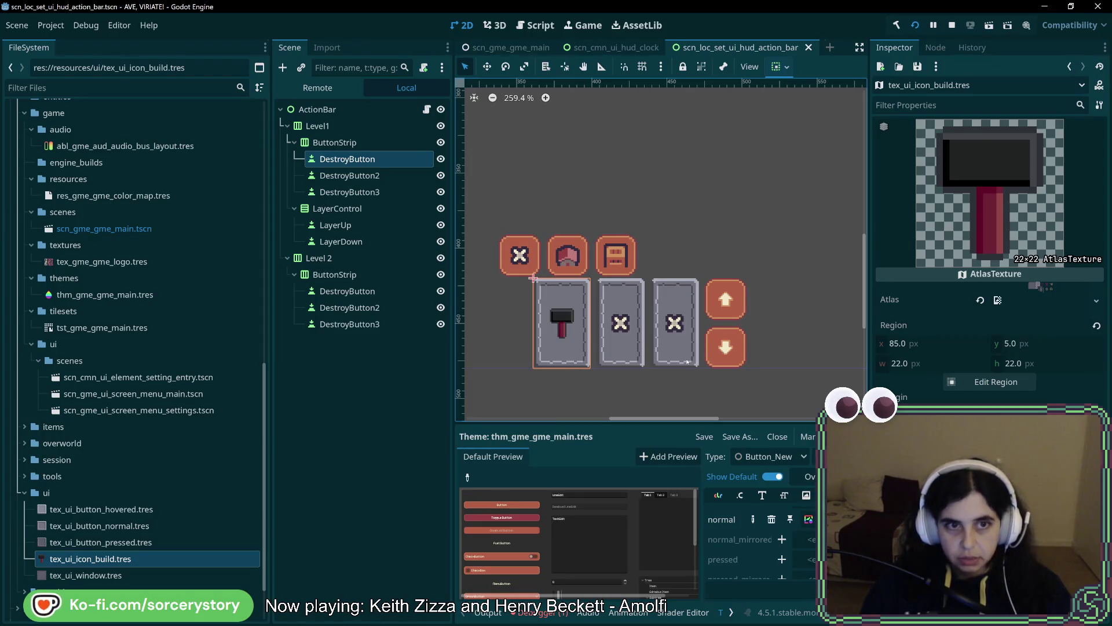
- Set DestroyButton's vertical and horizontal container sizing to Shrink Center
left_click(337, 209)
left_click(349, 192)
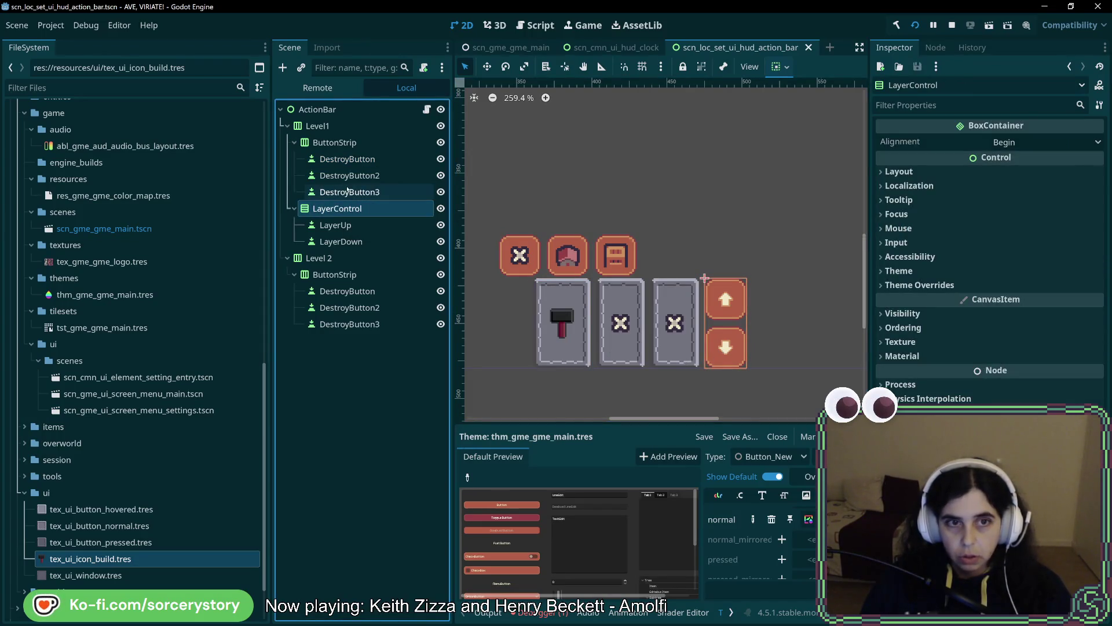
left_click(349, 160)
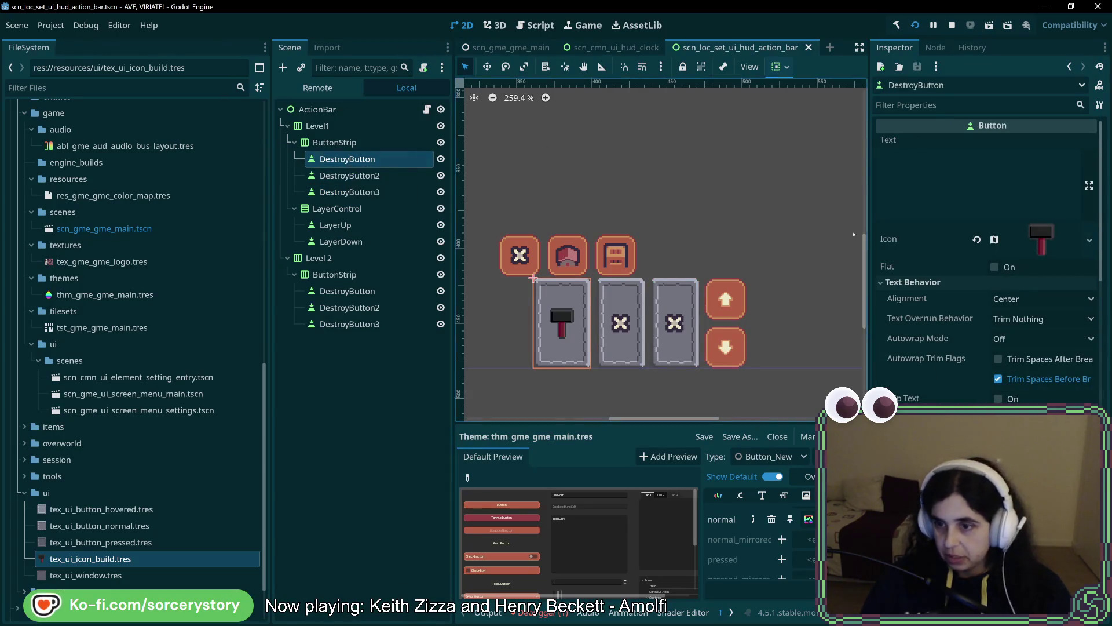
scroll(1052, 388, "down", 8)
scroll(1052, 387, "down", 5)
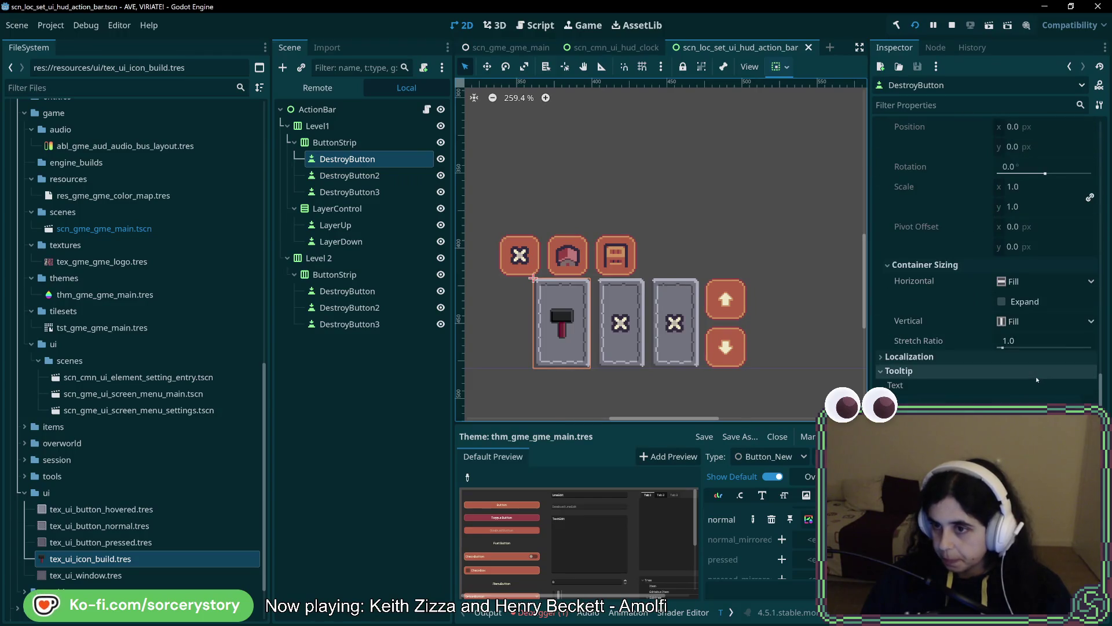
left_click(1027, 321)
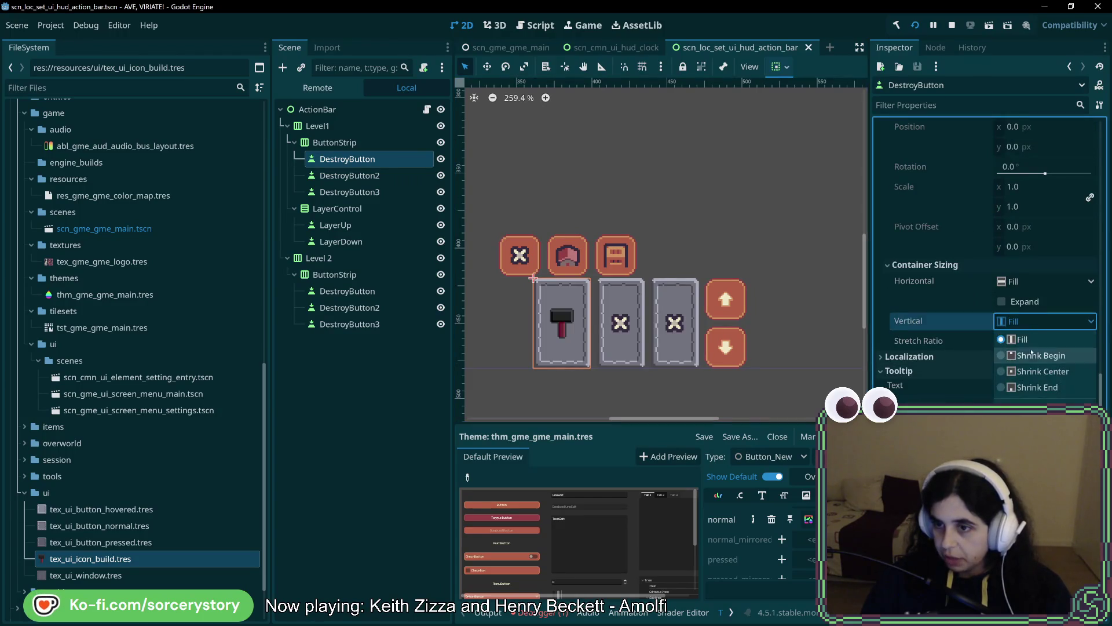
left_click(1036, 371)
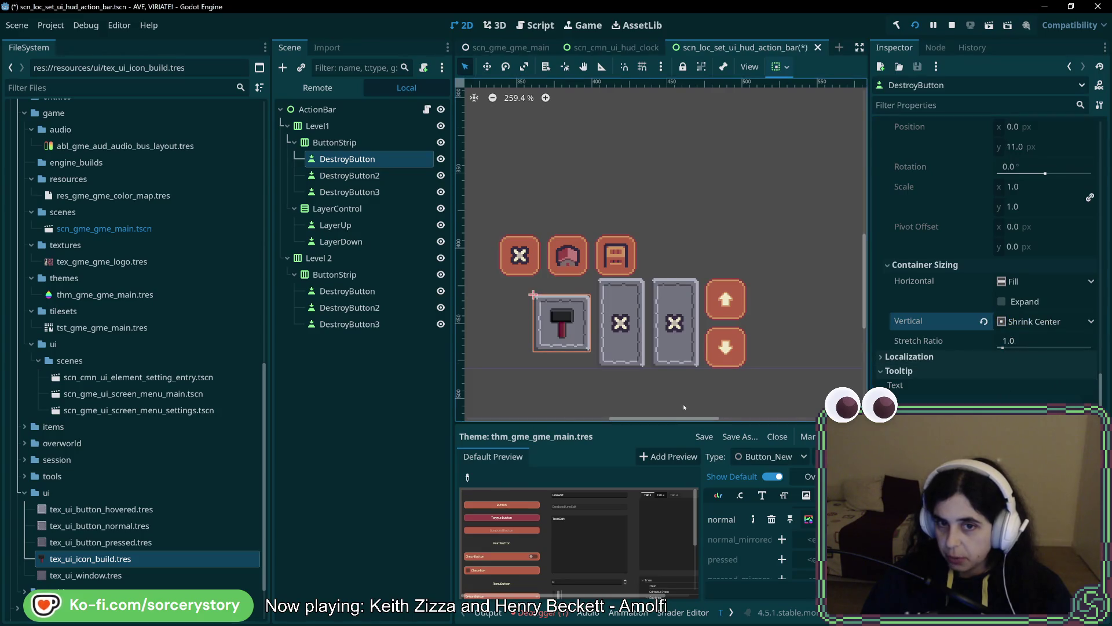
left_click(1002, 282)
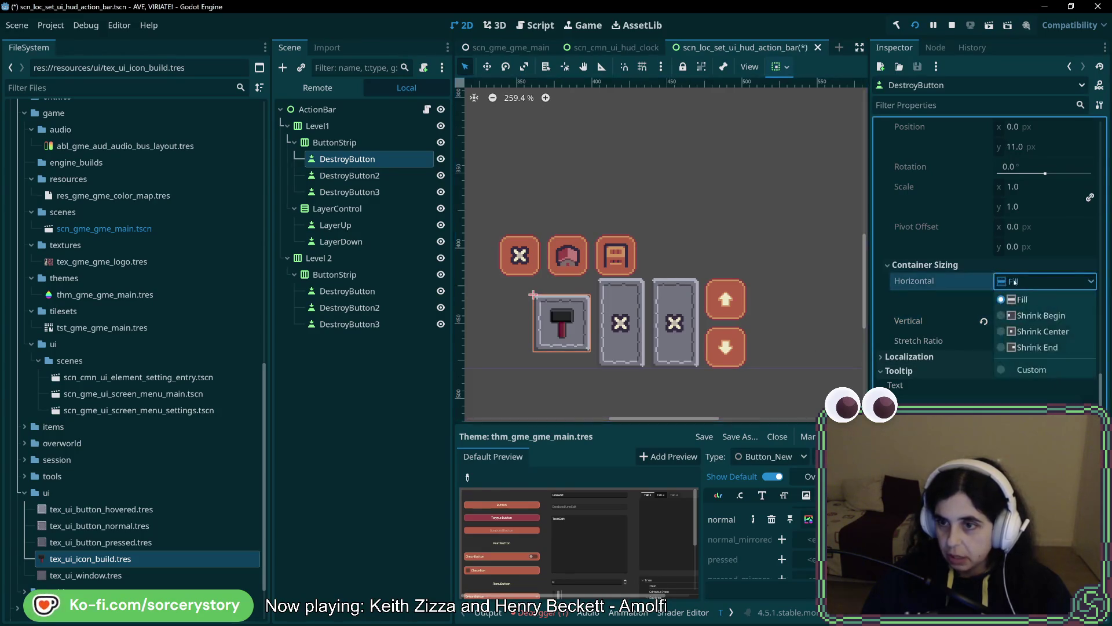
left_click(1035, 334)
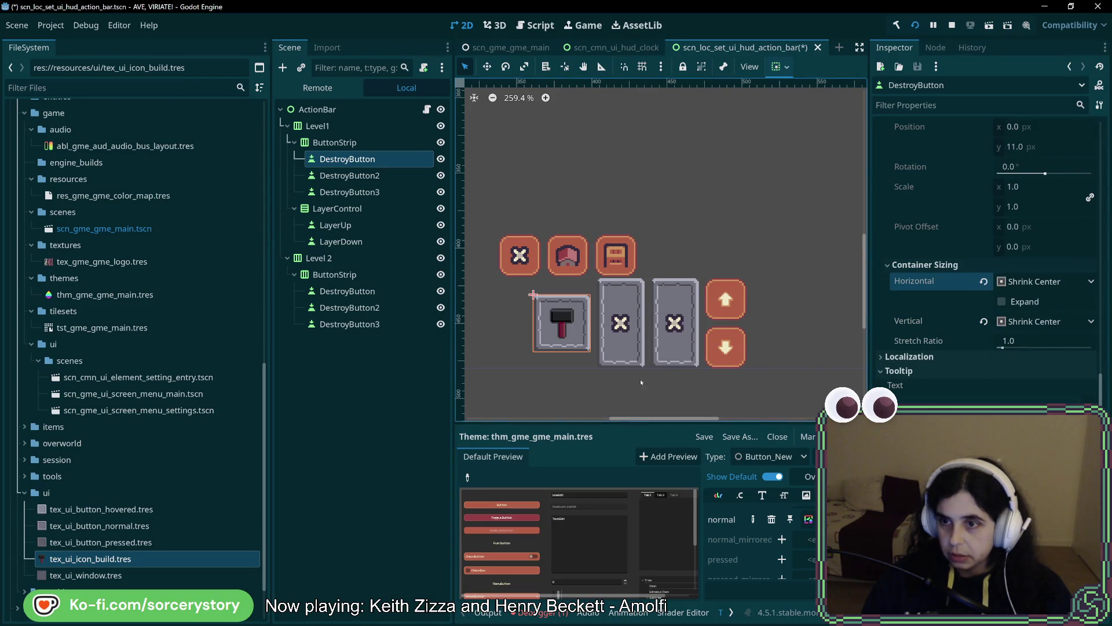
scroll(598, 241, "left", 3)
key("Escape")
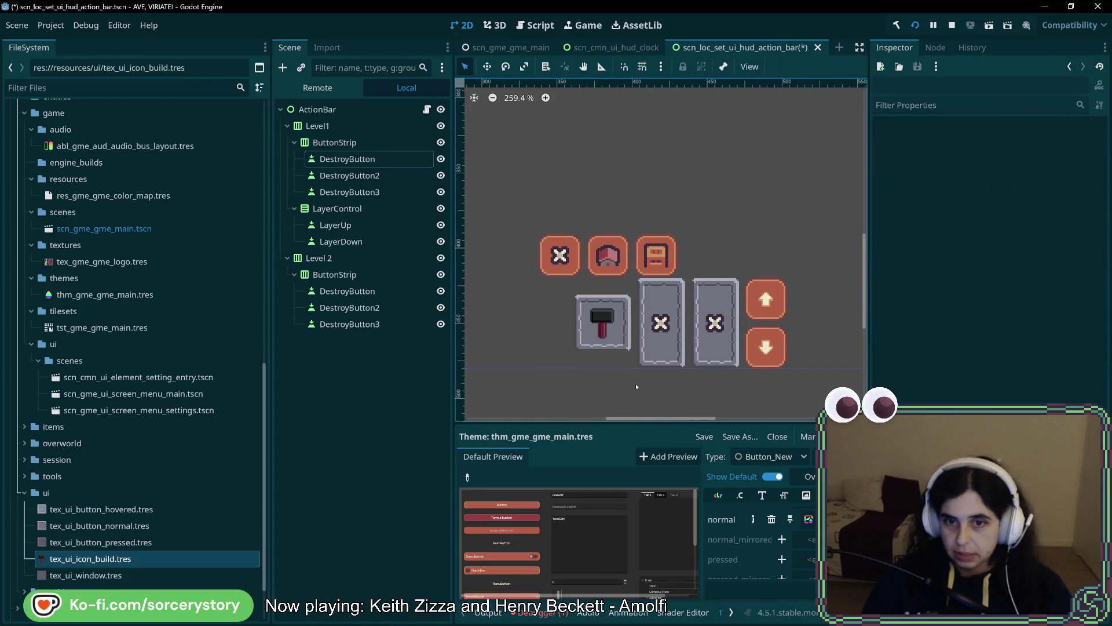
scroll(621, 323, "up", 8)
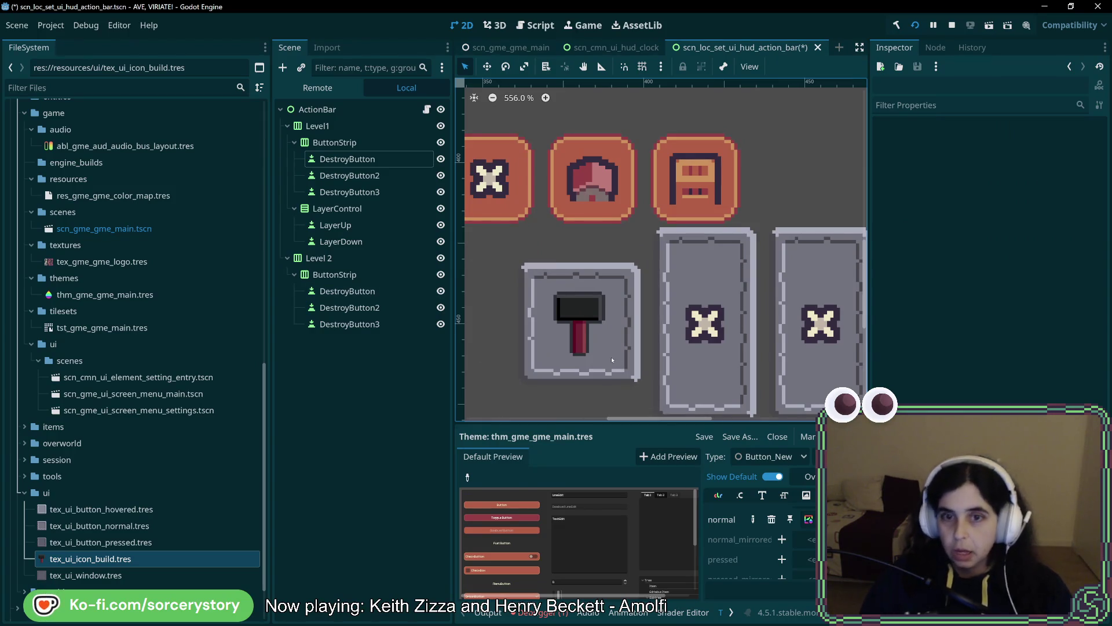
- Review DestroyButton2 and DestroyButton3's icon behaviour settings and bring up the build icon texture's file menu
left_click(380, 175)
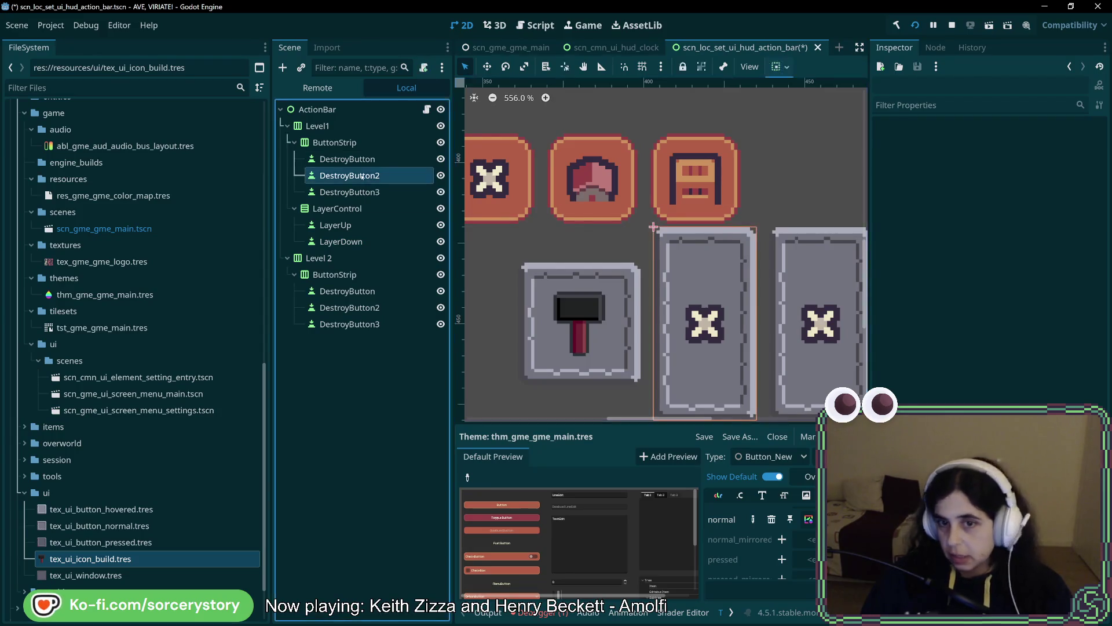
left_click(349, 192, "shift")
scroll(680, 284, "down", 4)
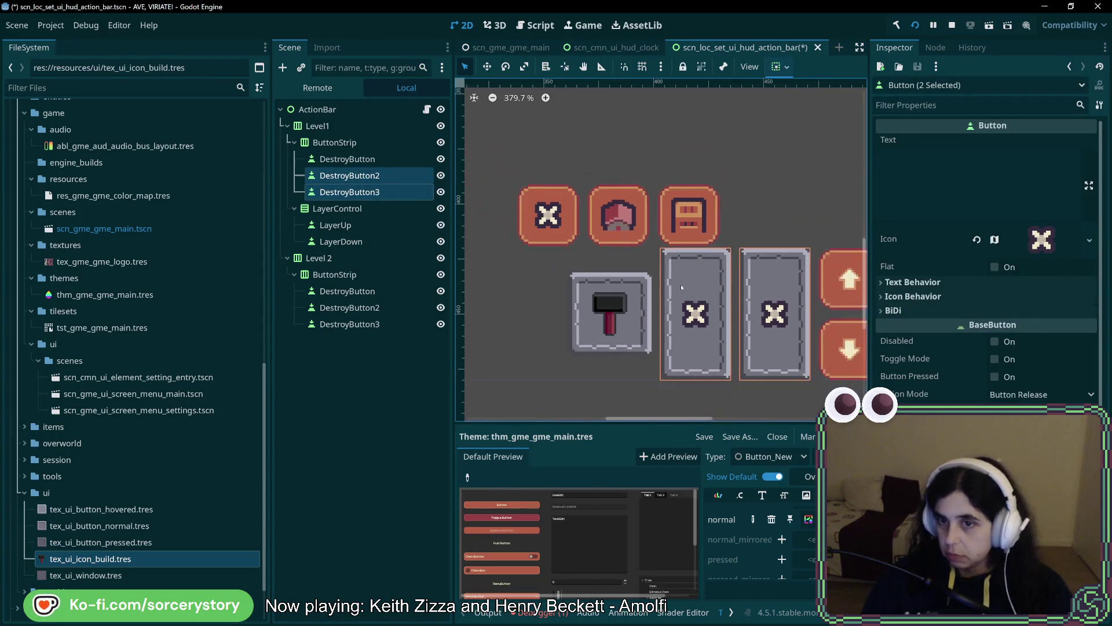
scroll(964, 339, "down", 5)
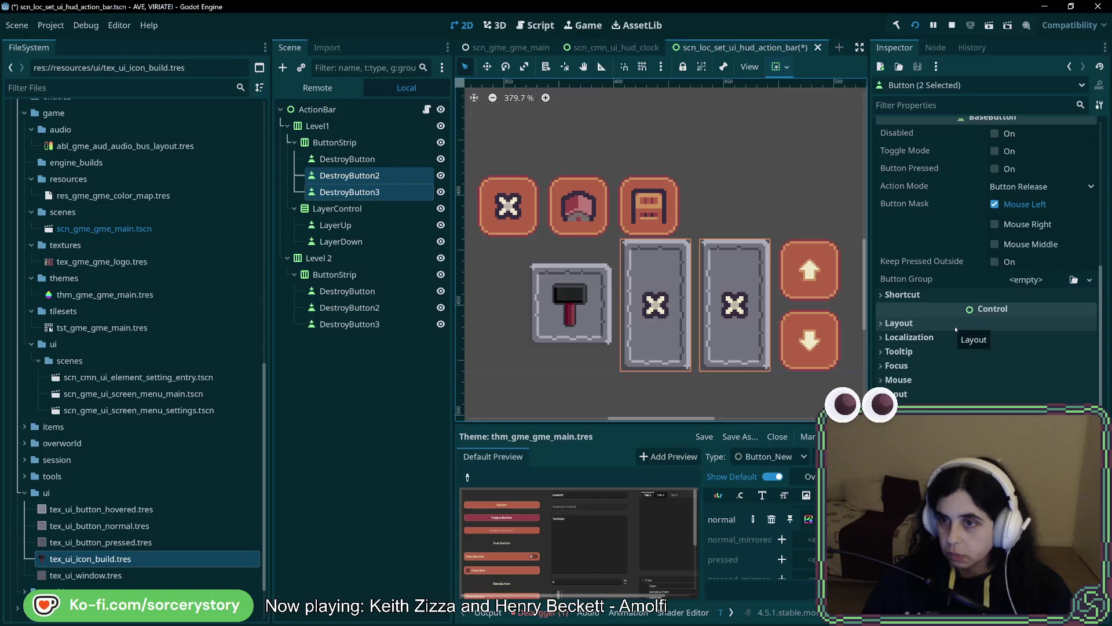
scroll(956, 297, "up", 4)
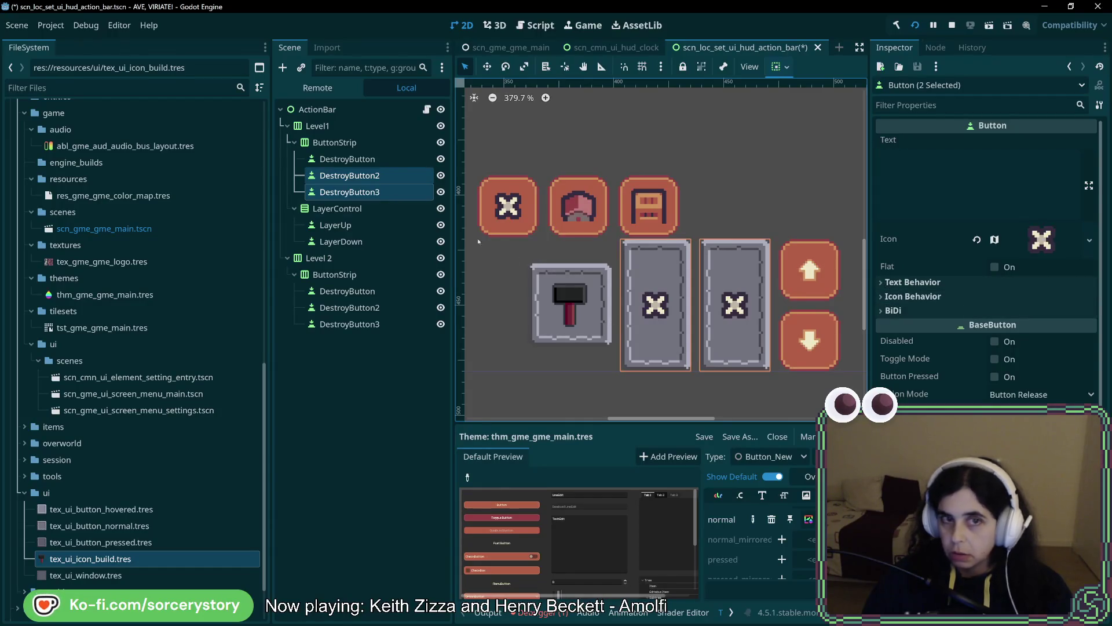
left_click(912, 296)
left_click(347, 175)
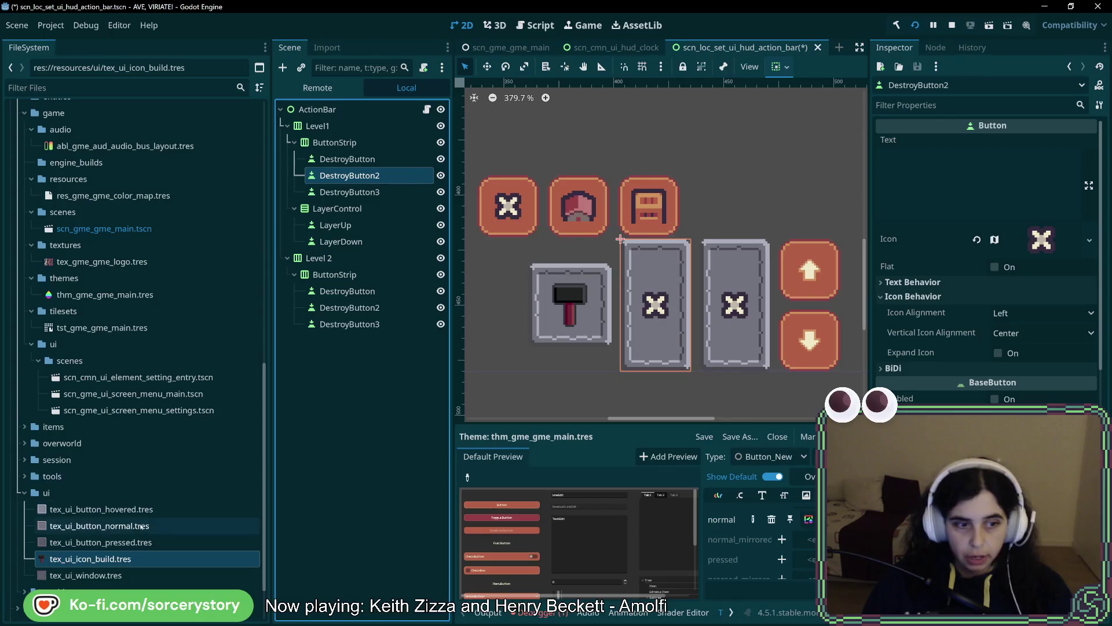
right_click(125, 556)
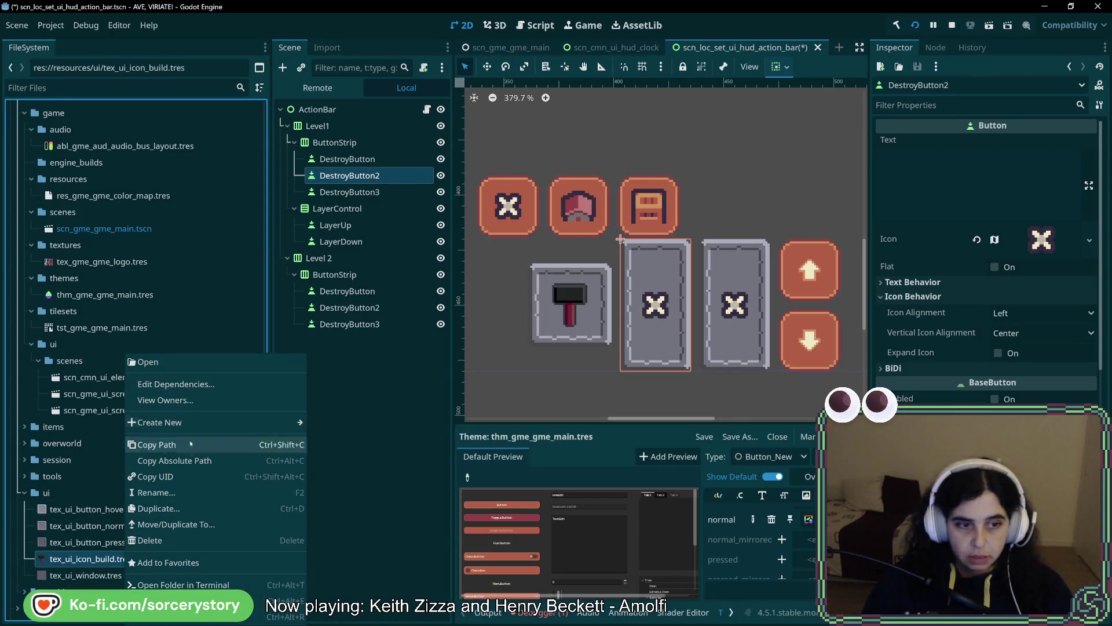
- Duplicate the build icon texture as tex_ui_icon_destroy.tres
left_click(159, 508)
left_click(486, 304)
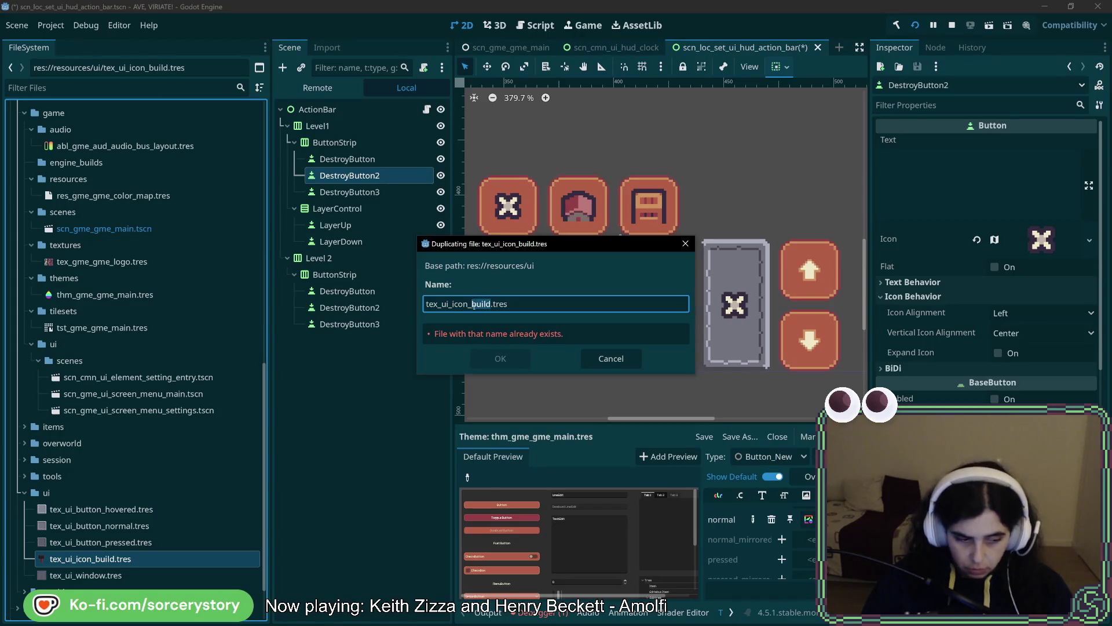
type("destroy")
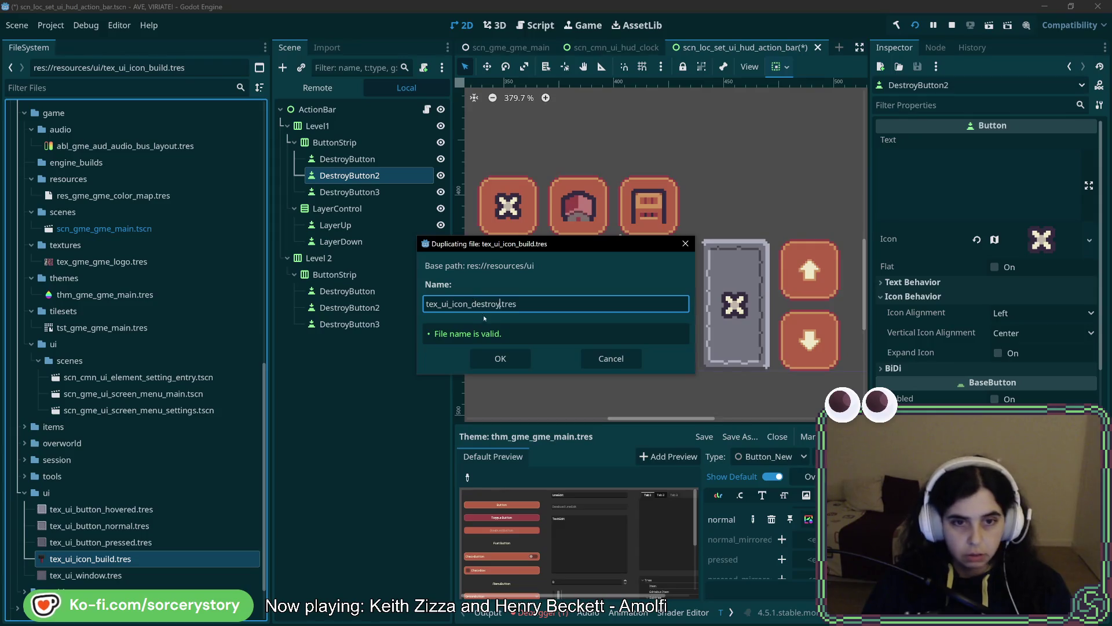
key("Return")
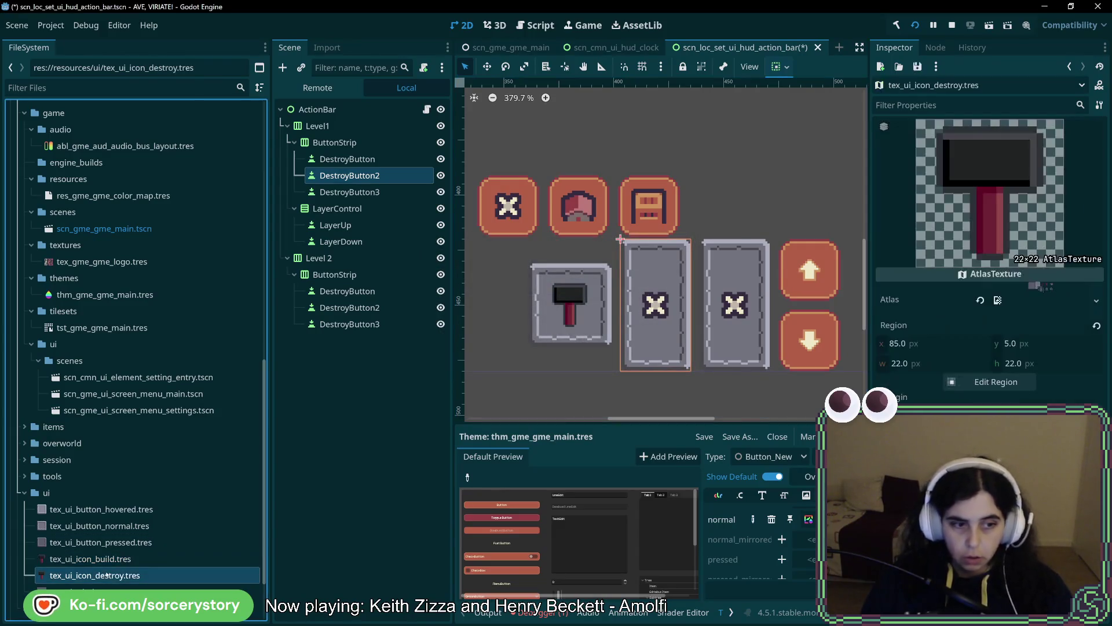
- Frame the red X as a 22×22 atlas region at x 117, y 5 and save
left_click(992, 384)
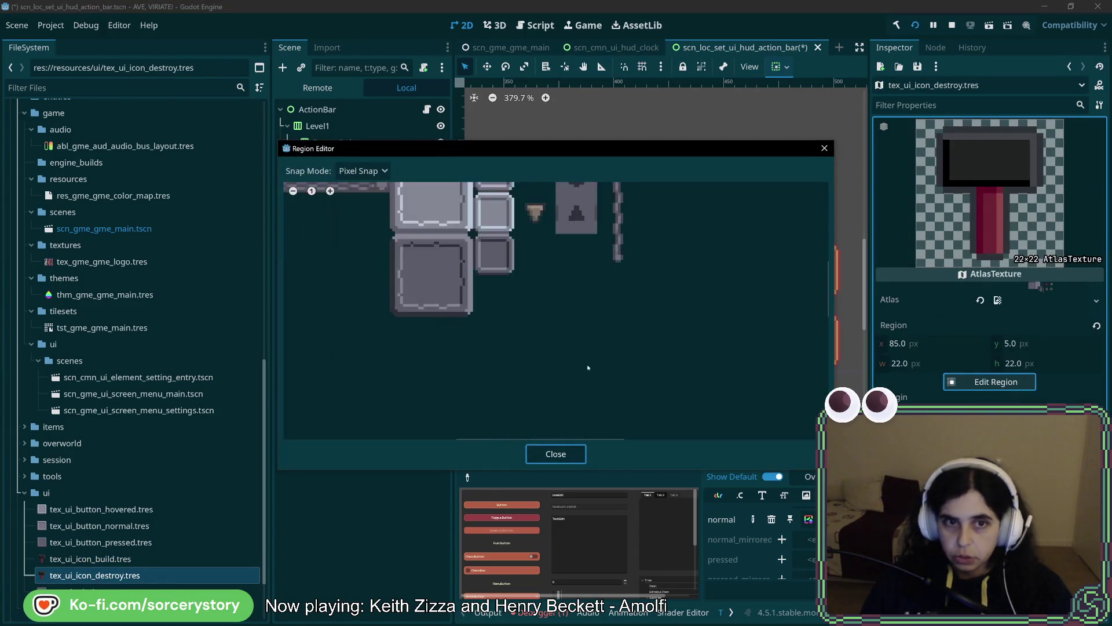
scroll(468, 268, "up", 5)
left_click_drag(473, 318, 523, 318)
left_click_drag(562, 258, 665, 362)
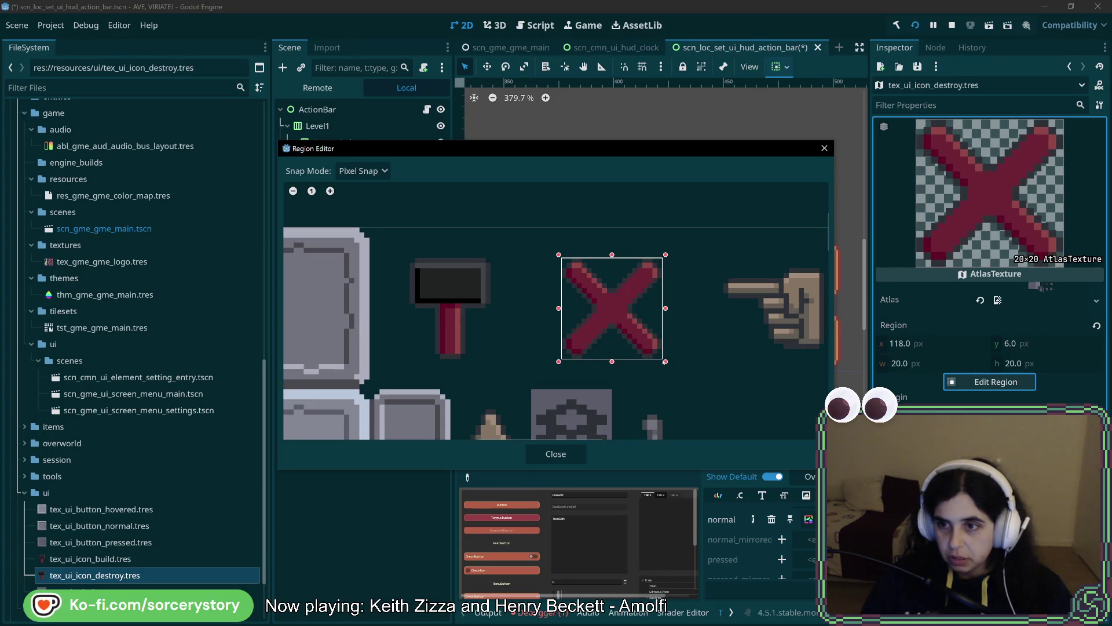
left_click_drag(665, 308, 669, 309)
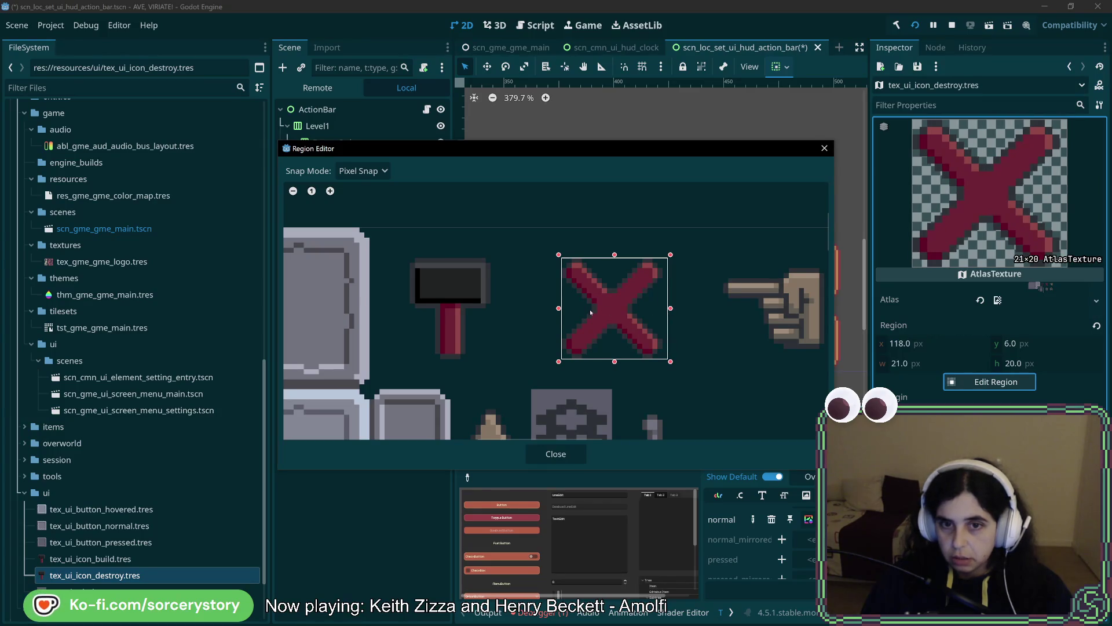
left_click_drag(560, 311, 554, 309)
mouse_move(614, 255)
left_mouse_down()
mouse_move(613, 245)
mouse_move(612, 255)
left_mouse_up()
left_click_drag(612, 361, 612, 366)
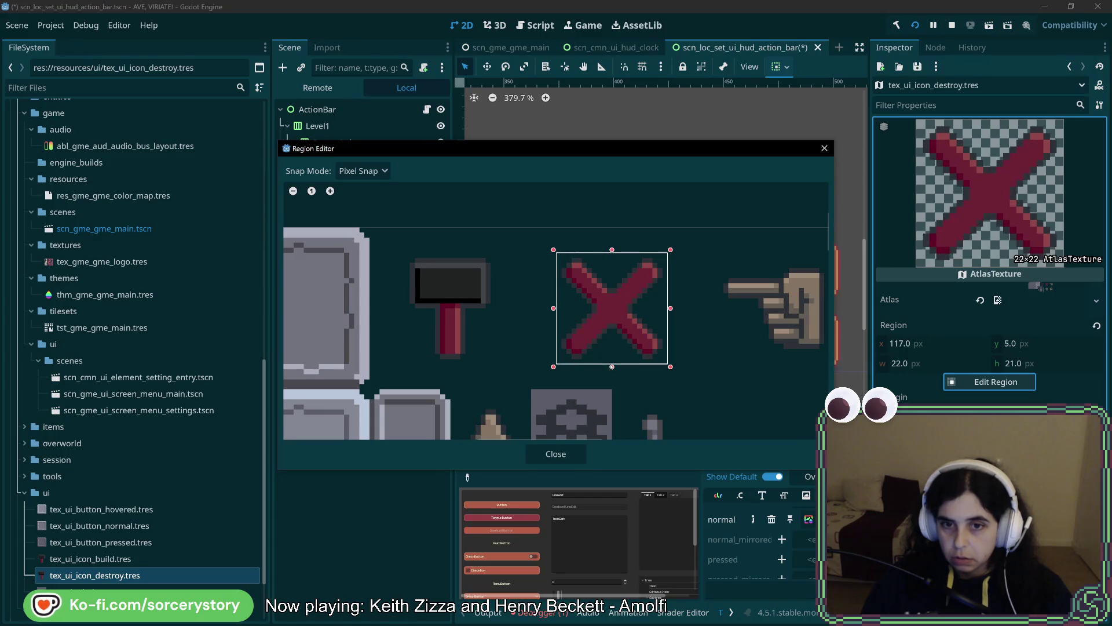
left_click(528, 455)
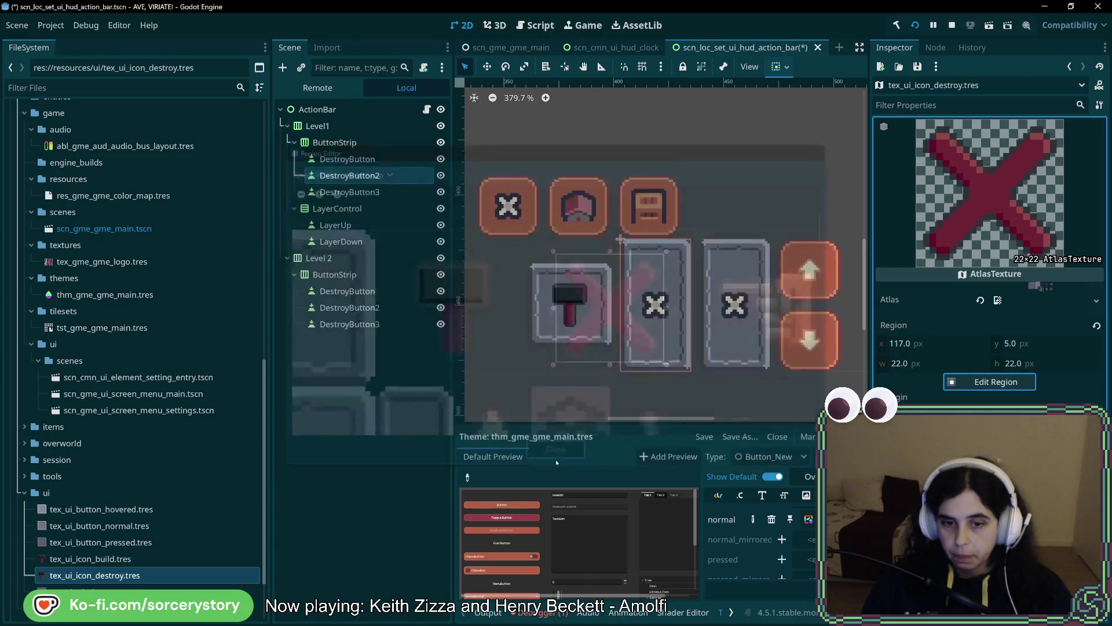
key("ctrl+s")
right_click(187, 566)
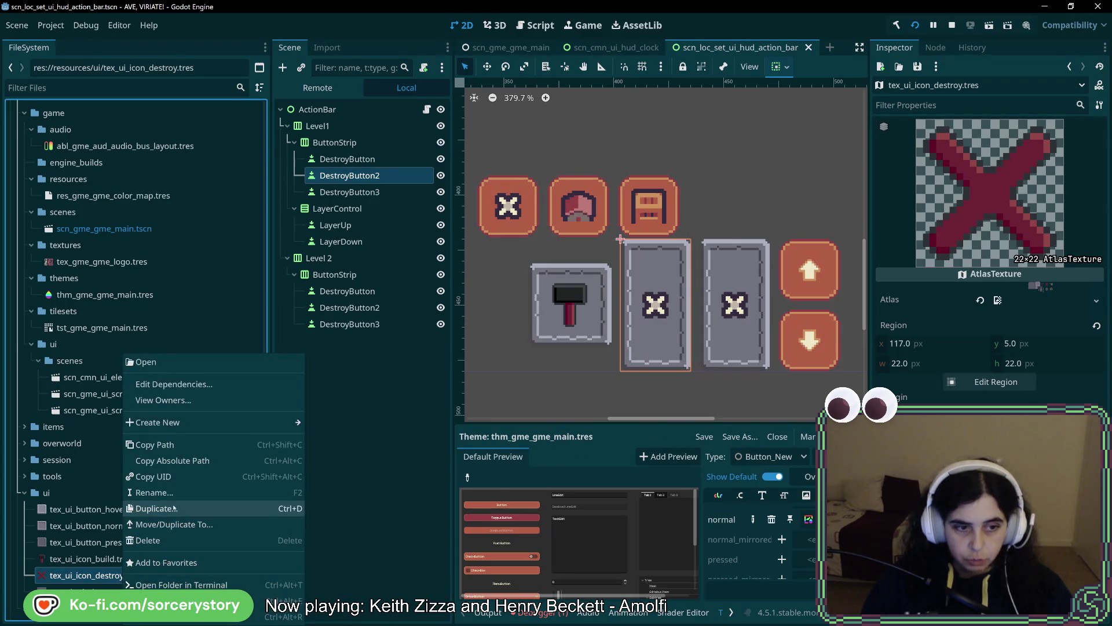
- Duplicate the destroy icon texture as tex_ui_icon_designate.tres
left_click(176, 508)
left_click(501, 304)
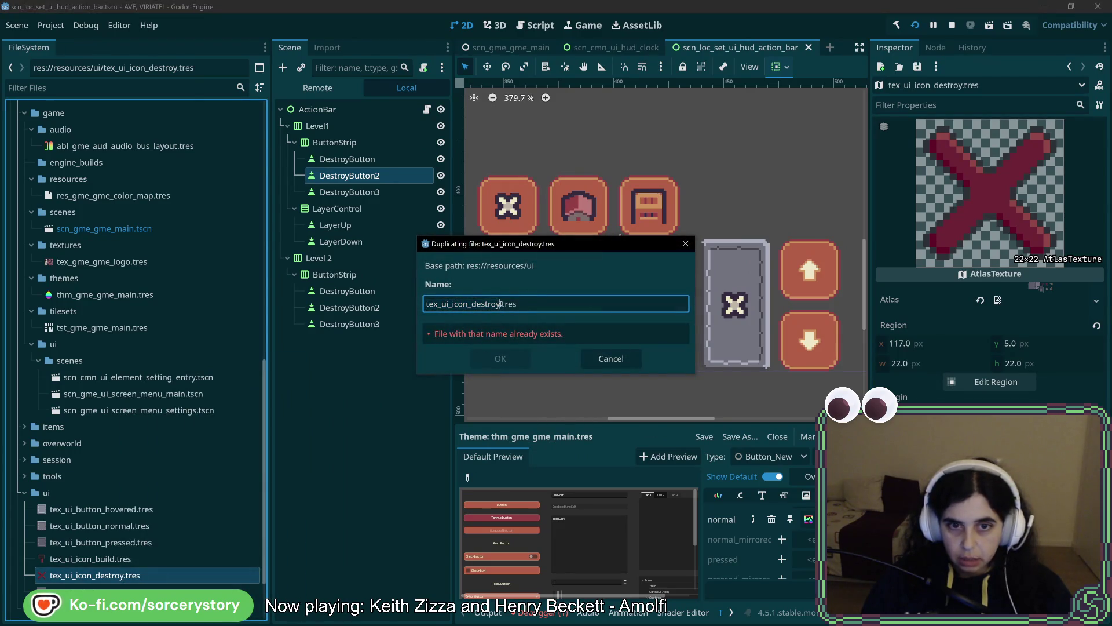
key("BackSpace")
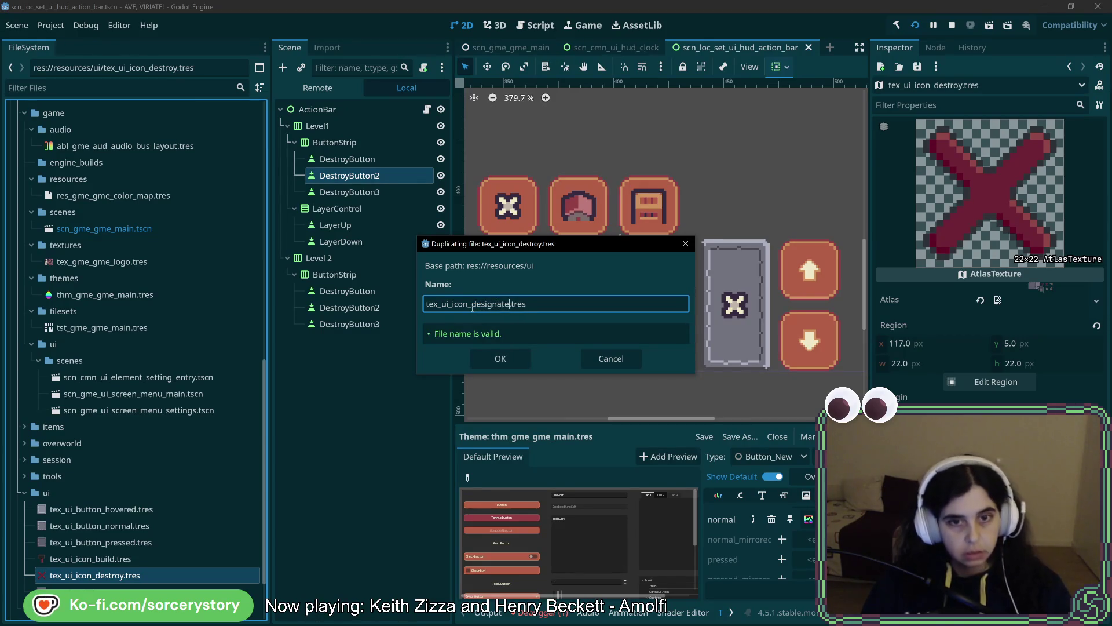
key("Return")
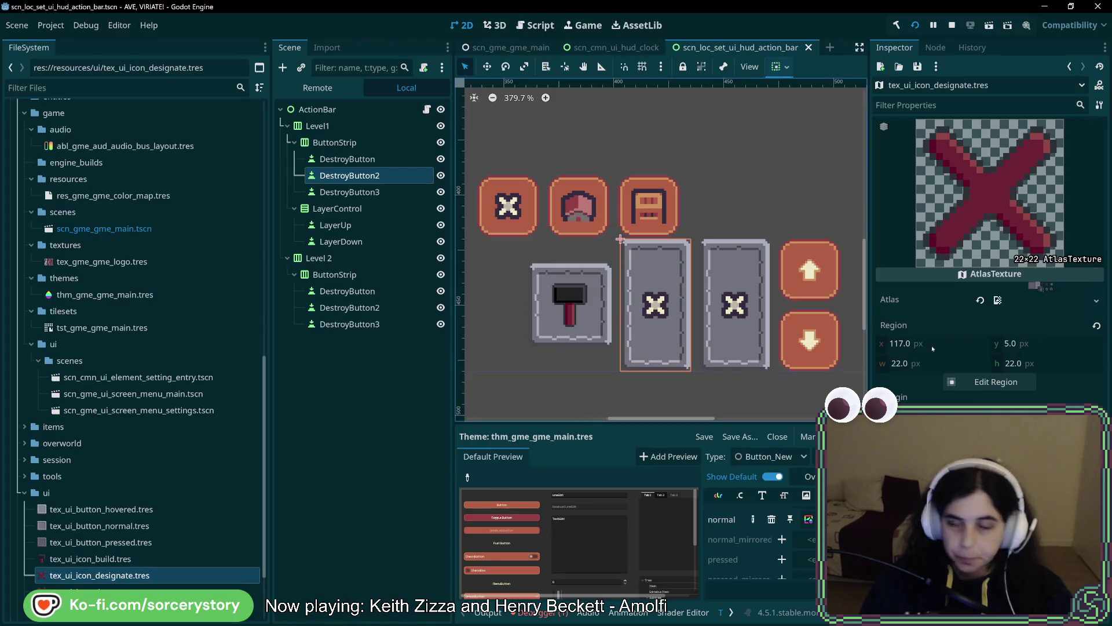
- Crop the designate icon to a 22×22 region around the pointing hand at x 149, y 5
left_click(990, 382)
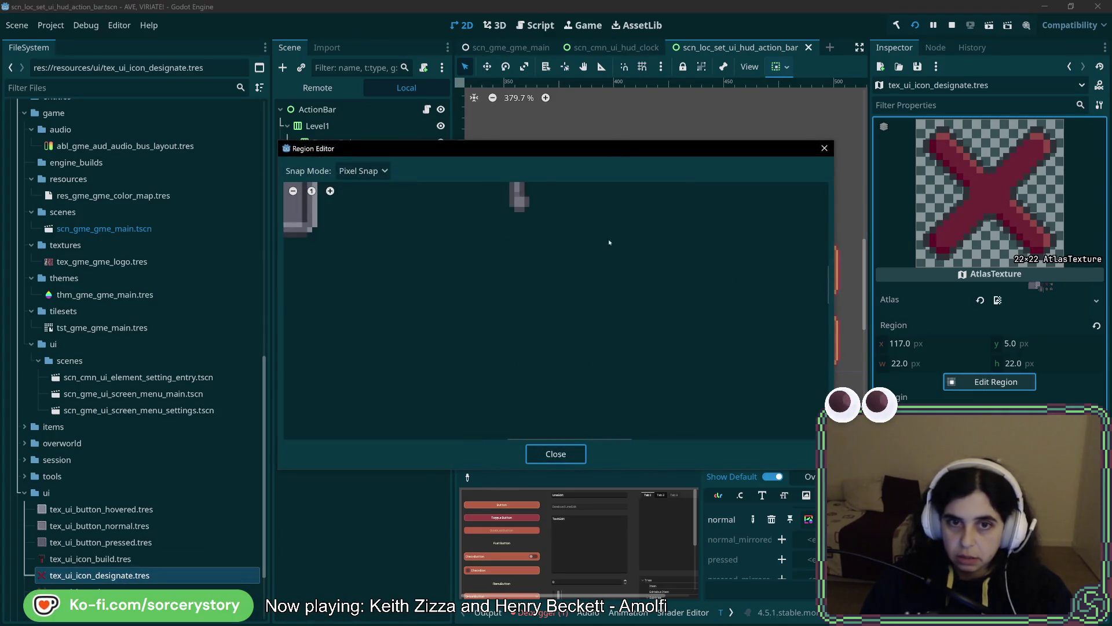
scroll(608, 254, "up", 4)
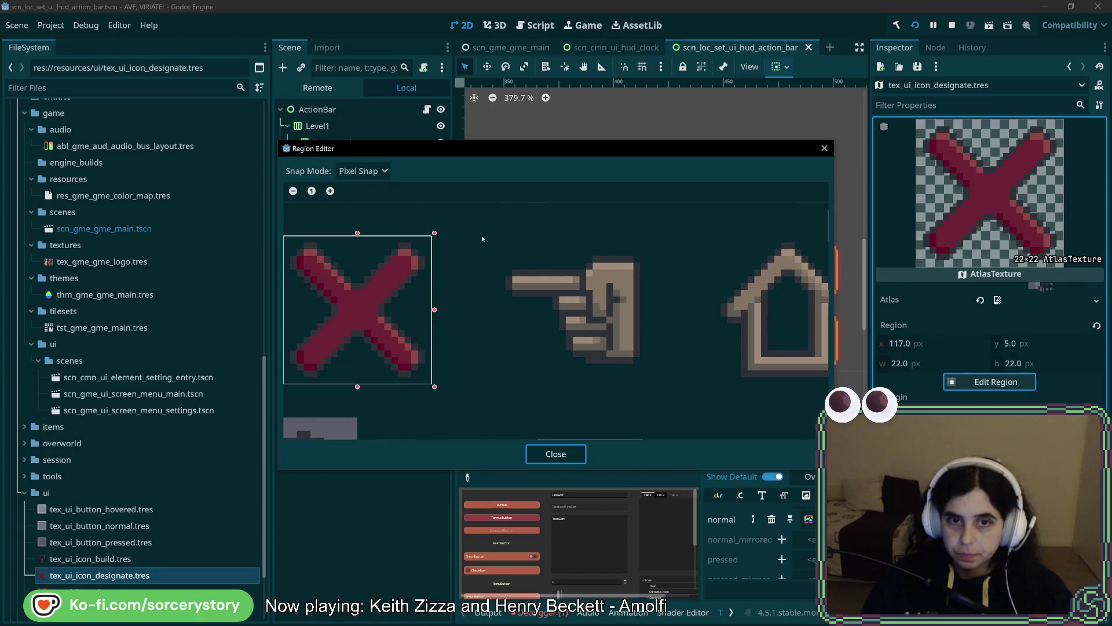
left_click(363, 171)
left_click(370, 216)
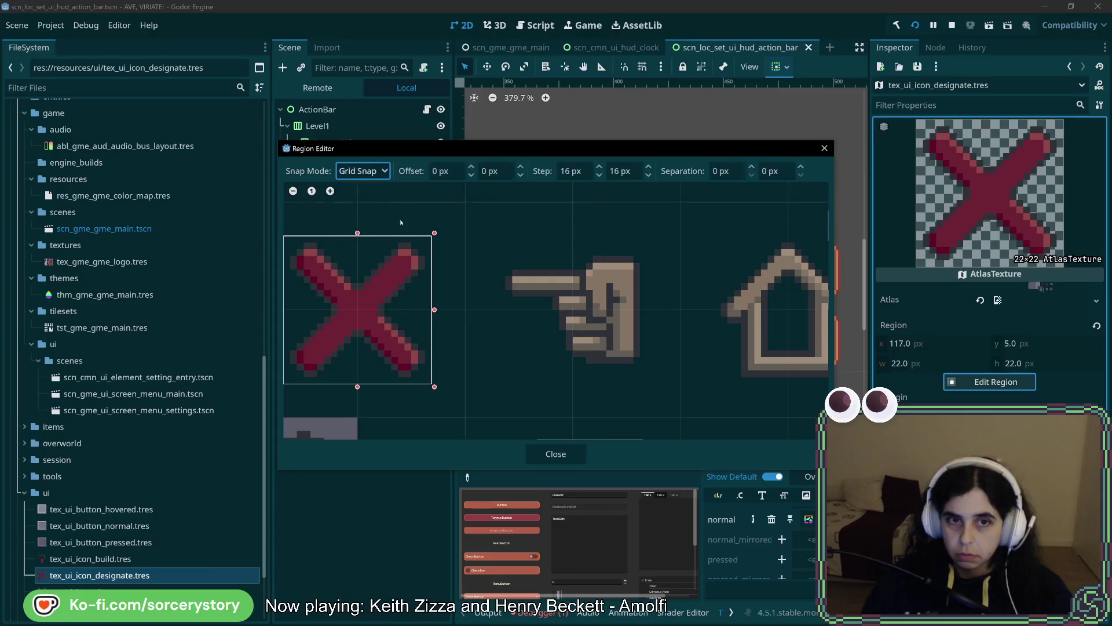
mouse_move(480, 221)
left_mouse_down()
mouse_move(660, 325)
mouse_move(659, 364)
left_mouse_up()
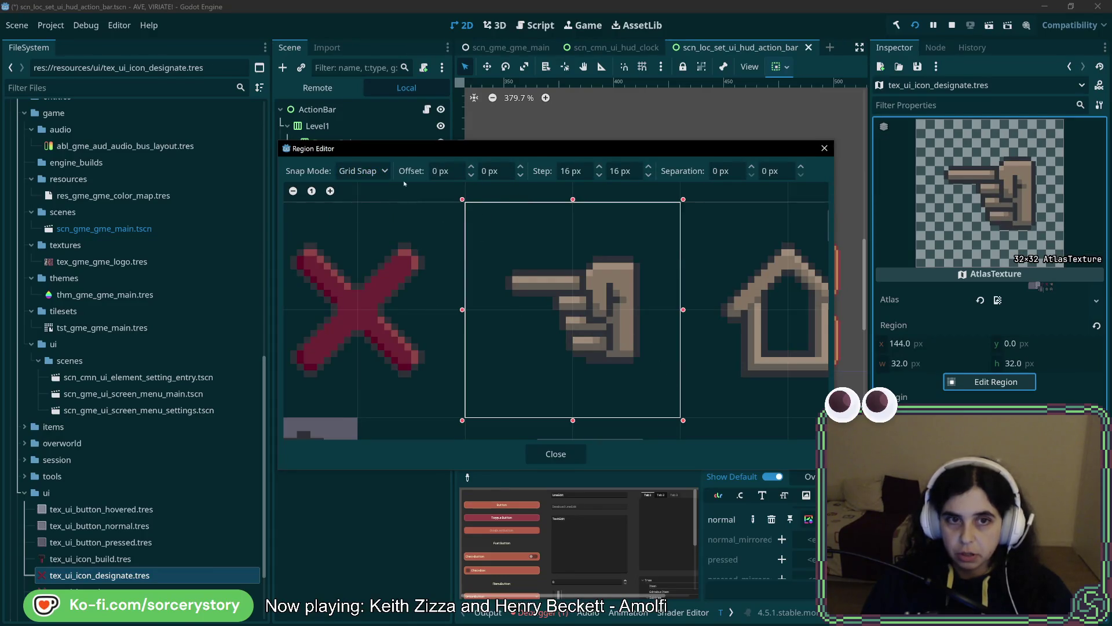
left_click(363, 170)
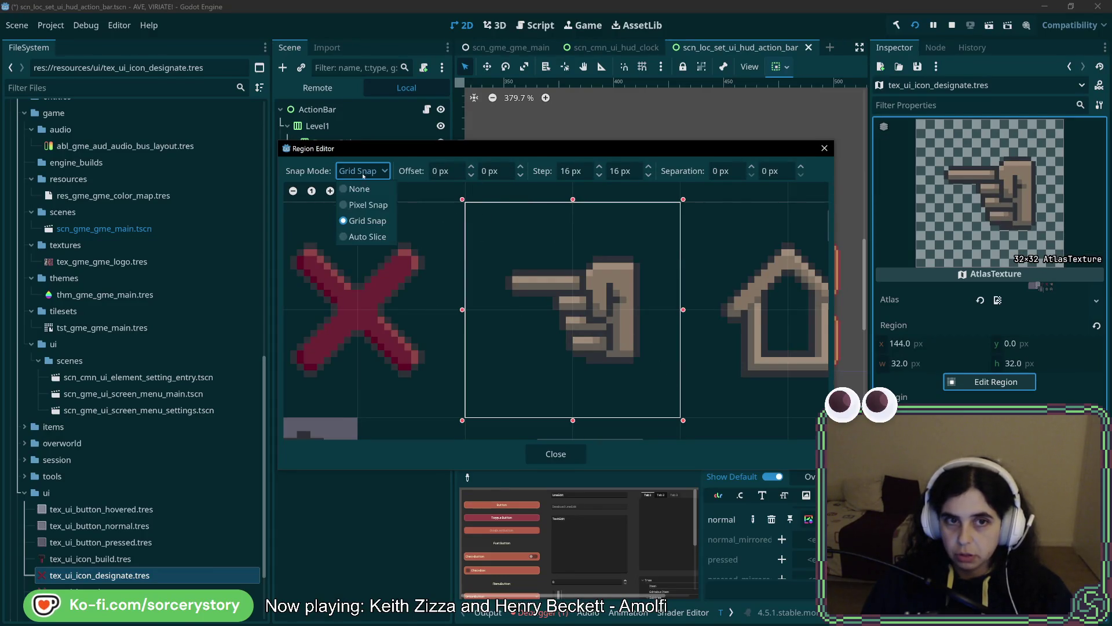
left_click(369, 209)
left_click_drag(456, 201, 498, 237)
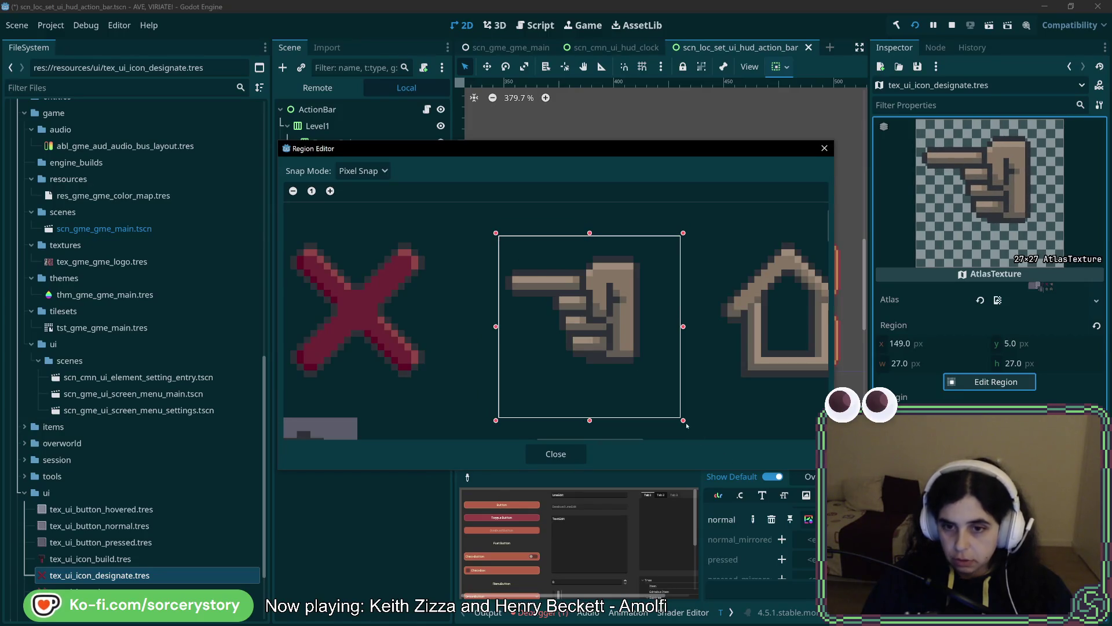
left_click_drag(684, 422, 650, 388)
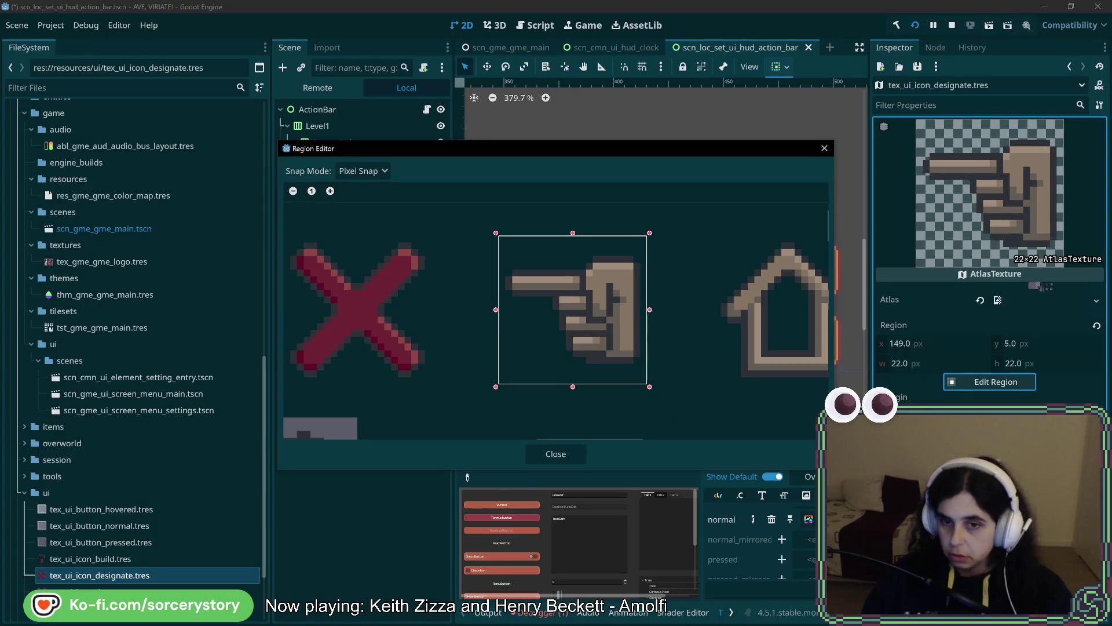
left_click(556, 454)
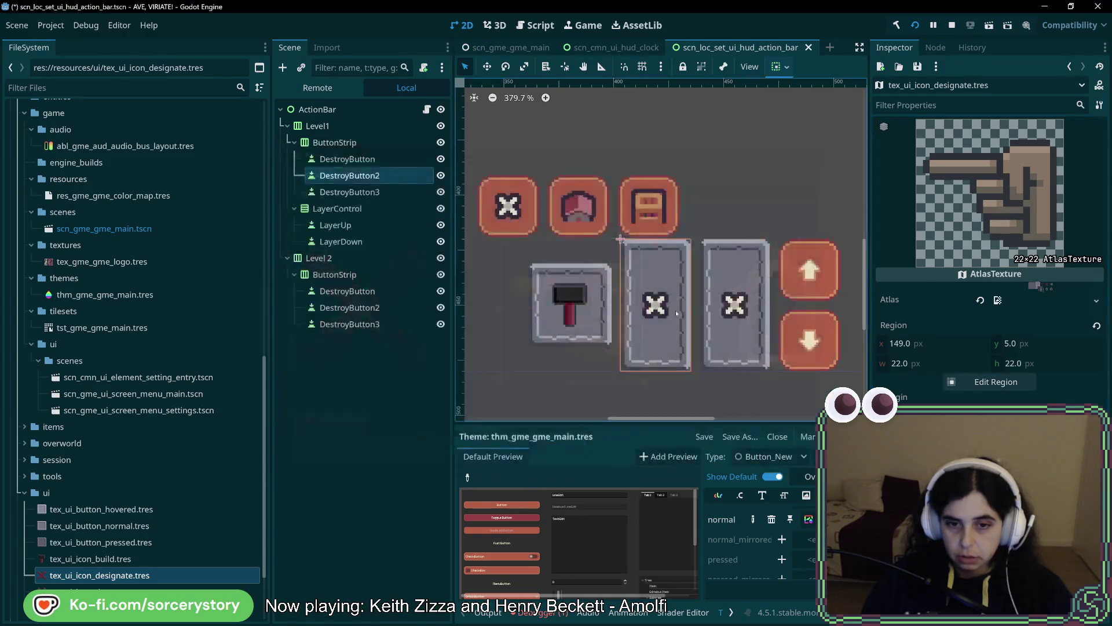
- Set Icon Alignment to Center on DestroyButton2 and DestroyButton3
left_click(349, 175)
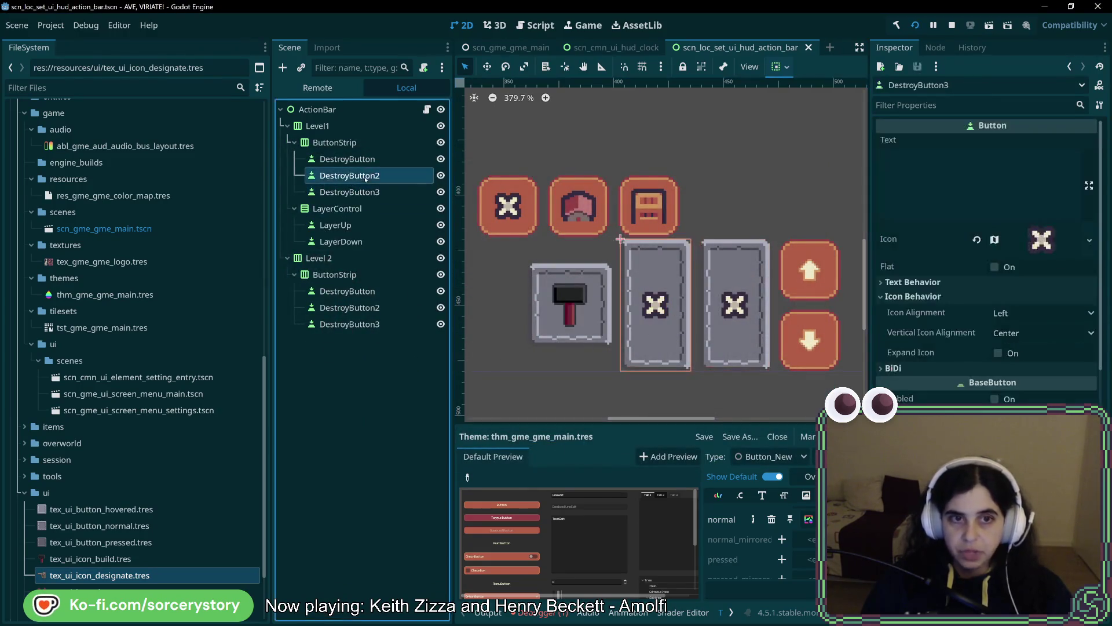
left_click(1012, 313)
left_click(1024, 346)
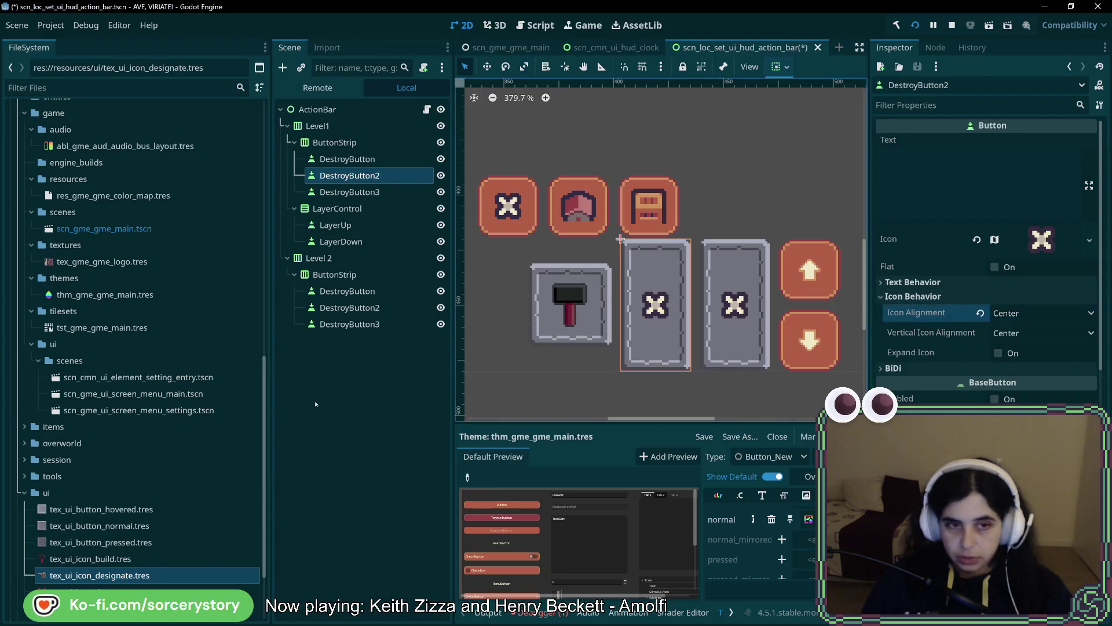
left_click(366, 194)
left_click(1019, 313)
left_click(1036, 348)
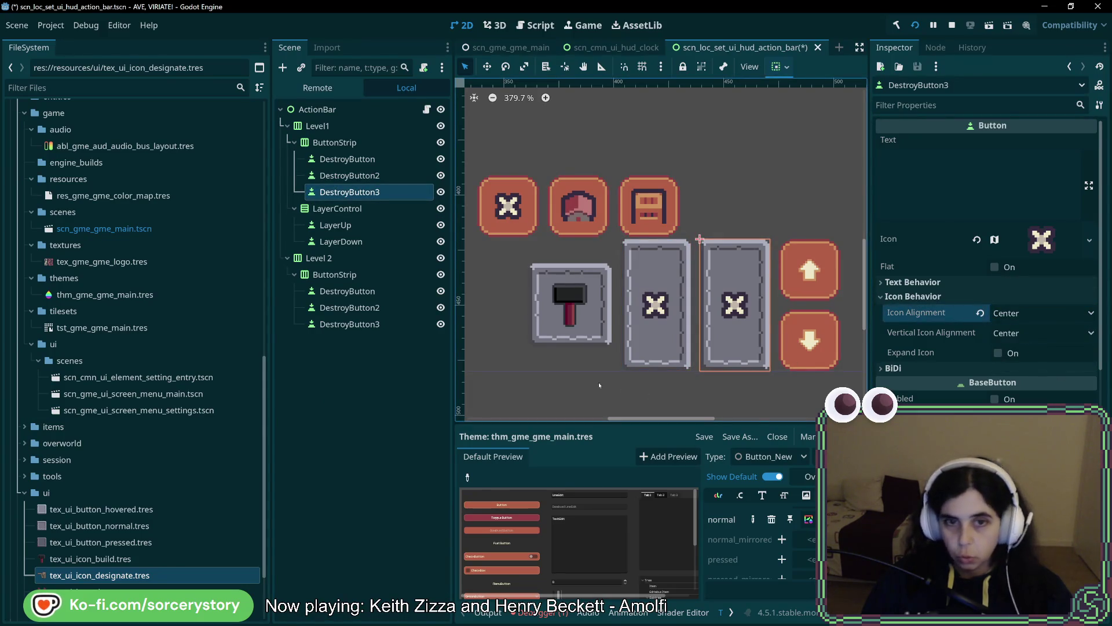
- Assign tex_ui_icon_destroy.tres as DestroyButton2's icon and turn off Horizontal Fill on both buttons
left_click(348, 175)
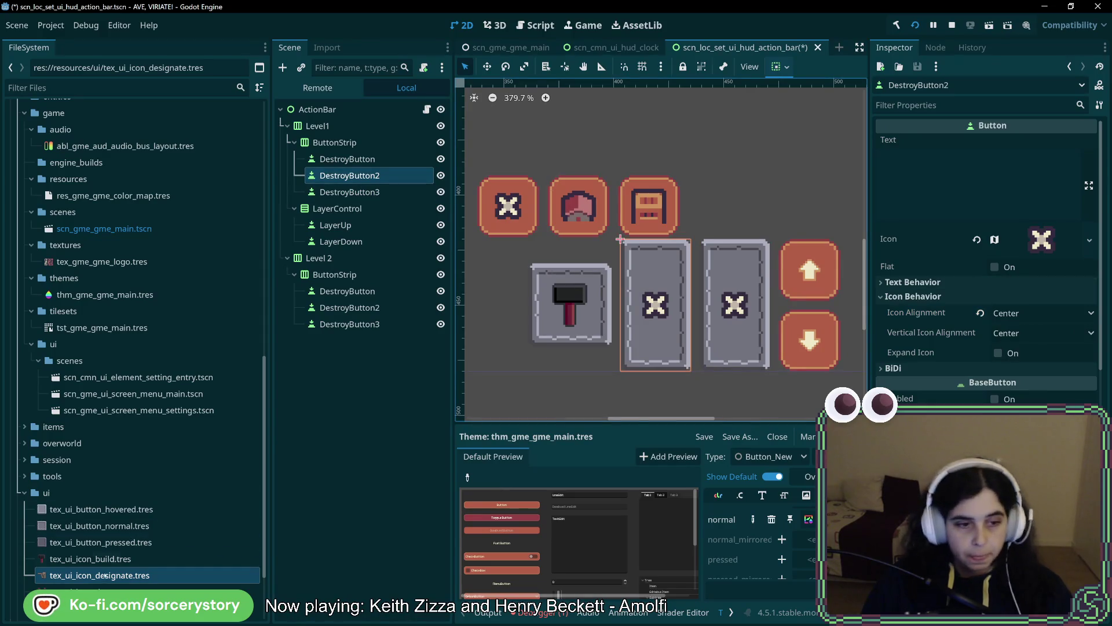
mouse_move(108, 590)
left_mouse_down()
mouse_move(1060, 303)
mouse_move(1042, 245)
left_mouse_up()
scroll(1043, 245, "down", 10)
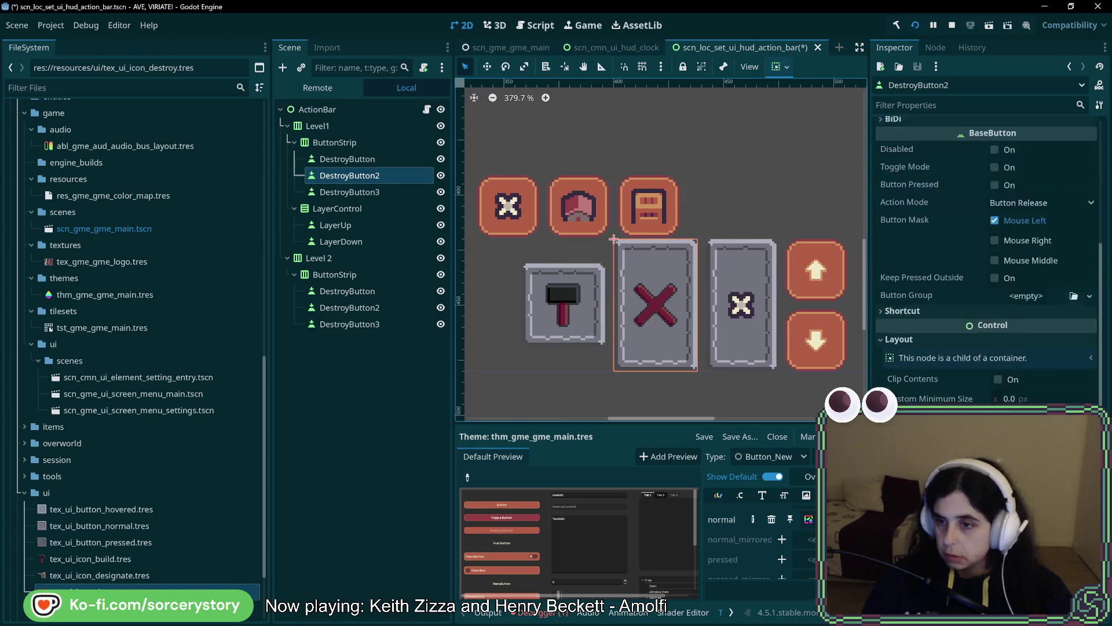
left_click(349, 192, "ctrl")
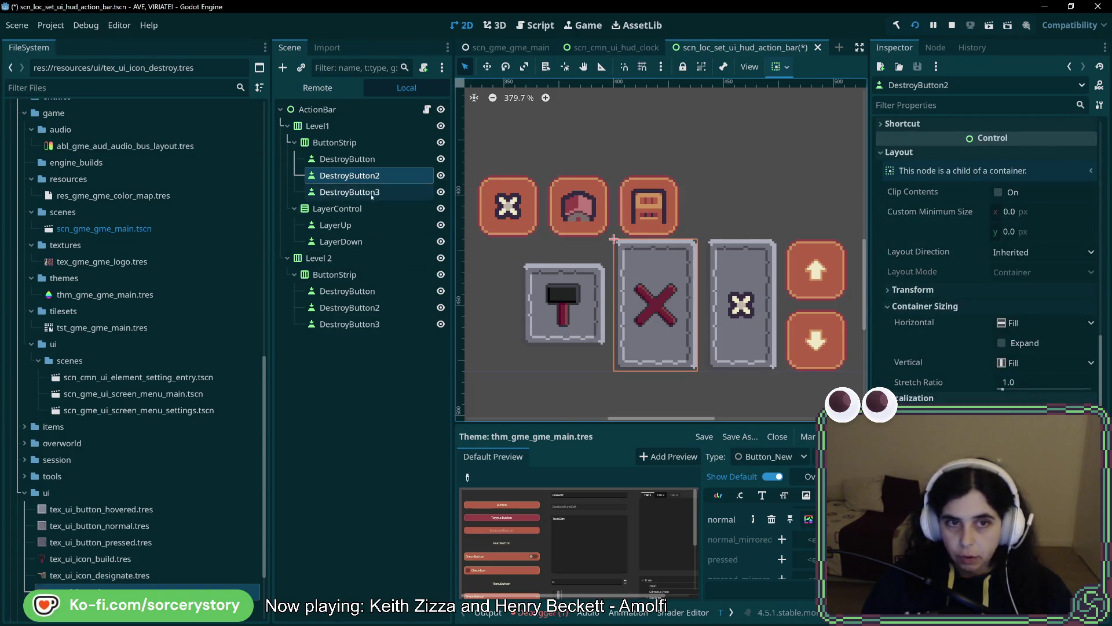
left_click(1031, 296)
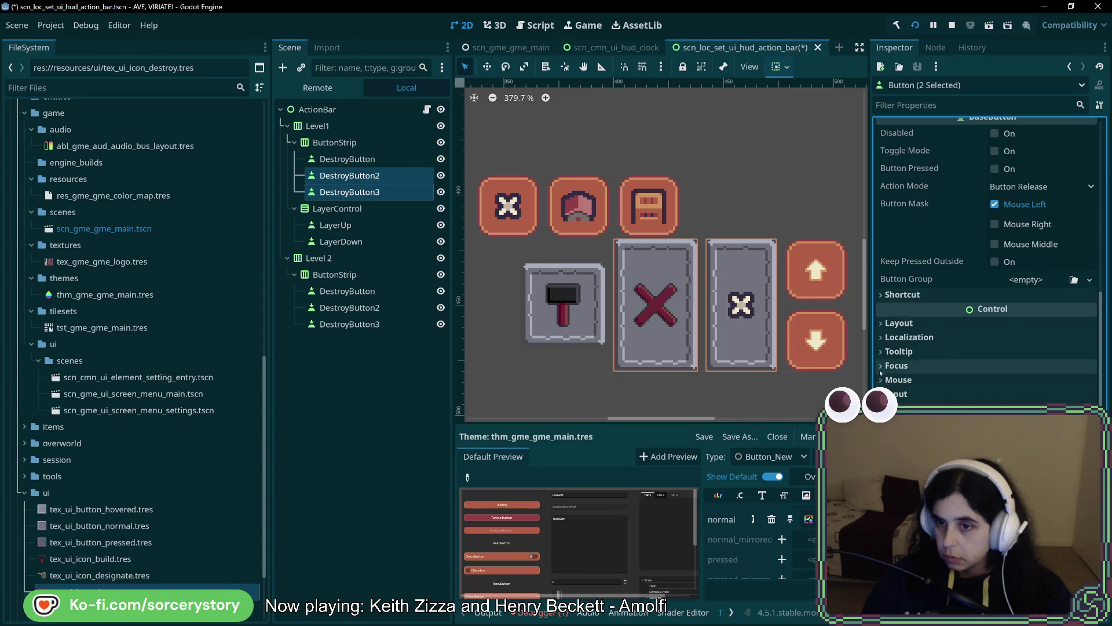
left_click(881, 323)
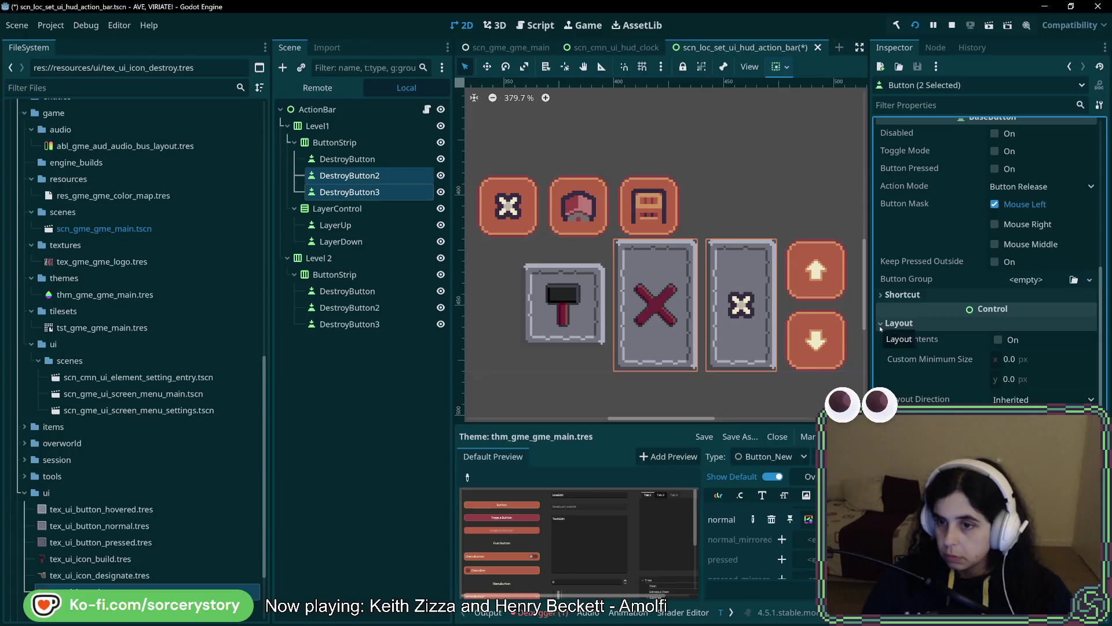
scroll(985, 261, "down", 4)
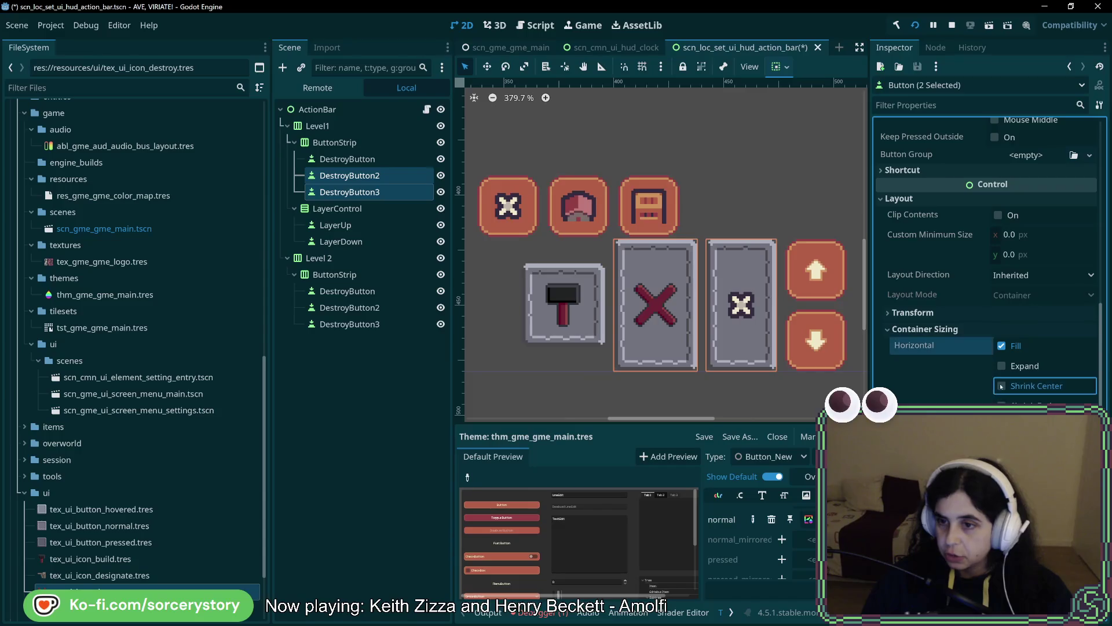
left_click(1001, 345)
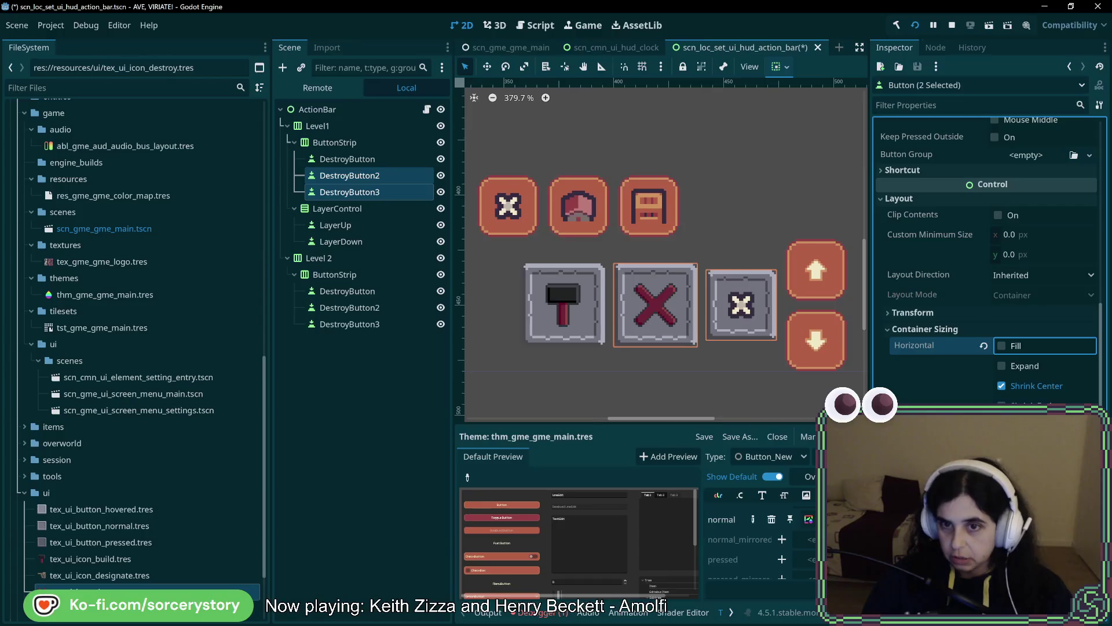
left_click(378, 193)
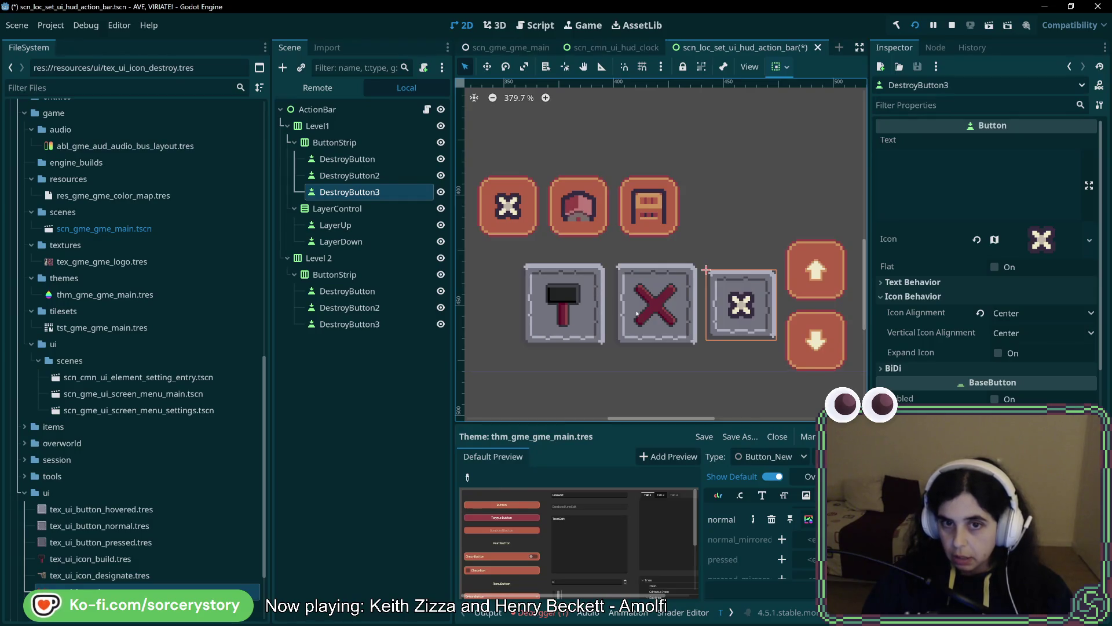
left_click(1041, 239)
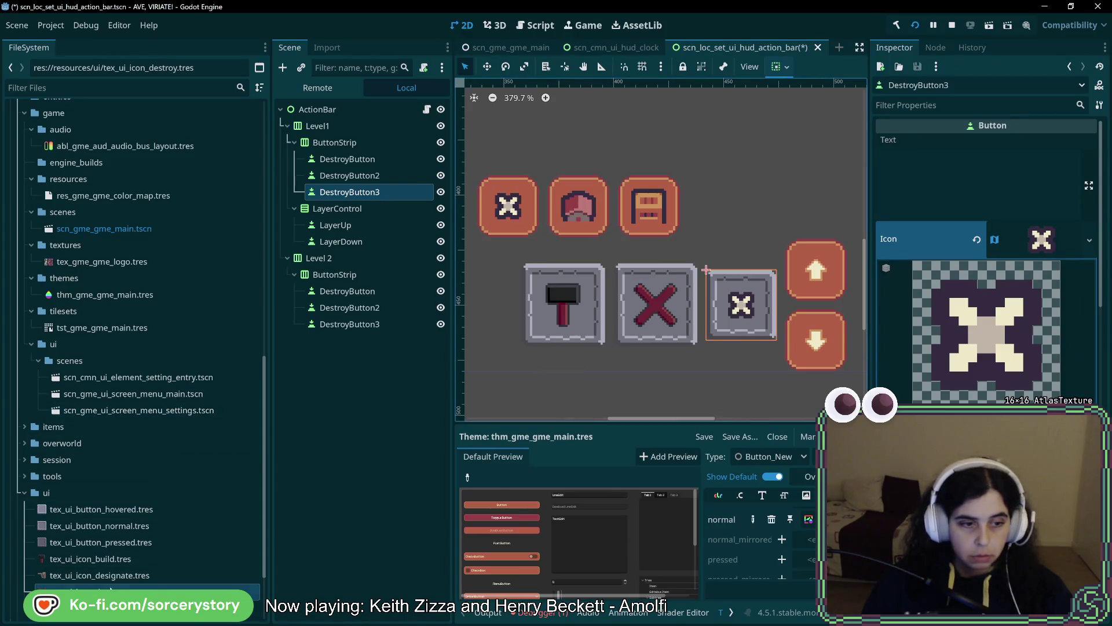
- Assign tex_ui_icon_designate.tres as DestroyButton3's icon, zoom in, and start editing the normal stylebox's left margin
mouse_move(93, 574)
left_mouse_down()
mouse_move(820, 392)
mouse_move(1028, 249)
left_mouse_up()
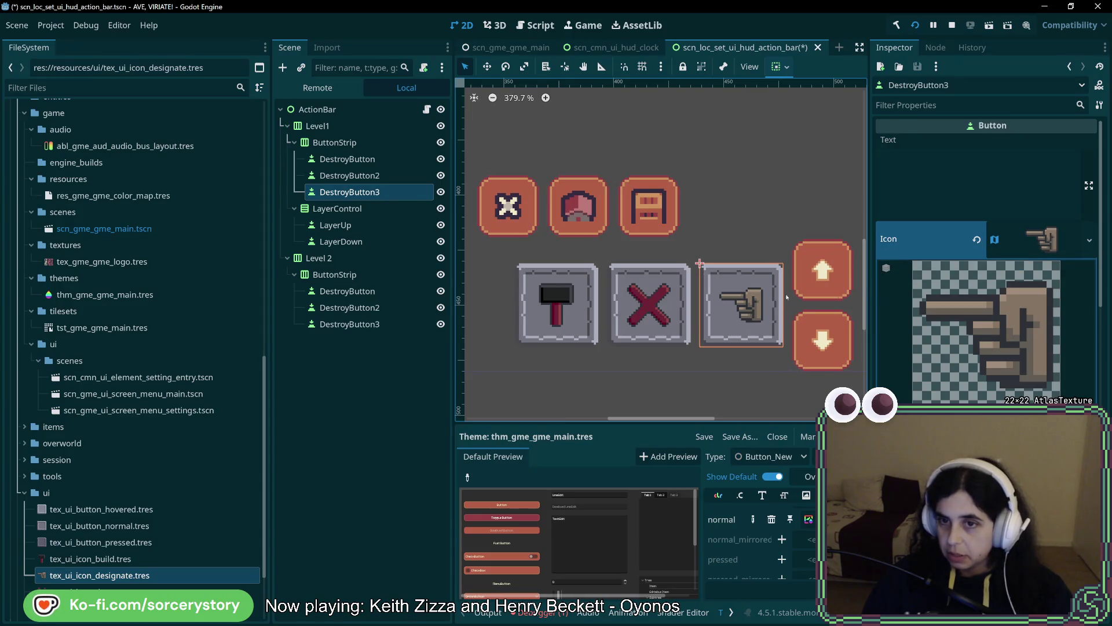
left_click_drag(813, 313, 763, 337)
scroll(680, 323, "up", 8)
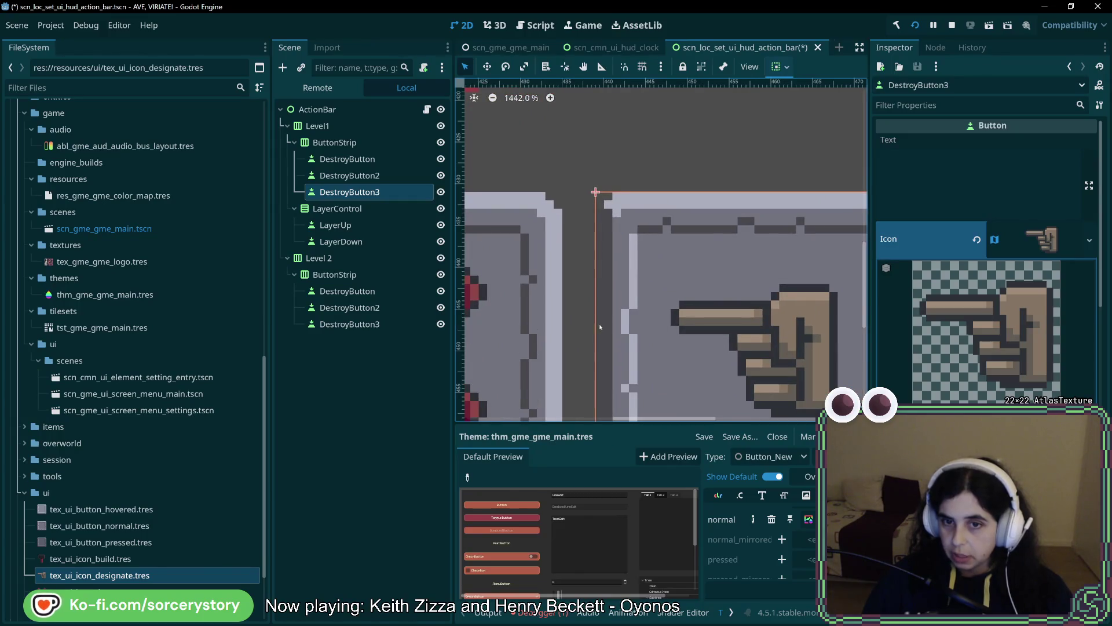
left_click_drag(784, 318, 722, 299)
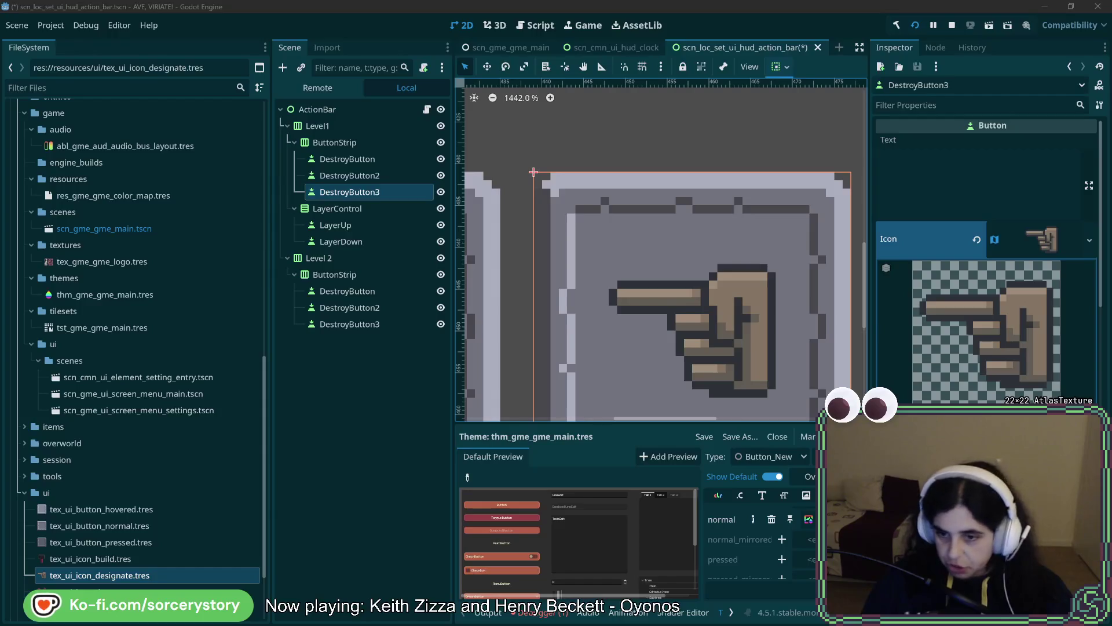
left_click(809, 519)
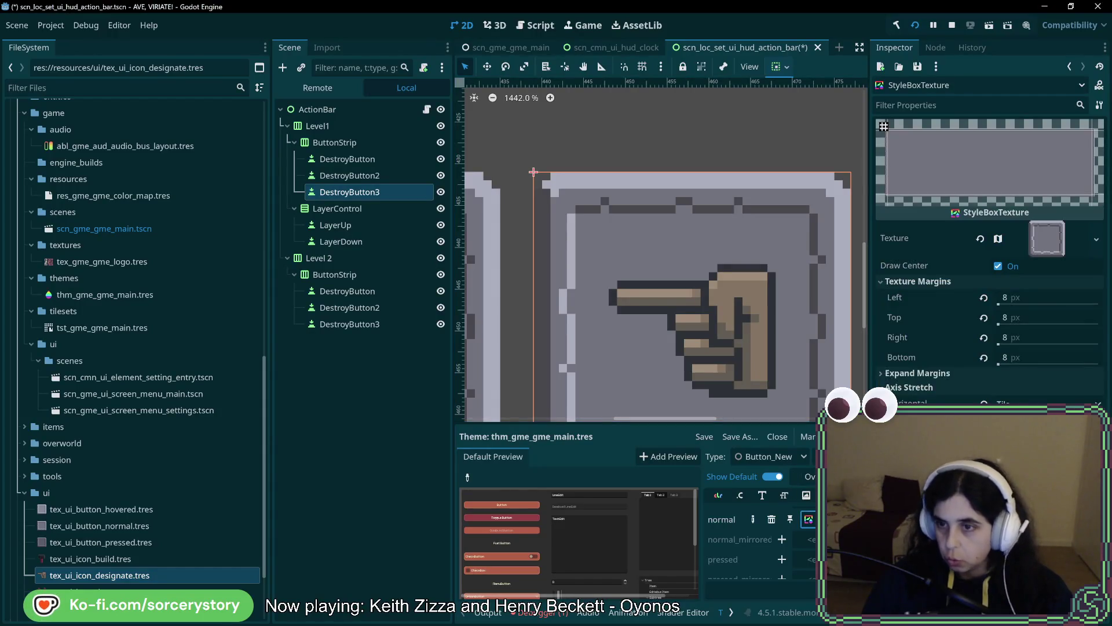
left_click(1019, 296)
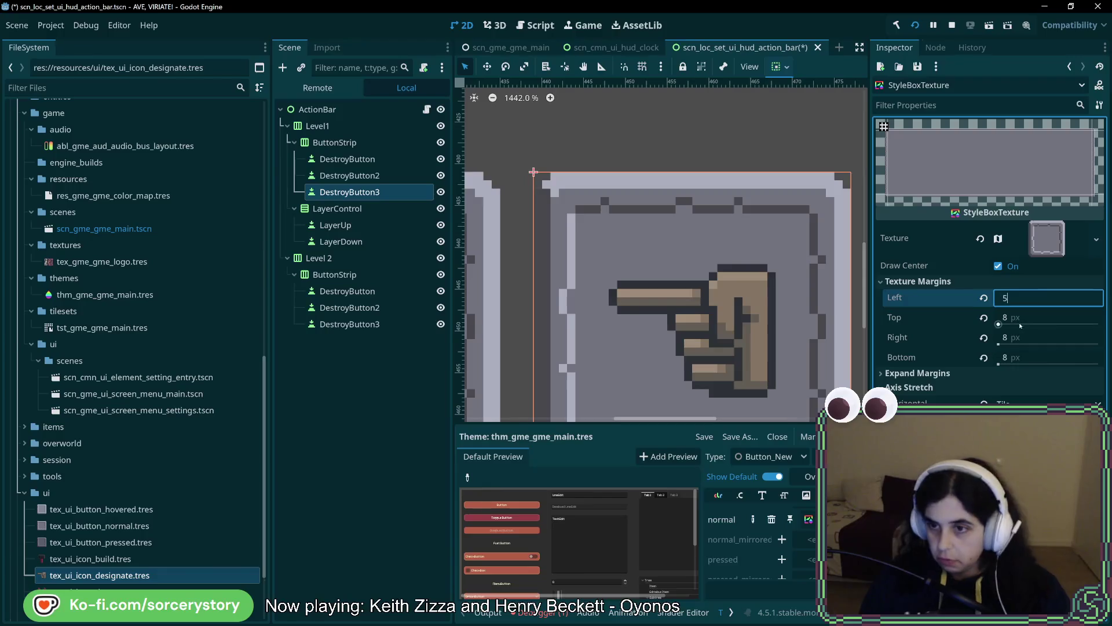
- Enter 5 px for the remaining stylebox texture margins
key("Tab")
type("5")
key("Tab")
type("5")
key("Tab")
type("5")
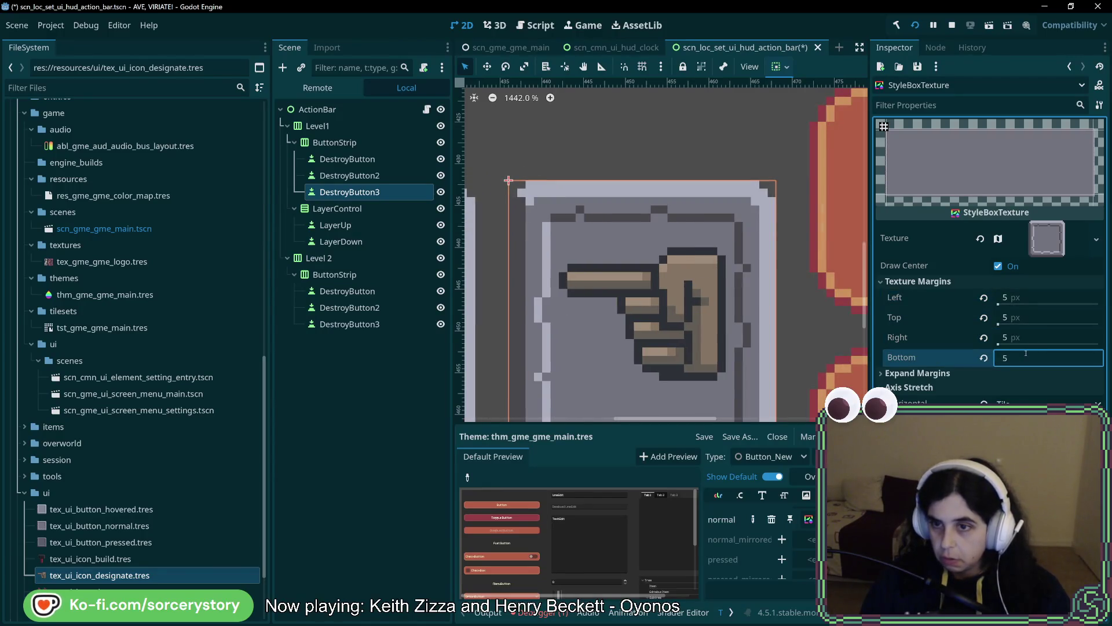
key("shift+Tab")
- Check the framed buttons up close and keep the texture margins at 5 px
left_click_drag(580, 343, 704, 284)
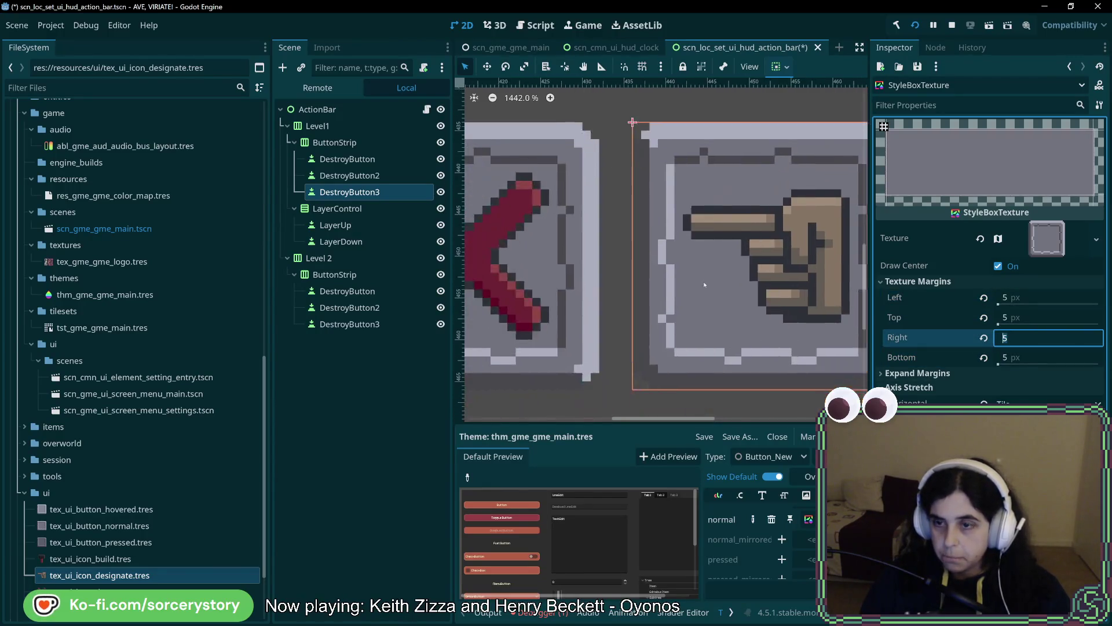
scroll(704, 284, "down", 4)
mouse_move(647, 304)
left_mouse_down()
mouse_move(743, 327)
mouse_move(691, 328)
left_mouse_up()
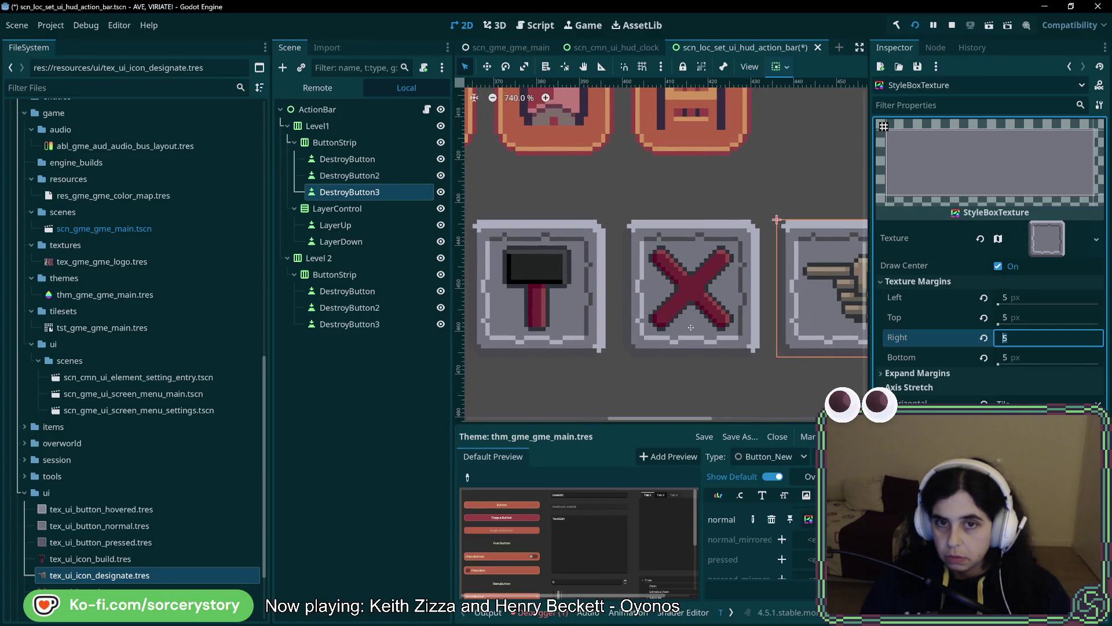
left_click_drag(691, 328, 674, 326)
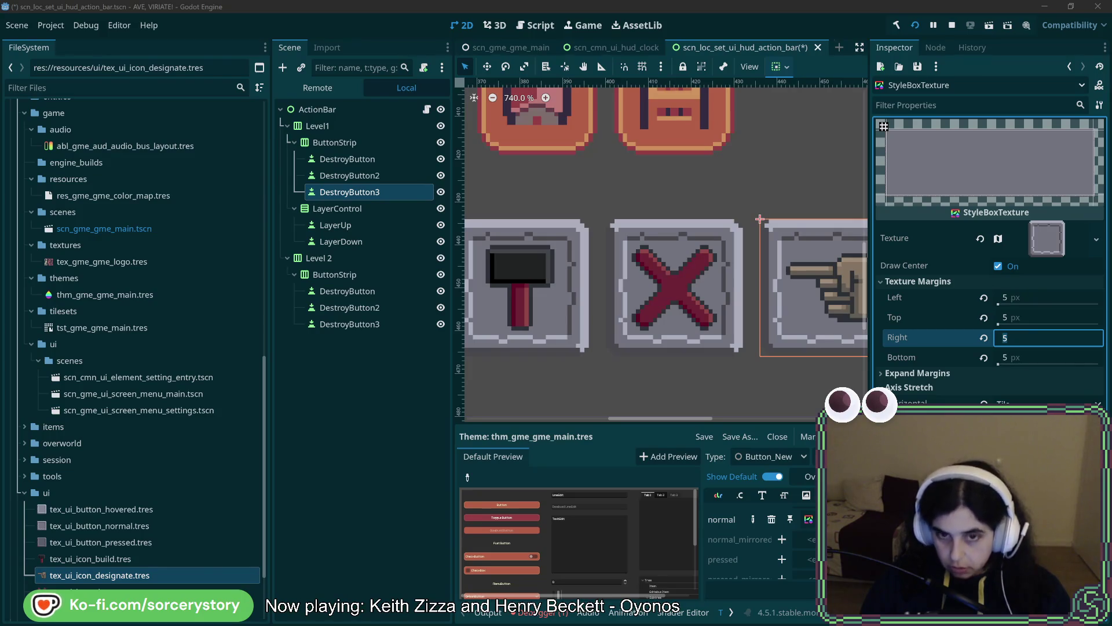
scroll(660, 284, "right", 2)
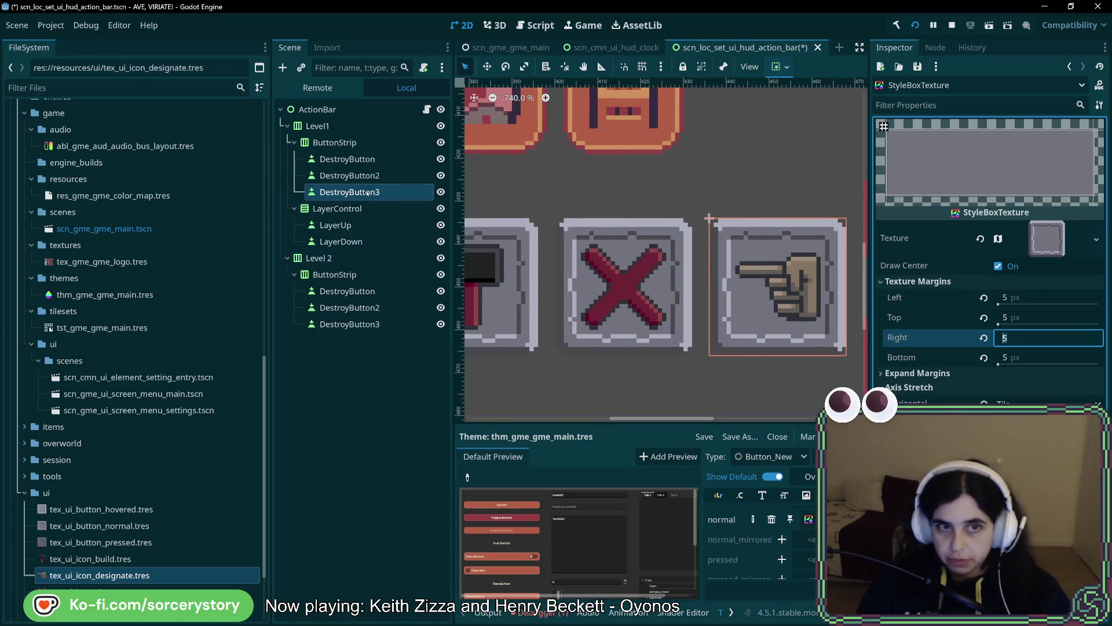
scroll(759, 539, "up", 3)
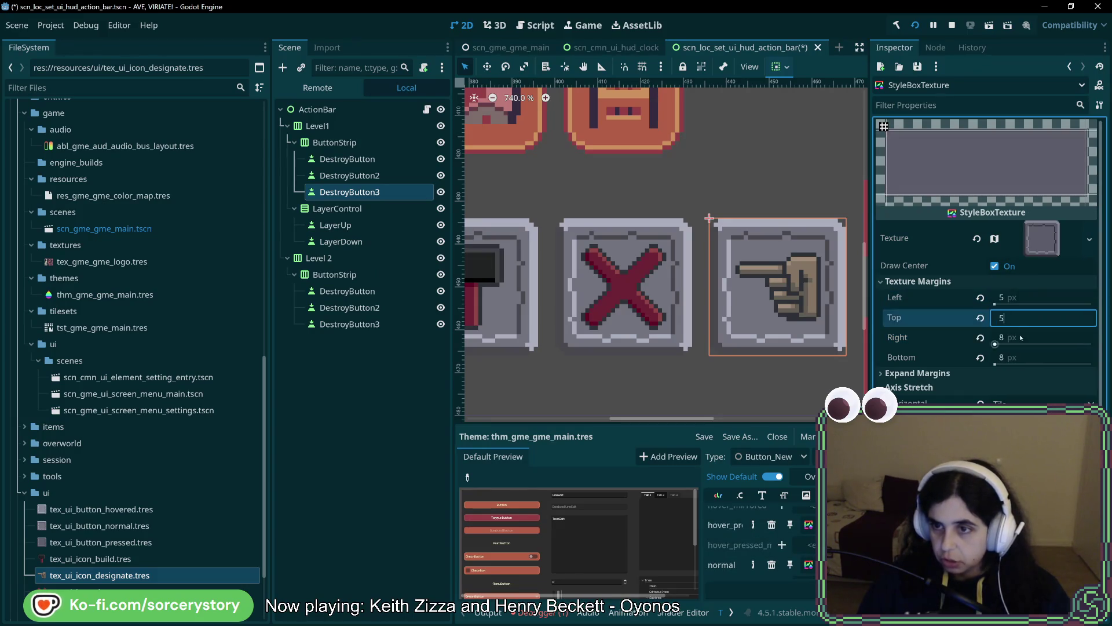
left_click(1021, 357)
type("8")
key("Escape")
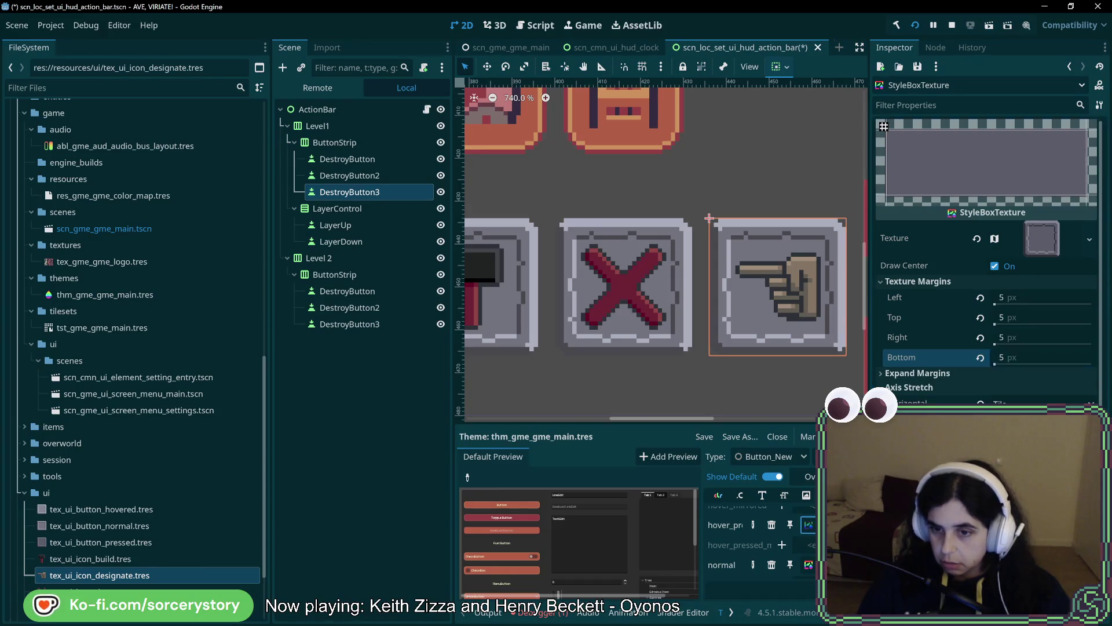
scroll(759, 538, "up", 3)
left_click(809, 539)
left_click(1014, 298)
key("Return")
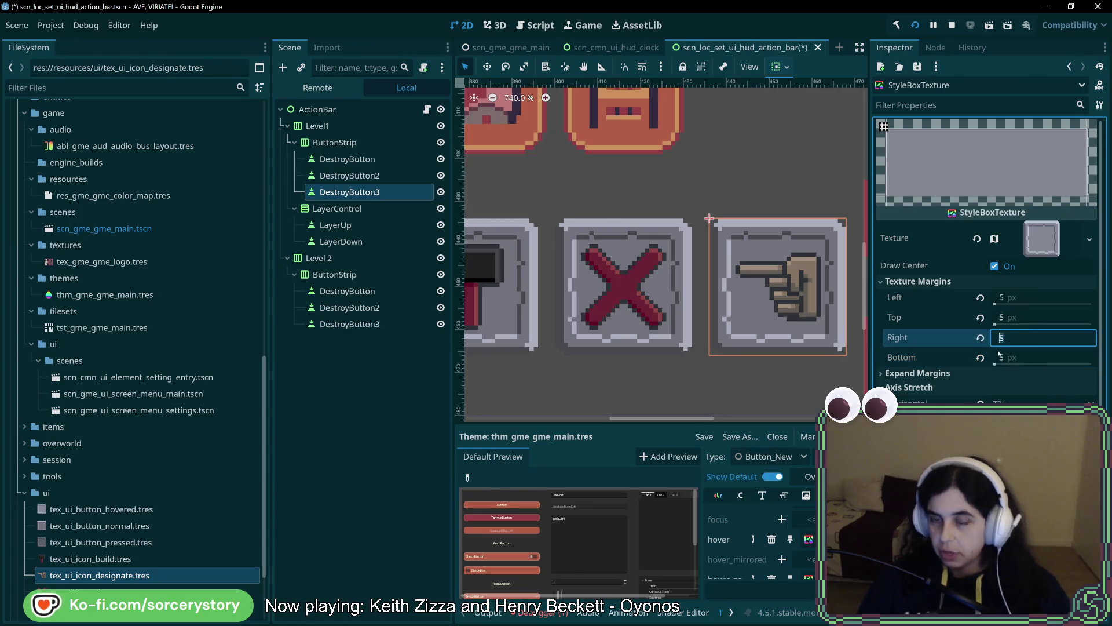
- Select the ButtonStrip container and save the action bar scene
left_click(720, 392)
key("ctrl+s")
scroll(721, 388, "down", 4)
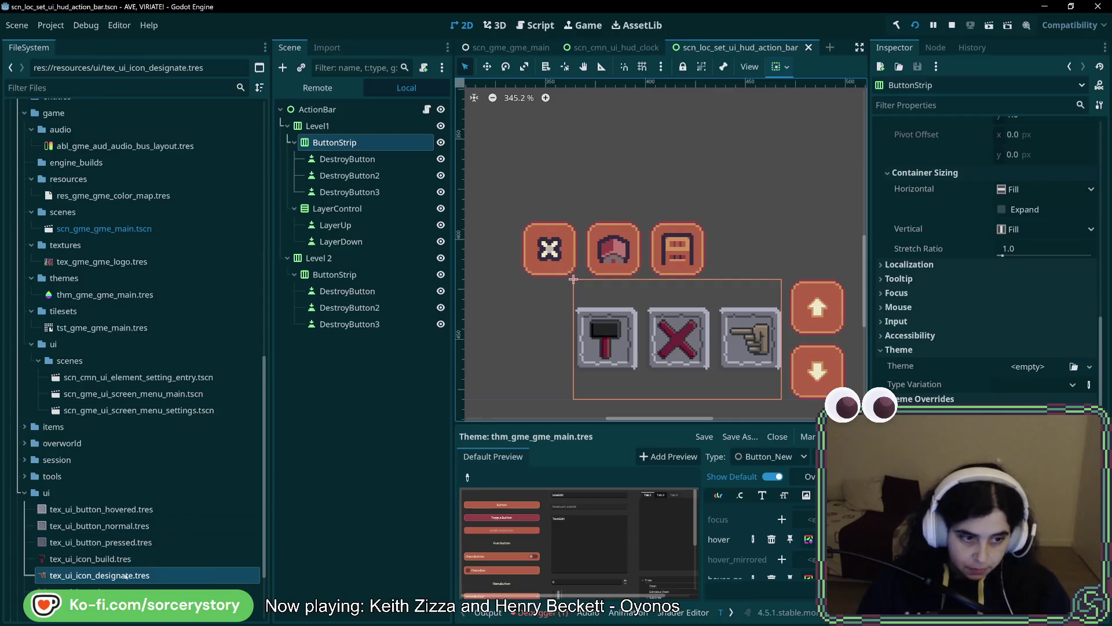
- Append 'Big' to the Button_New theme type, renaming it Button_New_Big
scroll(126, 558, "down", 3)
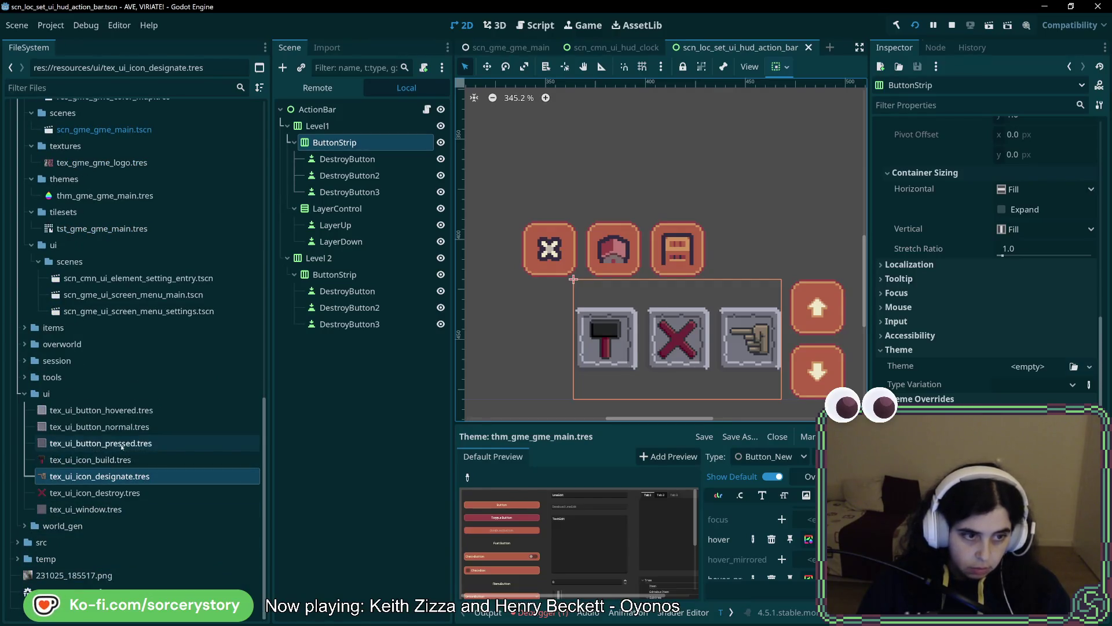
mouse_move(121, 412)
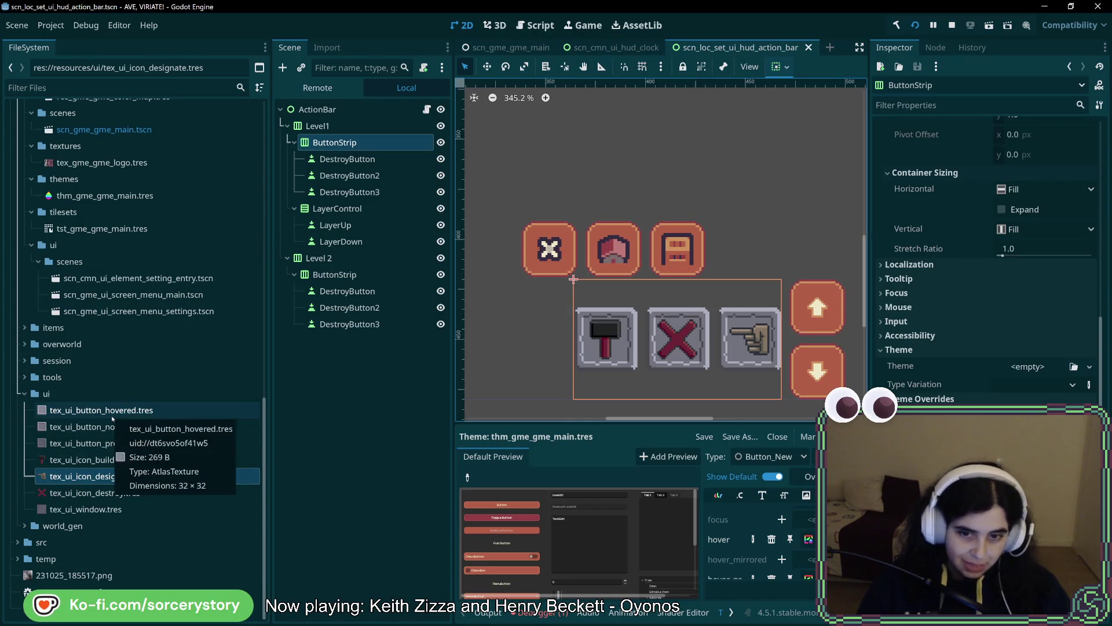
left_click(768, 457)
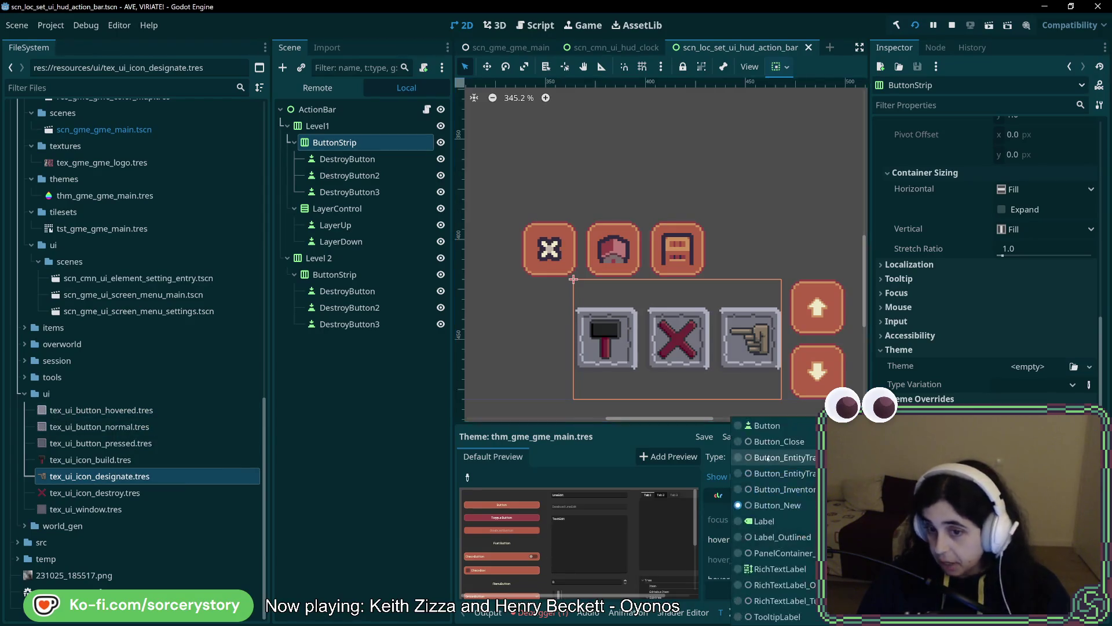
left_click(647, 430)
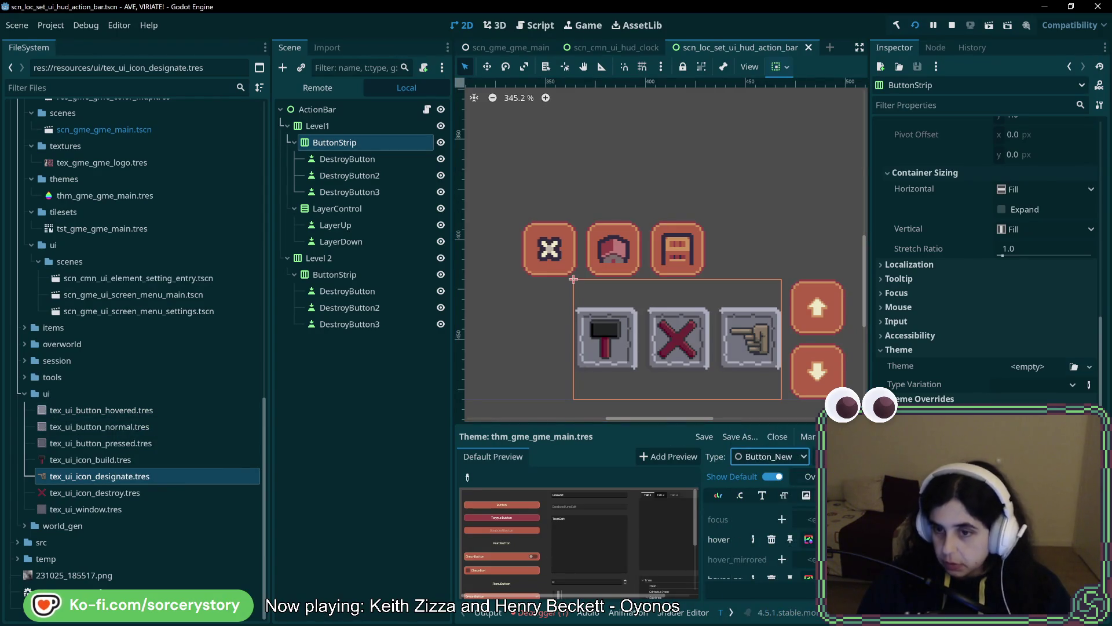
left_click(813, 456)
left_click(543, 298)
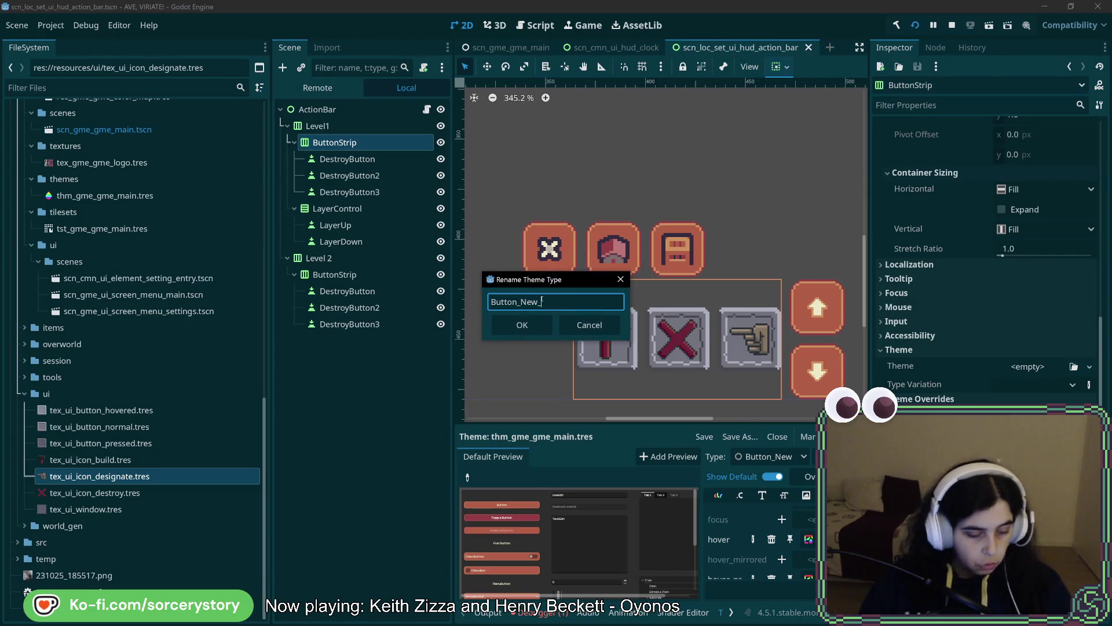
type("Big")
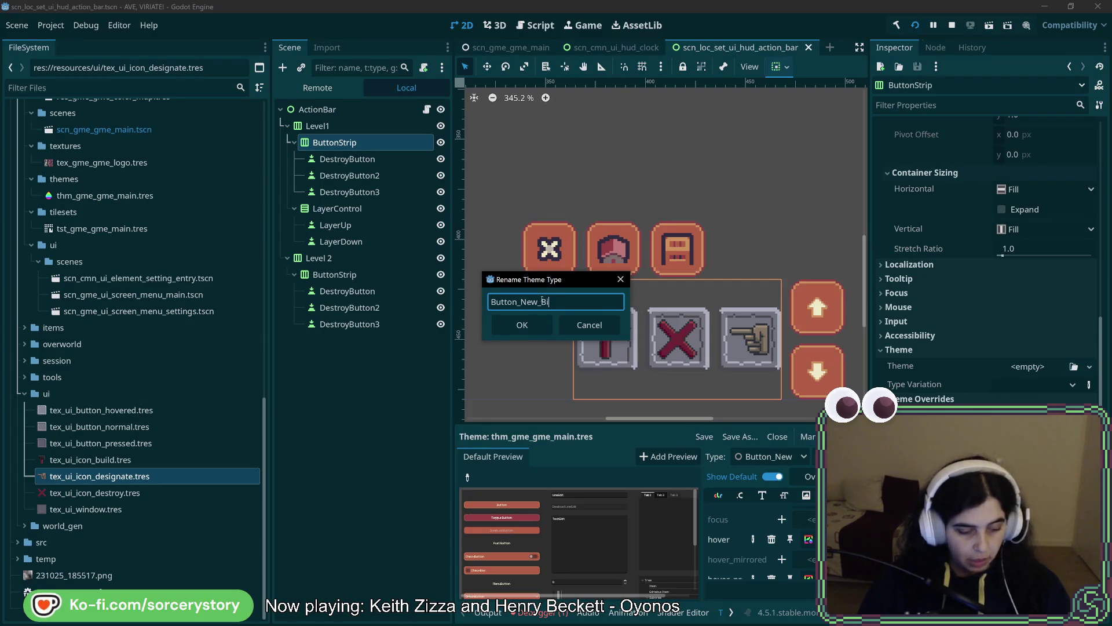
left_click(551, 327)
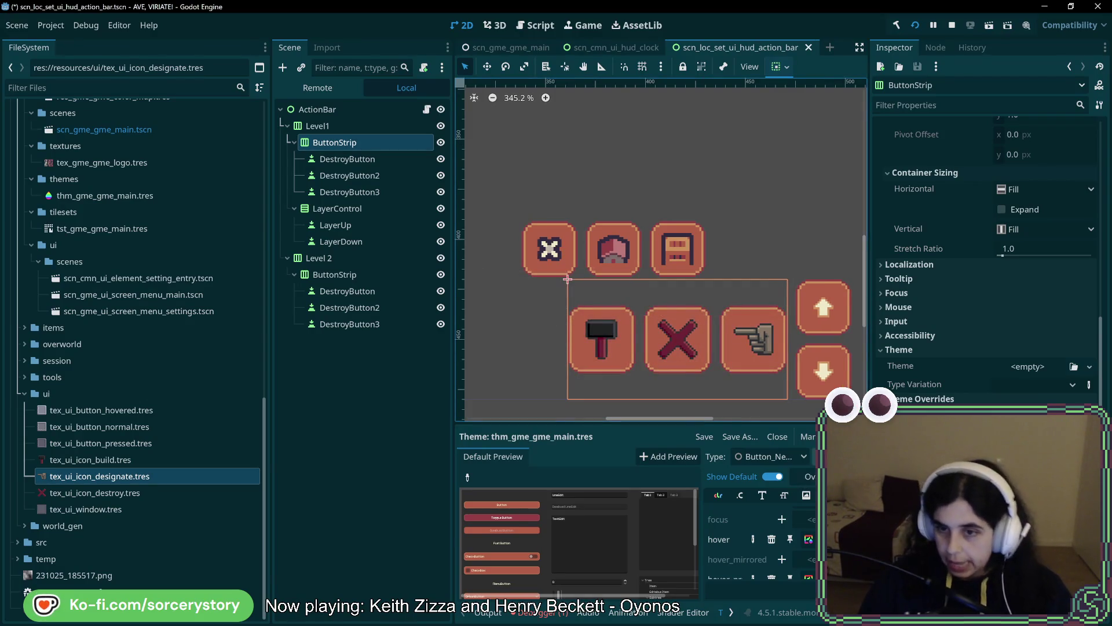
left_click(816, 456)
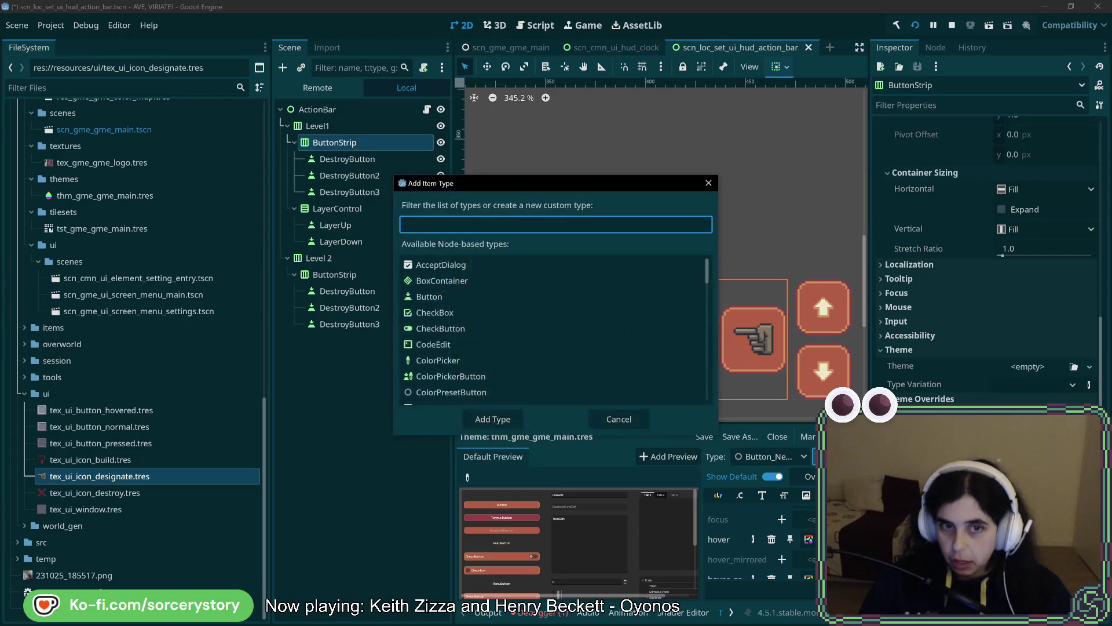
- Create the Burron_New_Small theme type with Button as its variation base type
type("Burron_New")
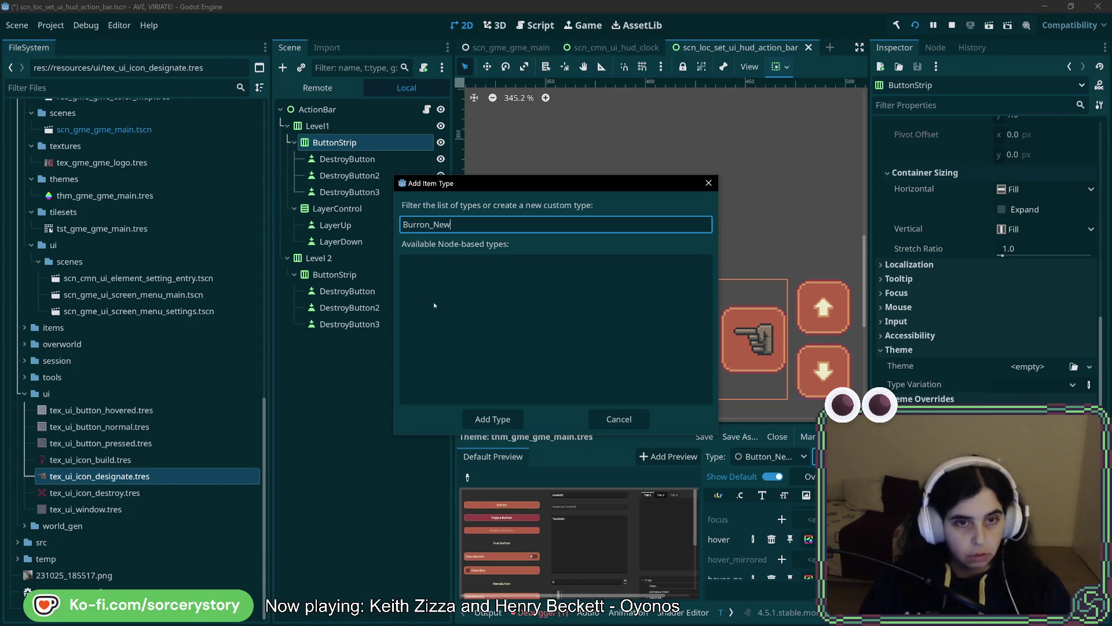
type("_S")
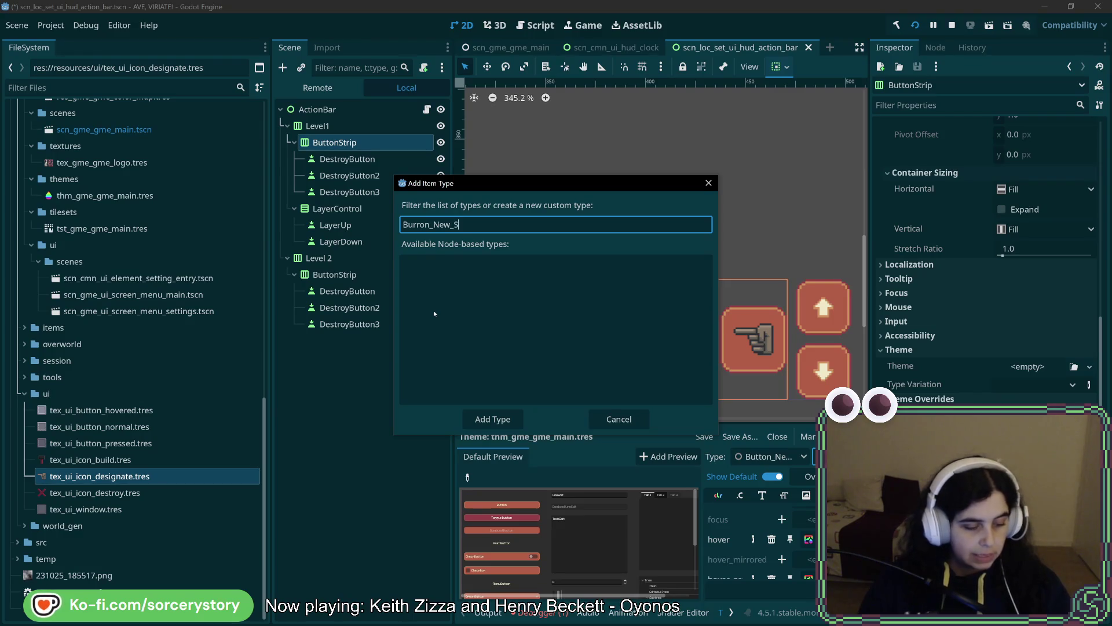
type("mall")
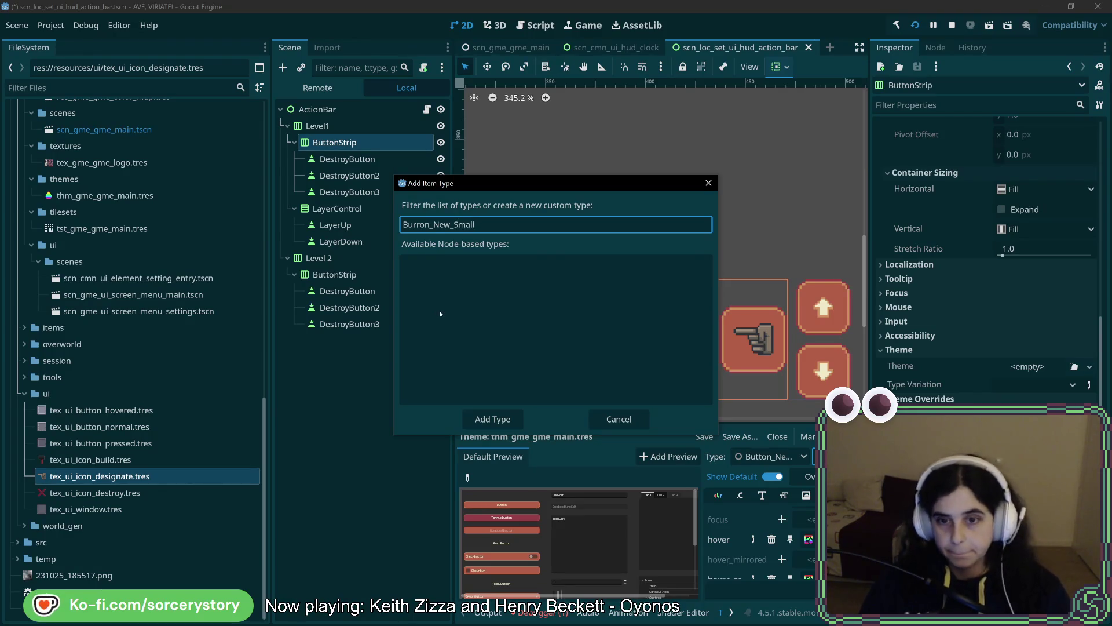
key("Return")
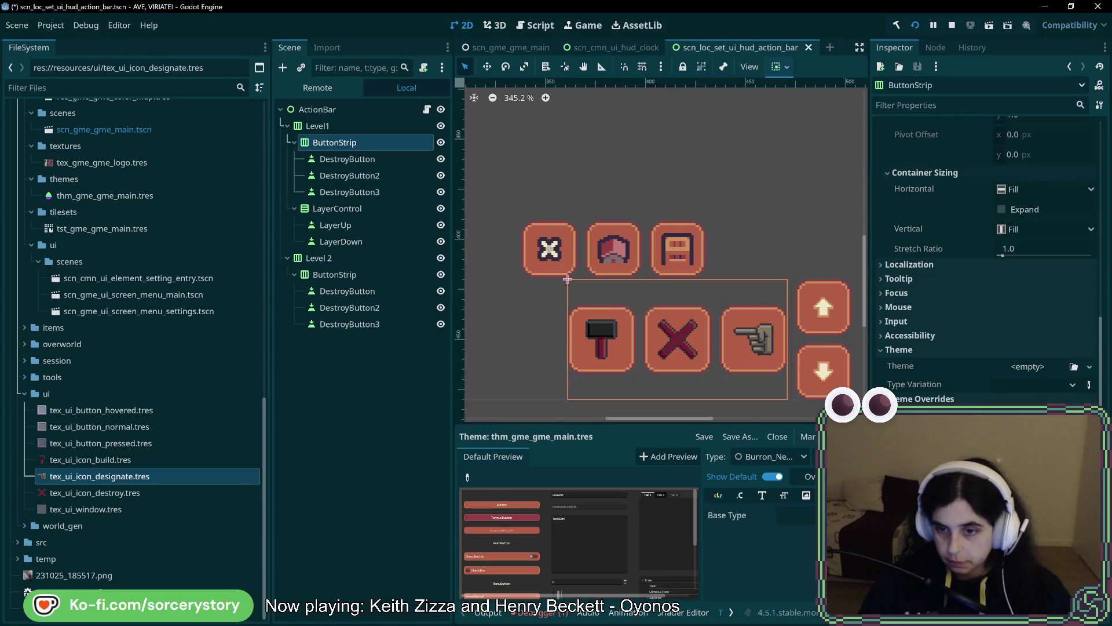
type("Butt")
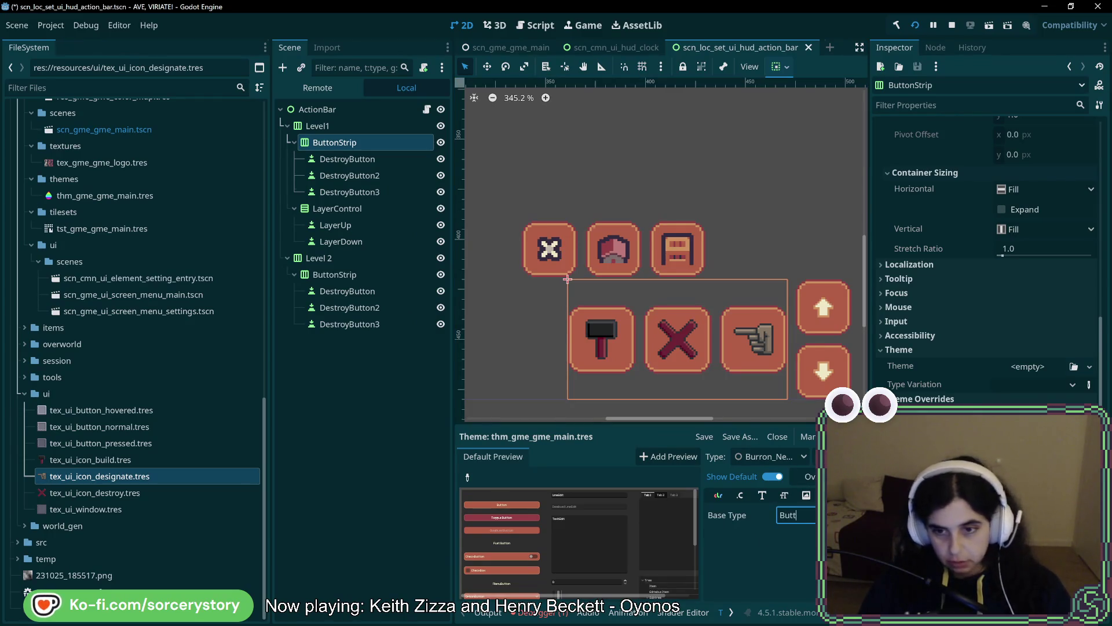
left_click(464, 312)
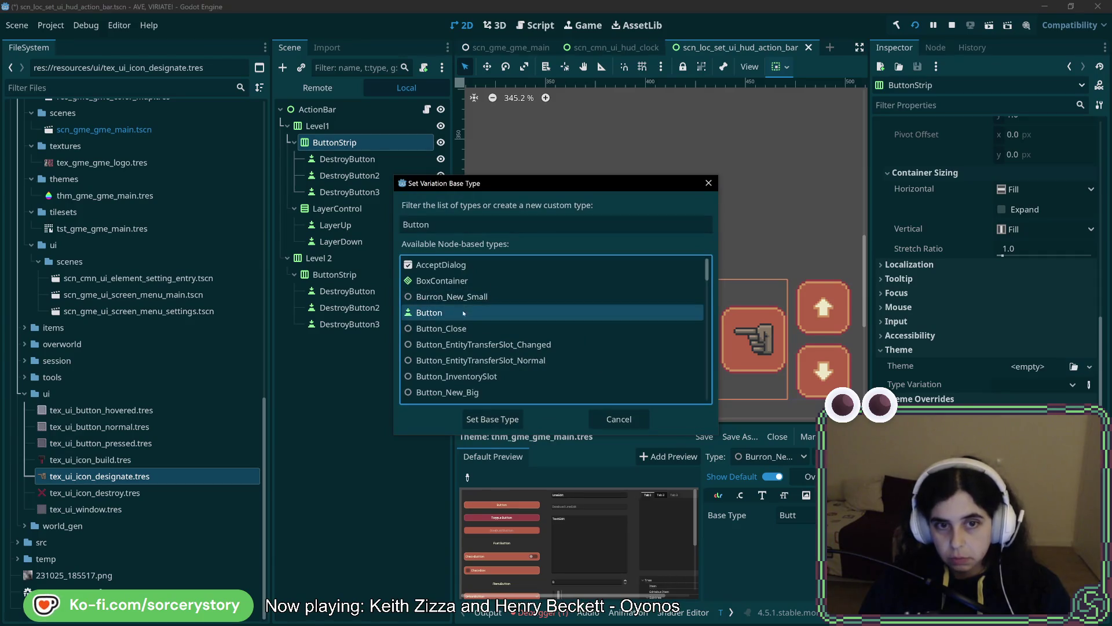
left_click(511, 419)
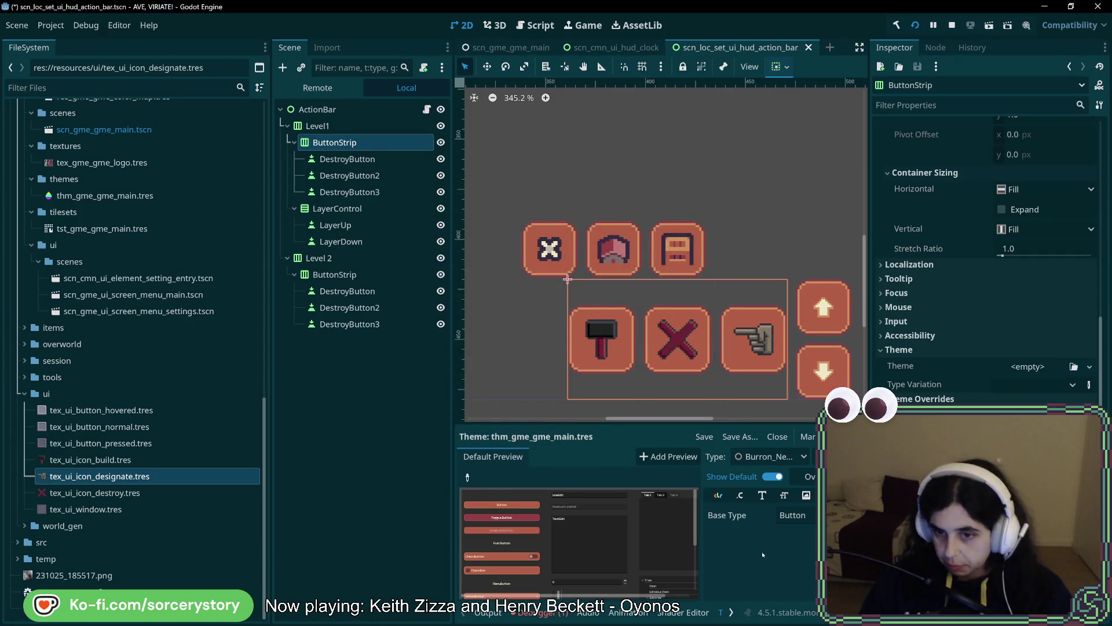
scroll(769, 553, "down", 3)
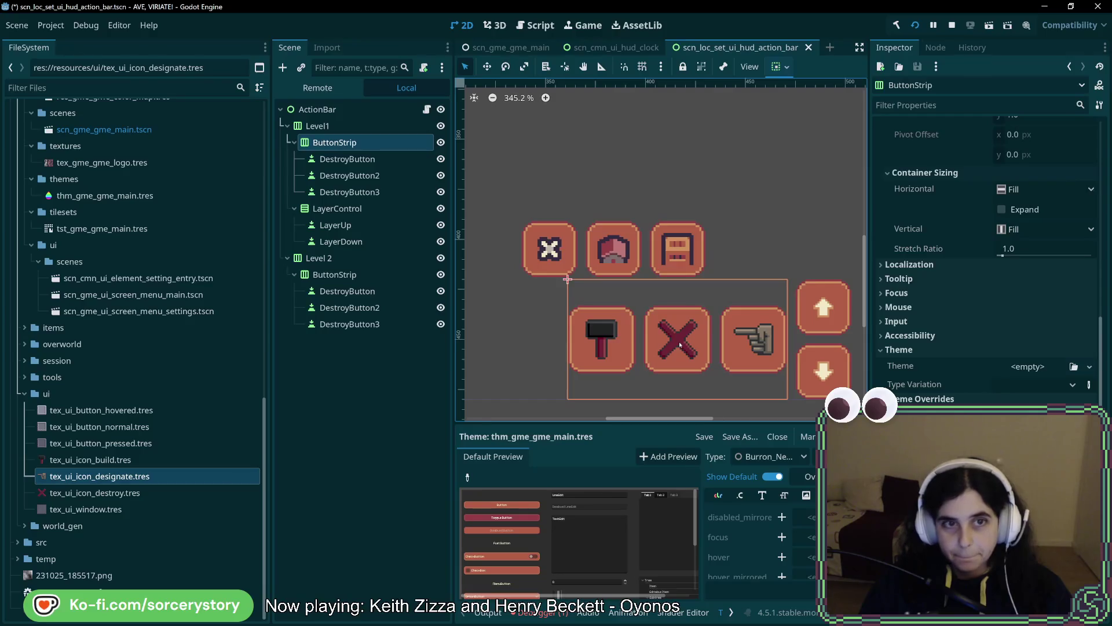
- Select the three DestroyButtons, then select LayerUp and pan to the layer arrow buttons
key("Down")
key("Down")
key("Down")
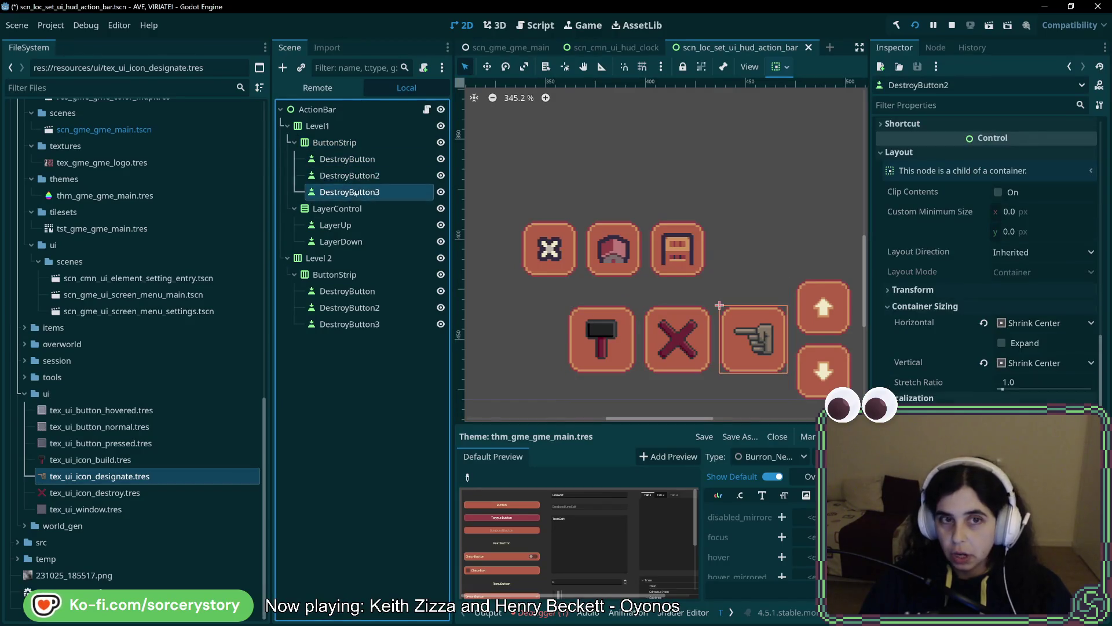
left_click(356, 159, "ctrl")
left_click(347, 176, "ctrl")
scroll(984, 261, "down", 4)
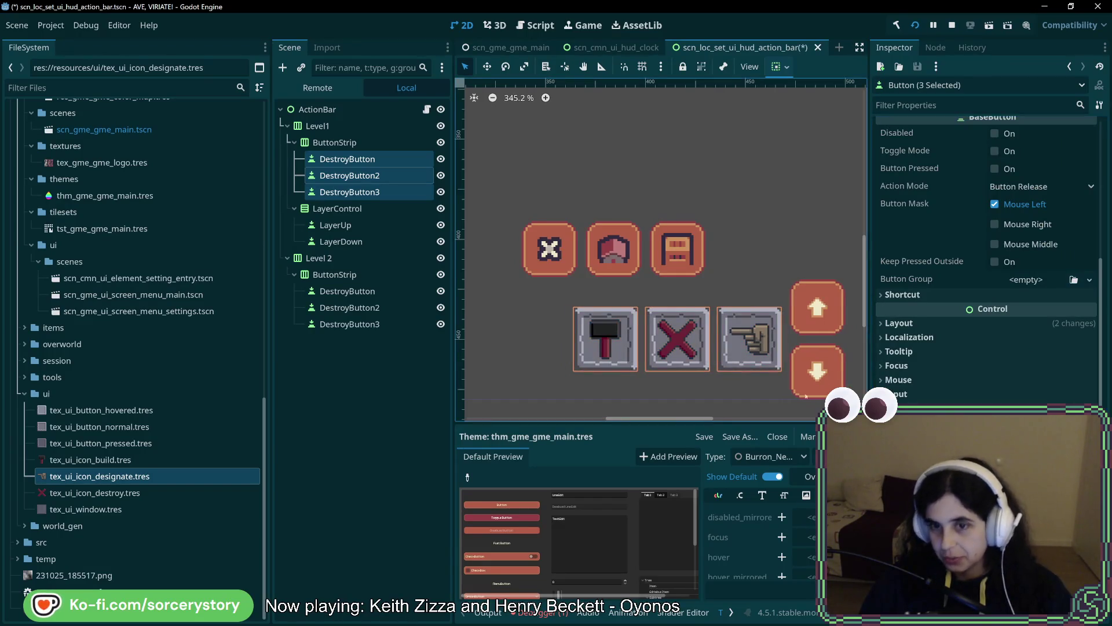
left_click(348, 159)
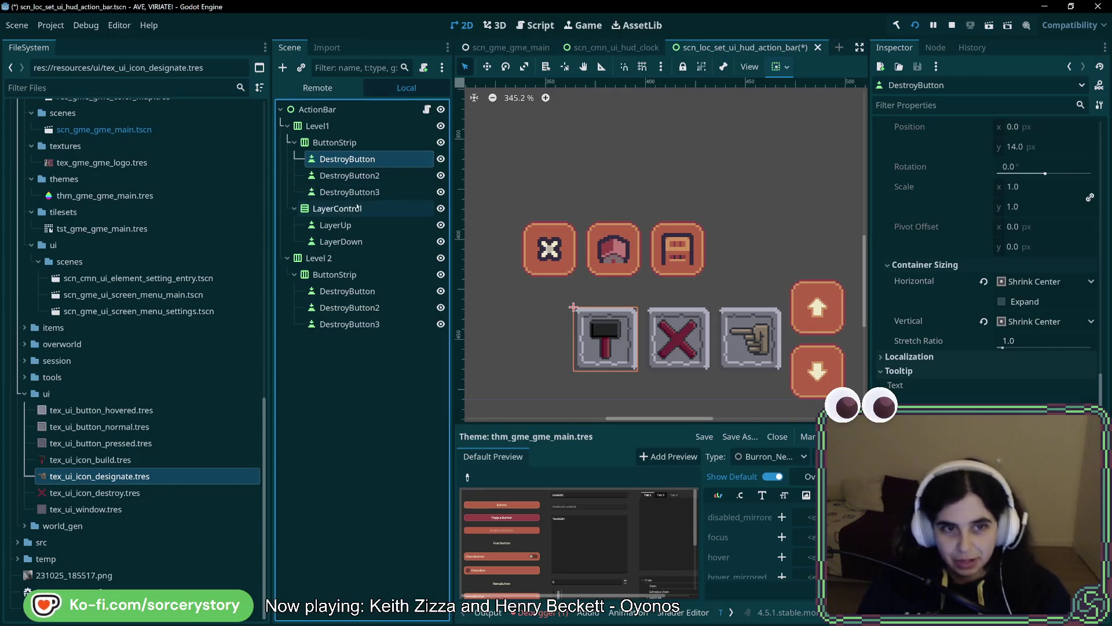
left_click(358, 227)
left_click_drag(794, 318, 634, 308)
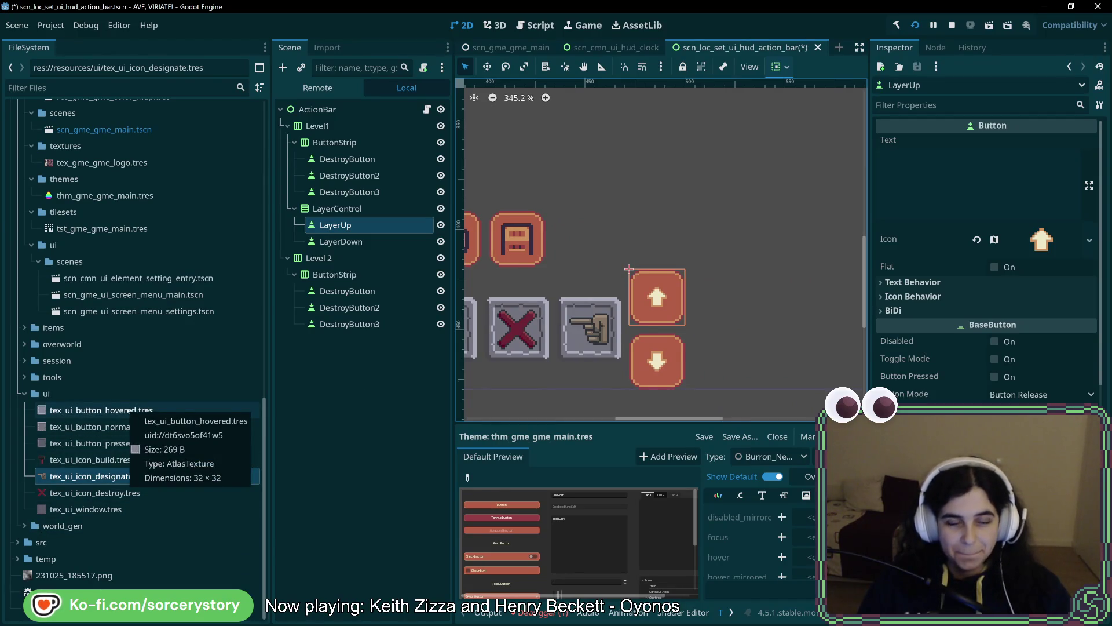
- Rename the hovered, normal and pressed button textures to tex_ui_button_big_hovered/normal/pressed.tres
right_click(128, 410)
left_click(162, 487)
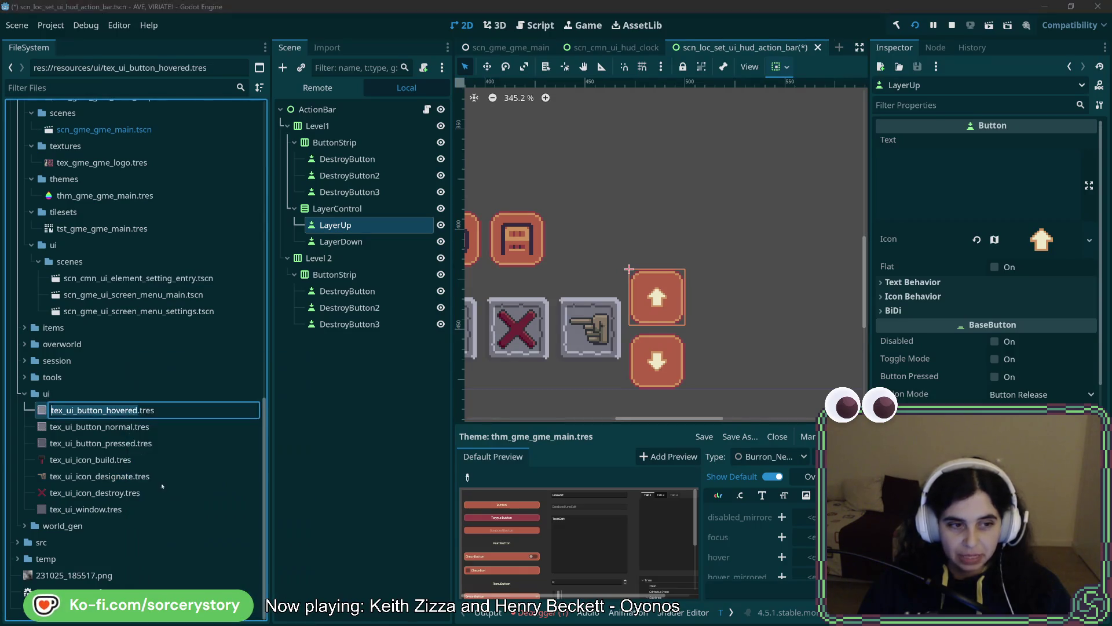
left_click(104, 410)
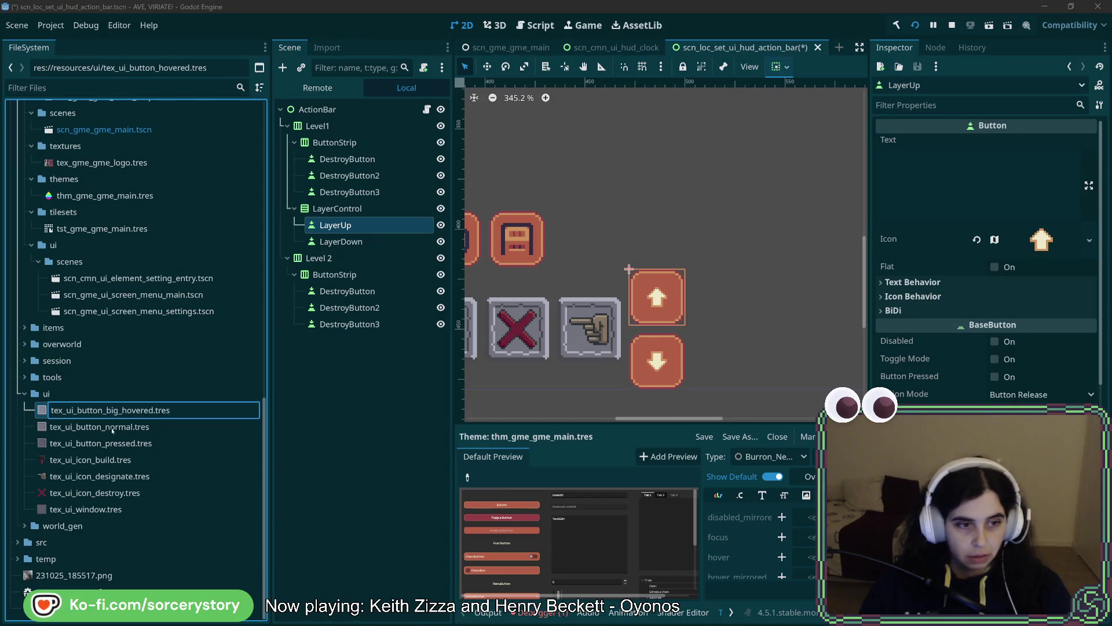
key("Return")
right_click(112, 426)
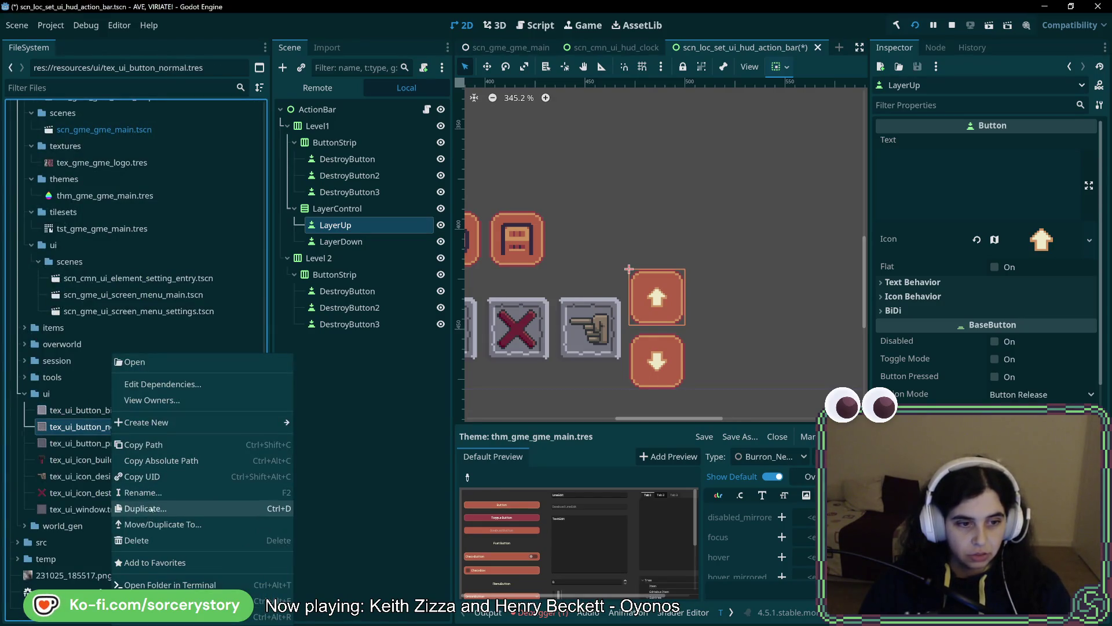
left_click(143, 492)
left_click(103, 426)
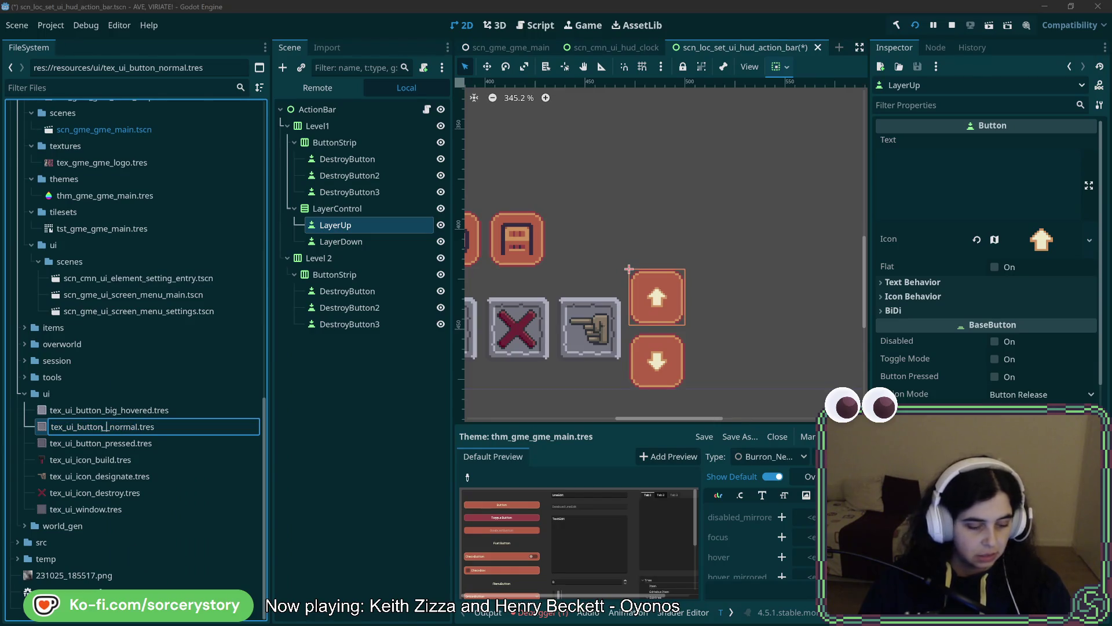
type("big_")
key("Return")
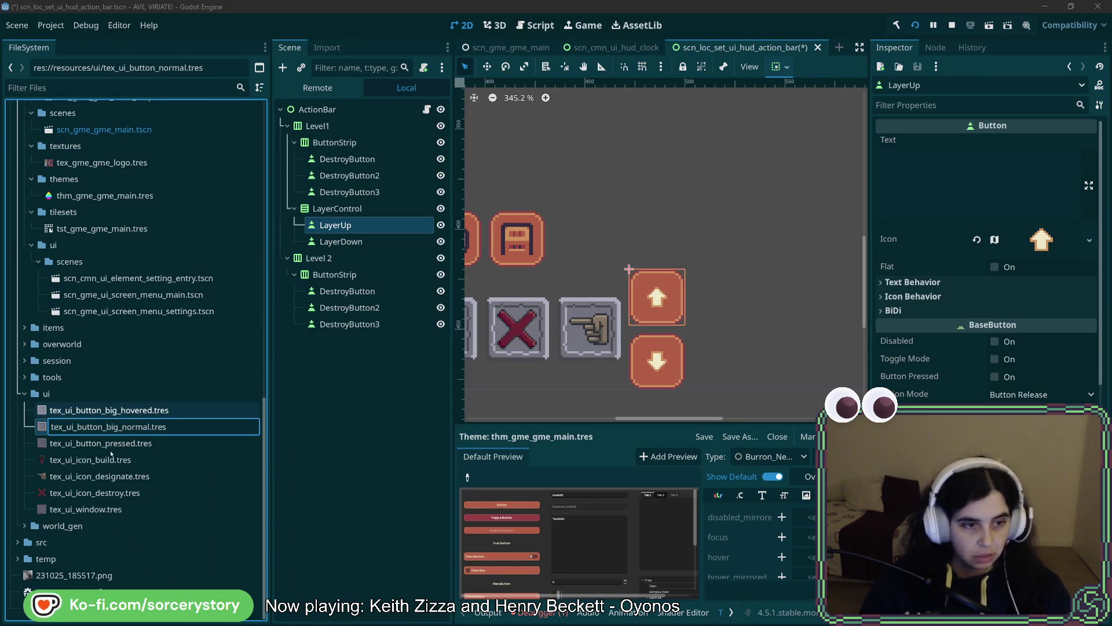
right_click(112, 442)
left_click(147, 495)
left_click(104, 443)
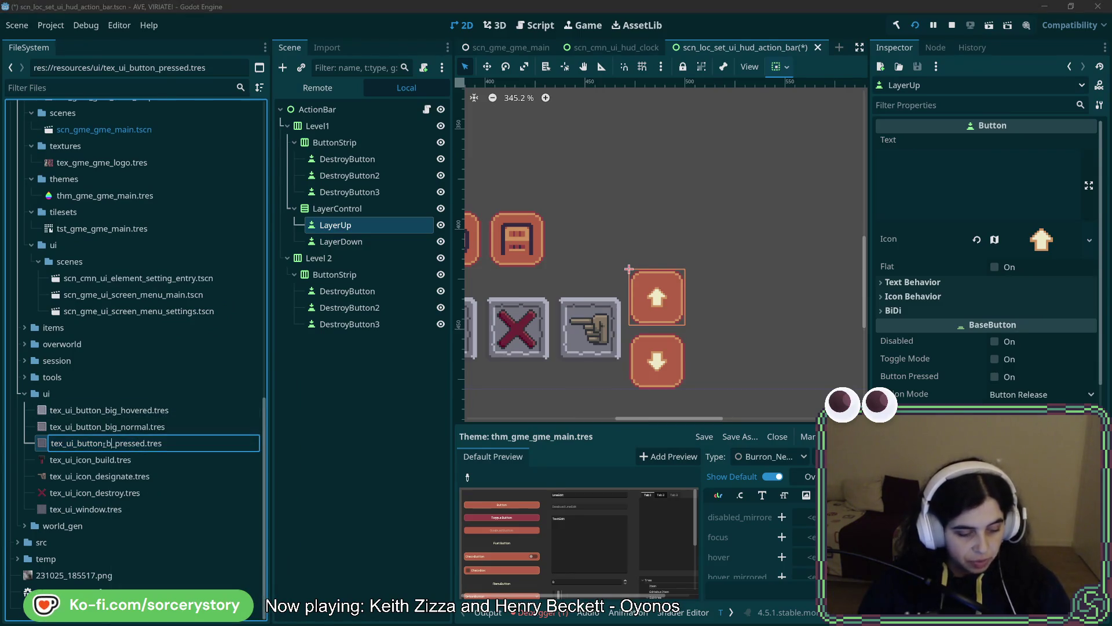
type("ig")
key("Return")
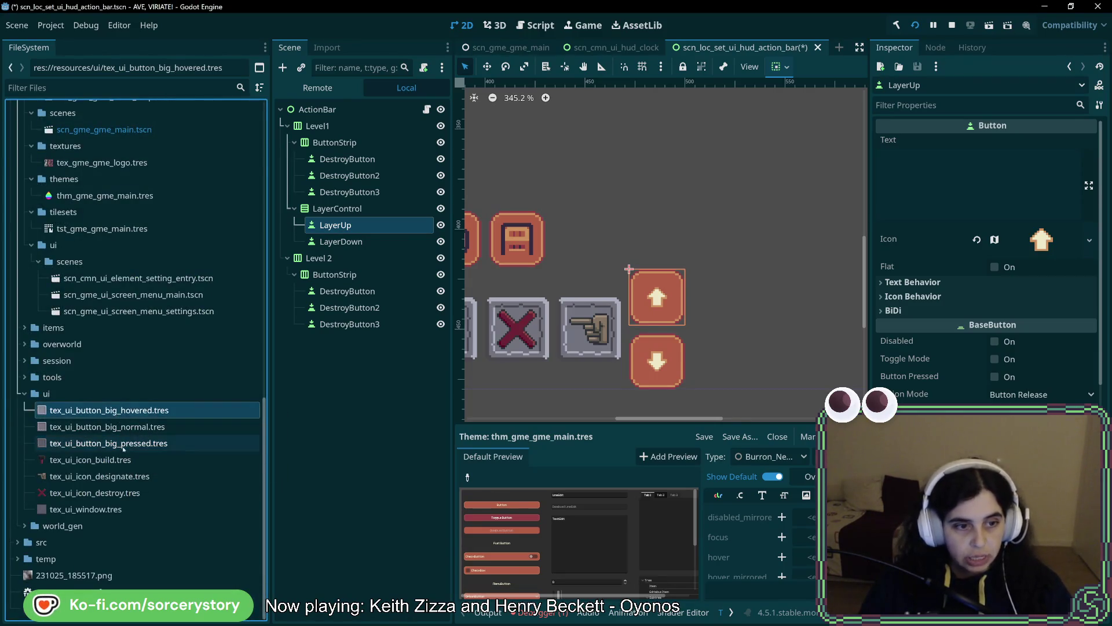
- Duplicate tex_ui_button_big_normal.tres as tex_ui_button_small_normal.tres and select the new copy
left_click(124, 427)
right_click(130, 426)
left_click(168, 509)
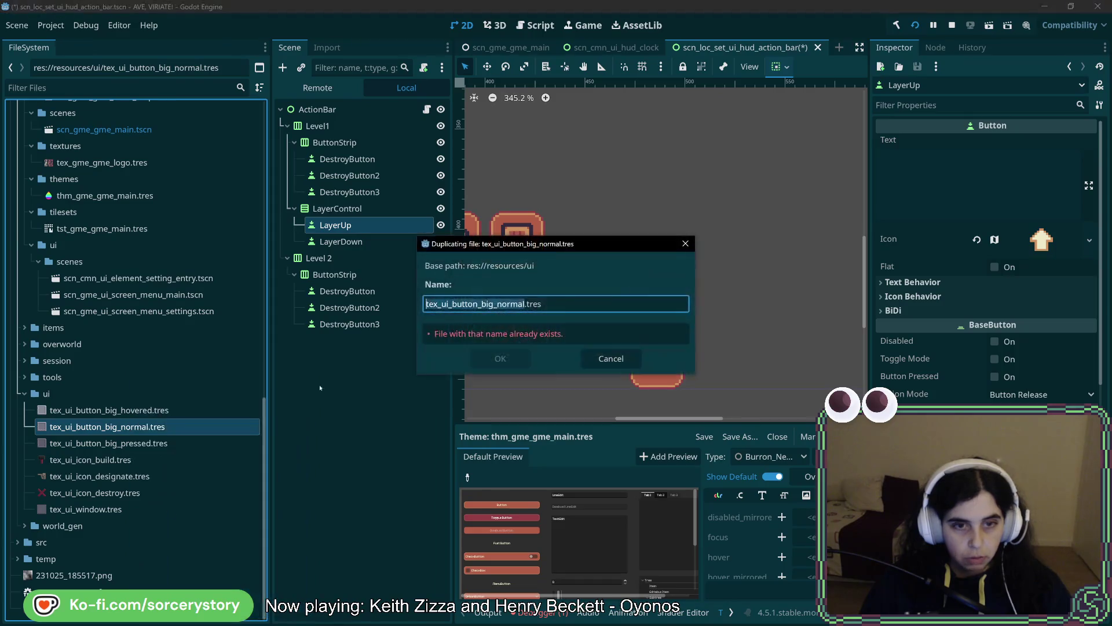
double_click(486, 303)
type("s")
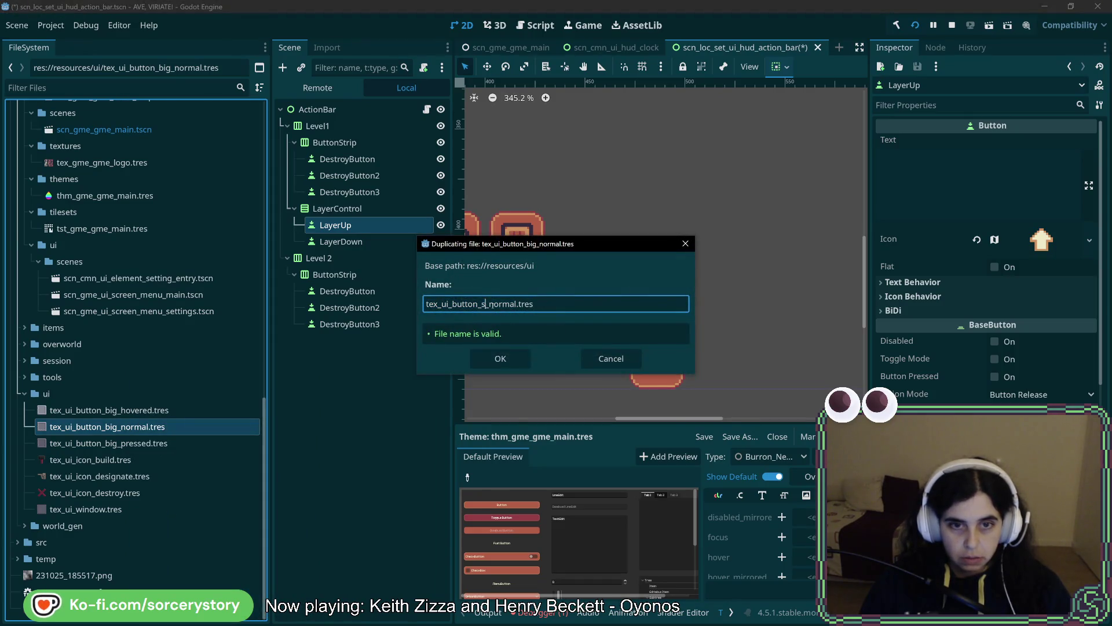
type("mall")
key("Return")
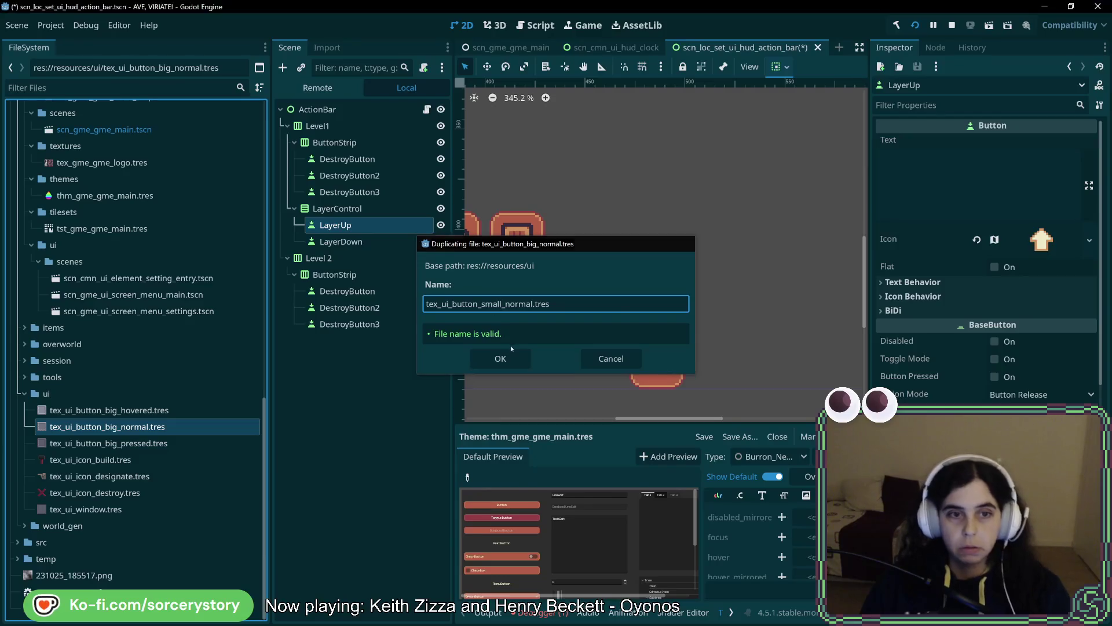
left_click(151, 459)
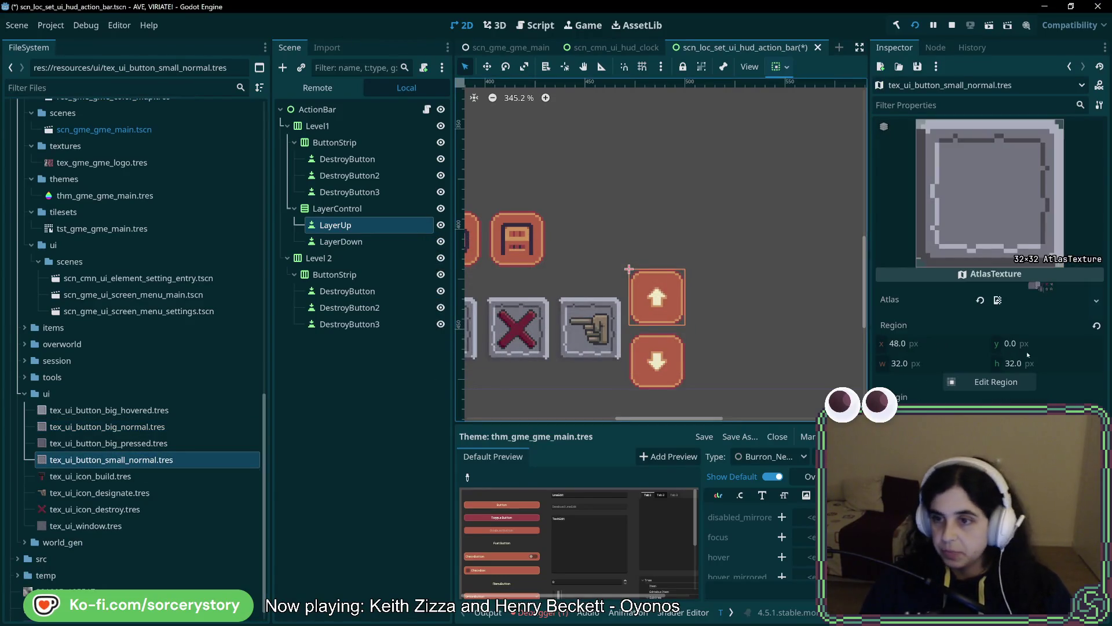
- Using grid snap, crop tex_ui_button_small_normal.tres to the 16×16 frame tile at x 80, y 32
left_click(990, 381)
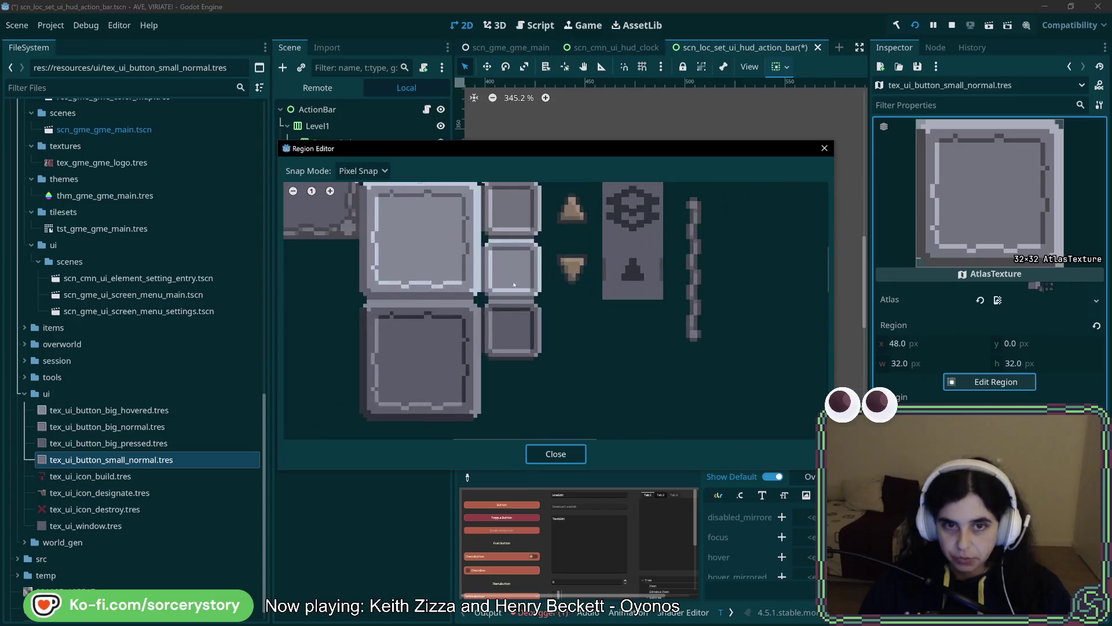
left_click_drag(467, 305, 516, 347)
left_click(363, 170)
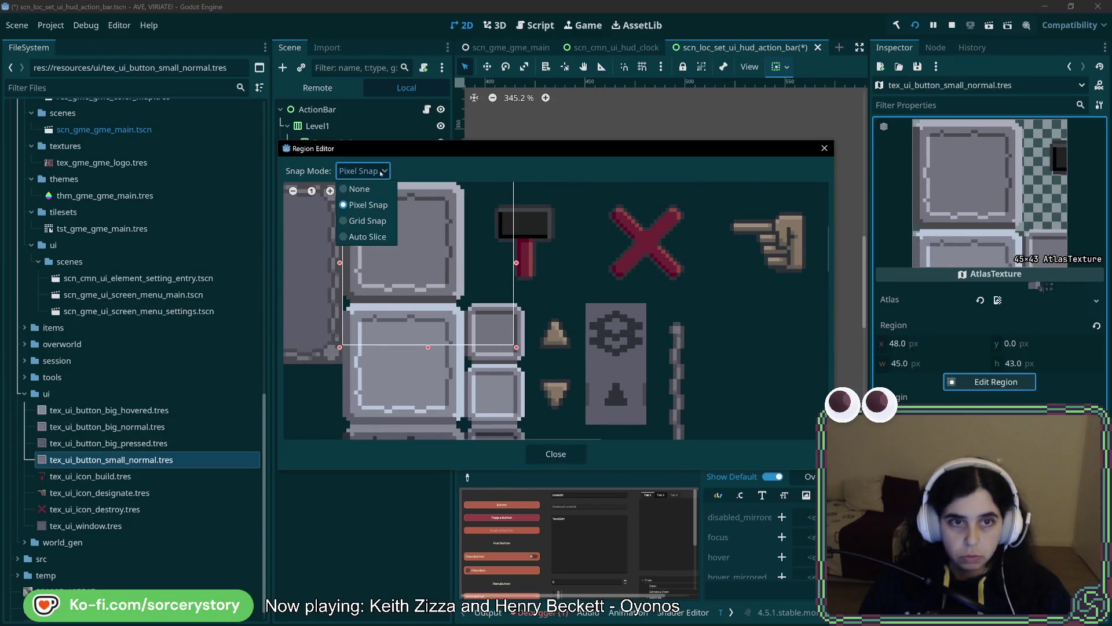
left_click(367, 221)
left_click_drag(463, 301, 524, 365)
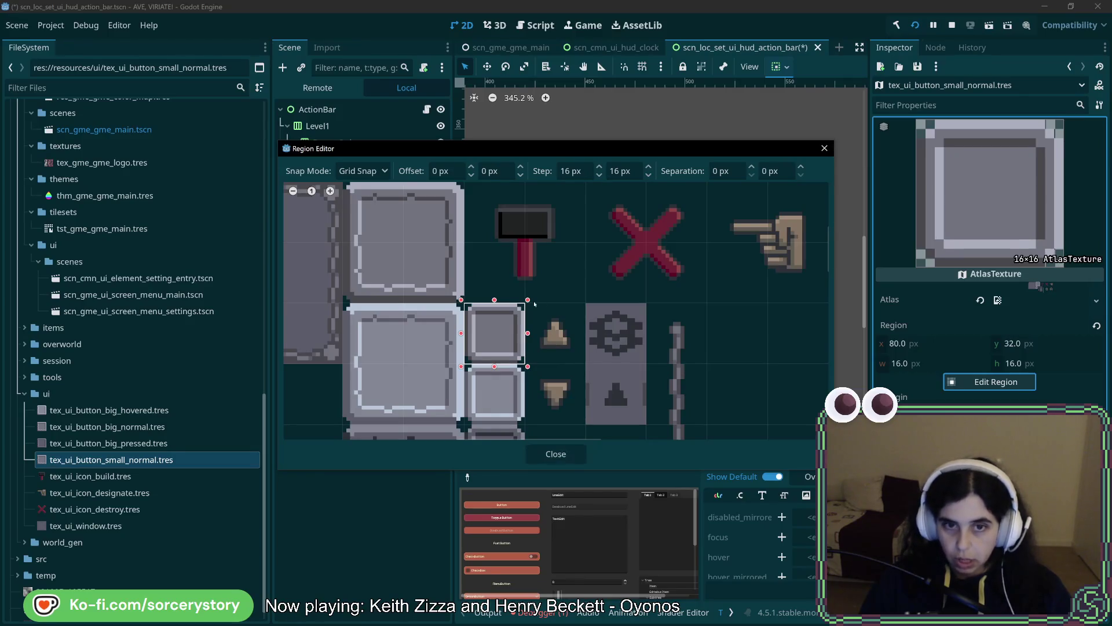
left_click(549, 453)
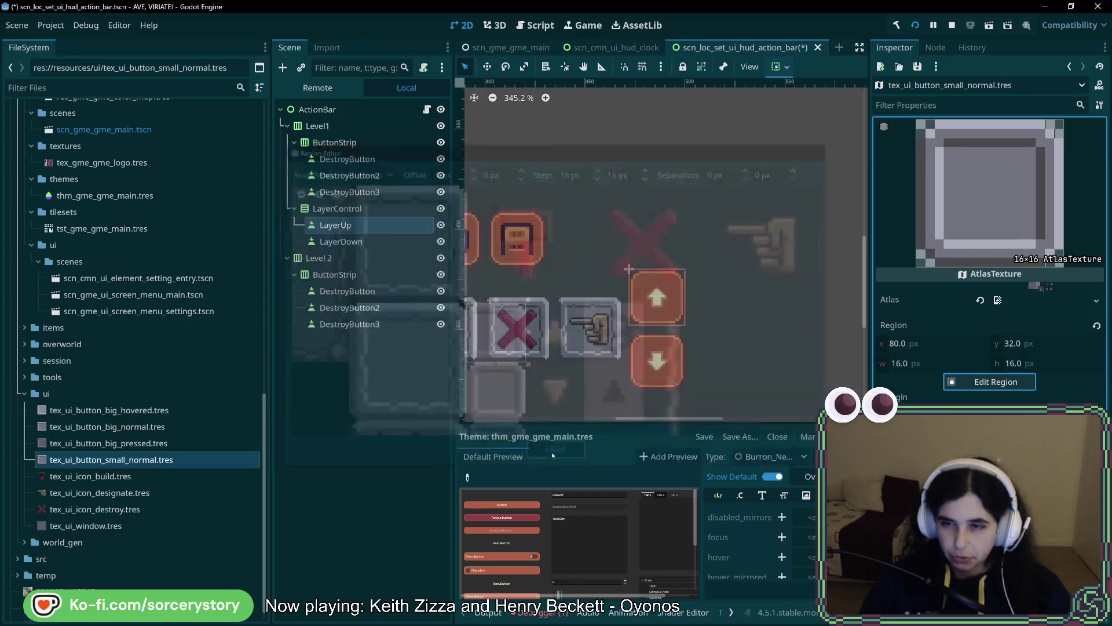
- Start duplicating tex_ui_button_small_normal.tres, selecting the part of the name to replace
right_click(163, 463)
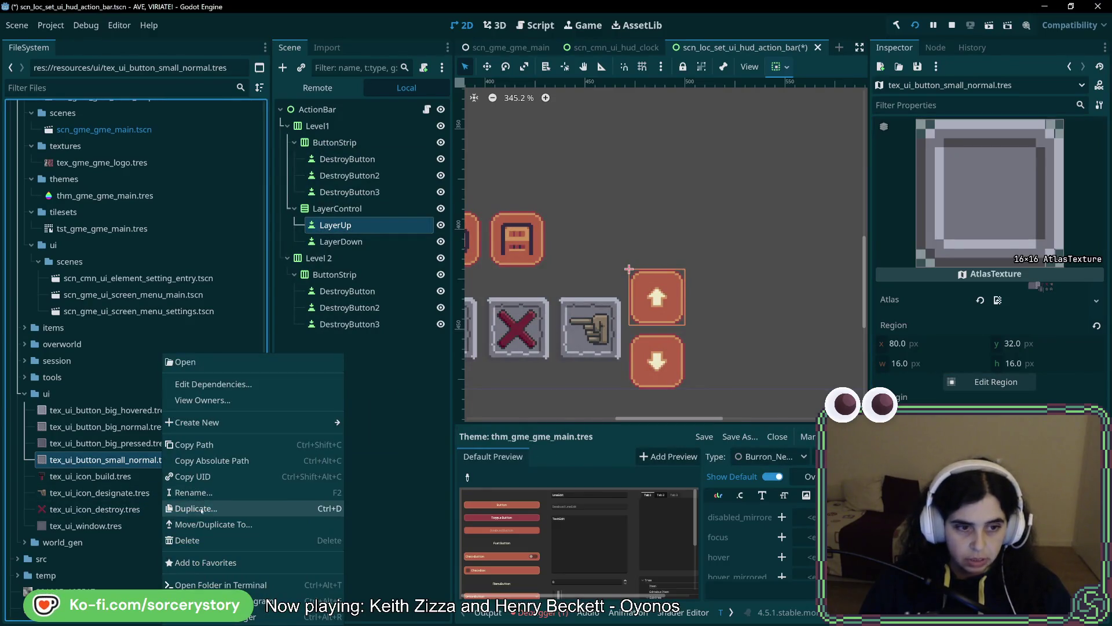
left_click(185, 508)
left_click(535, 303)
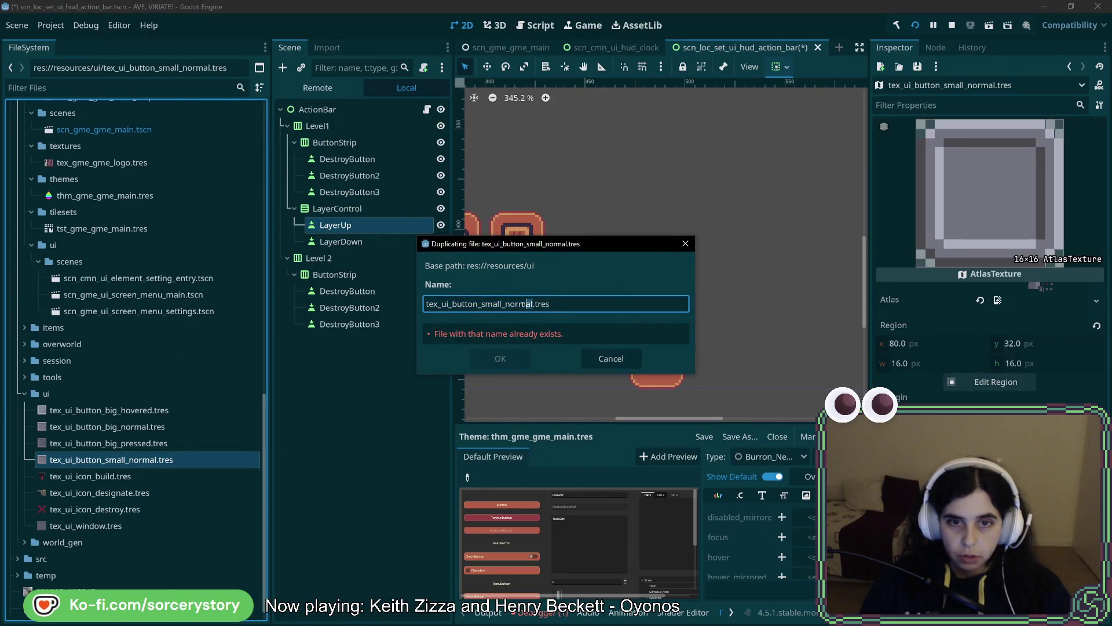
- Create tex_ui_button_small_hovered.tres cropping the 16×16 tile at x 80, y 48, and save
type("ho")
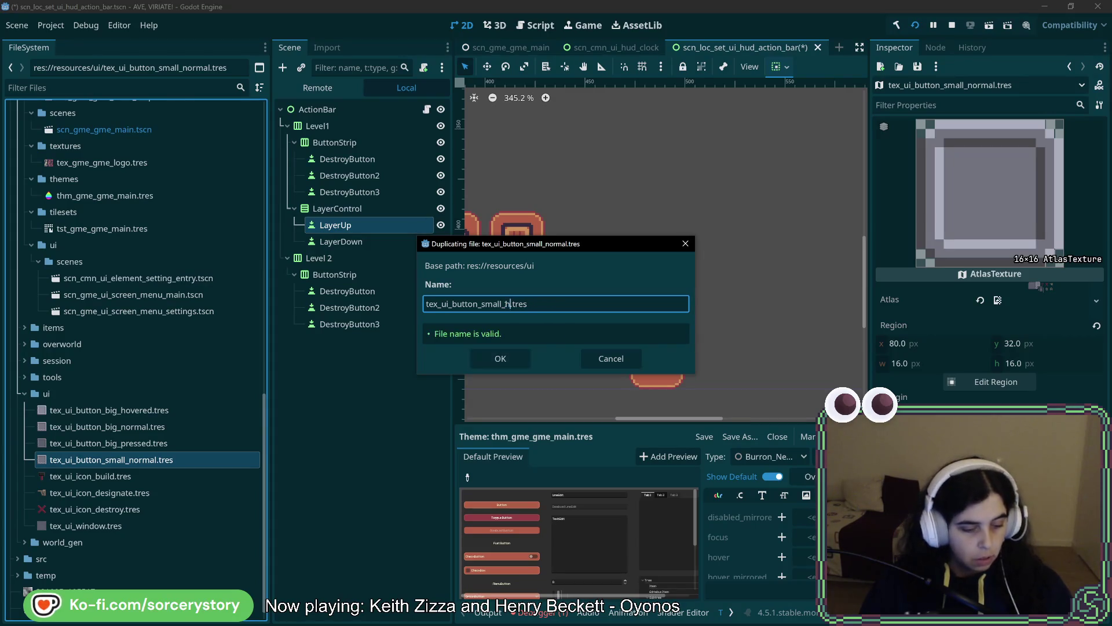
type("vered")
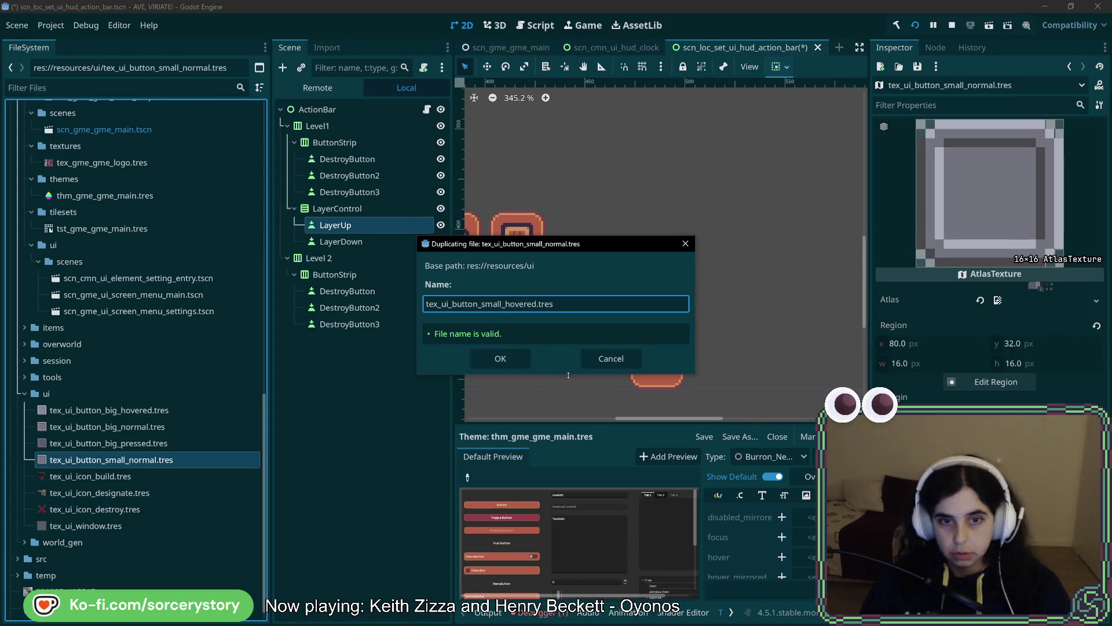
key("Return")
left_click(987, 383)
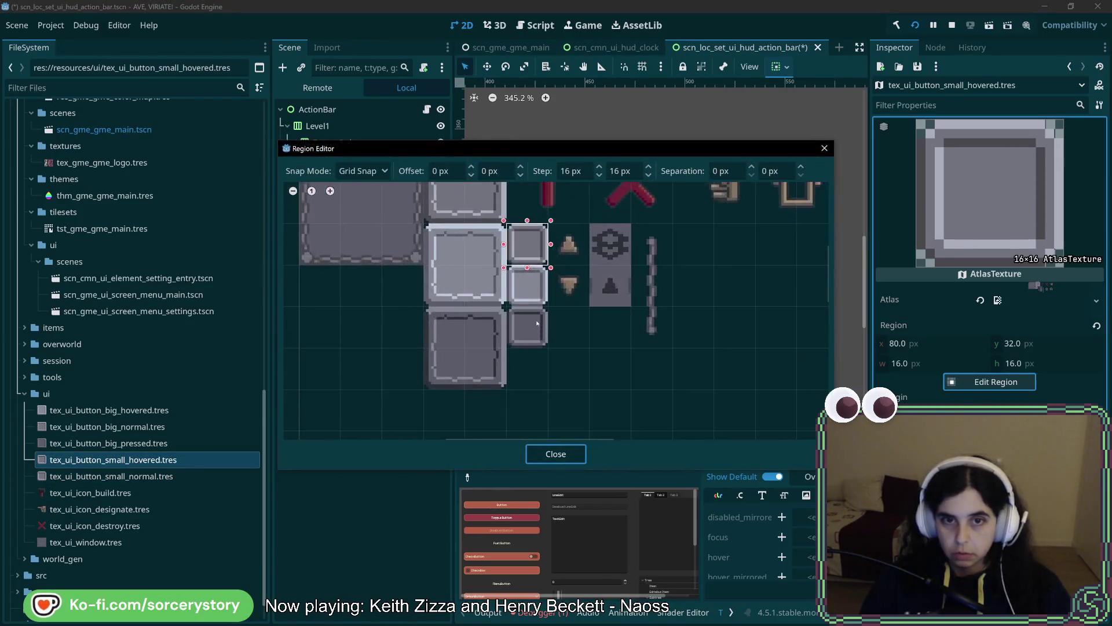
left_click(521, 273)
left_click(555, 454)
key("ctrl+s")
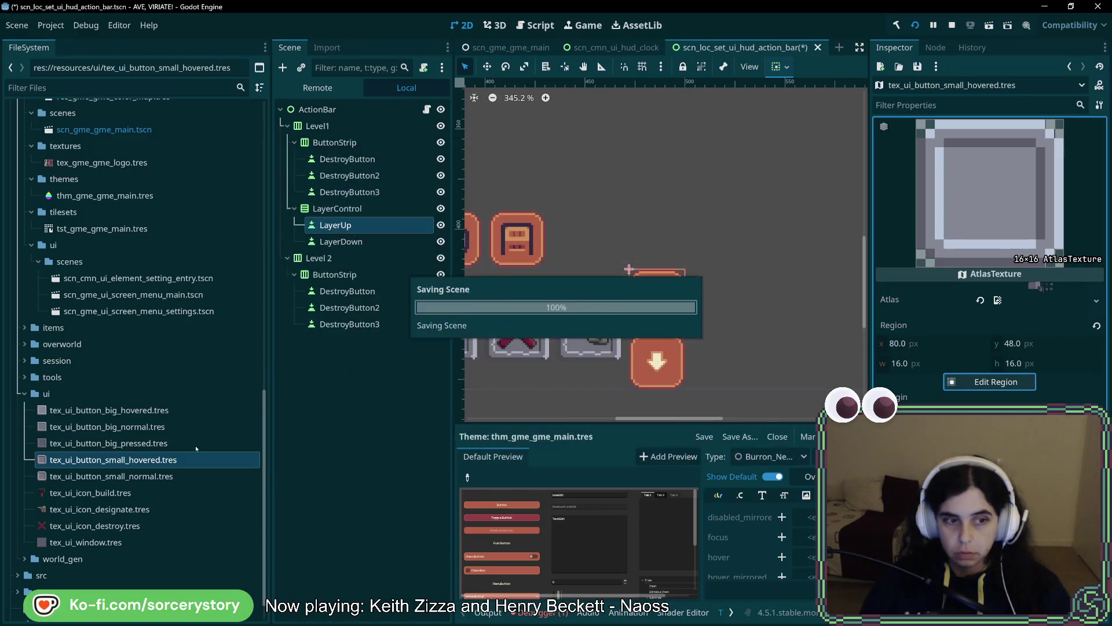
- Duplicate it as tex_ui_button_small_pressed.tres cropping the 16×16 tile at y 64, and save
right_click(164, 459)
left_click(224, 492)
left_click(532, 304)
type("pressed.tres")
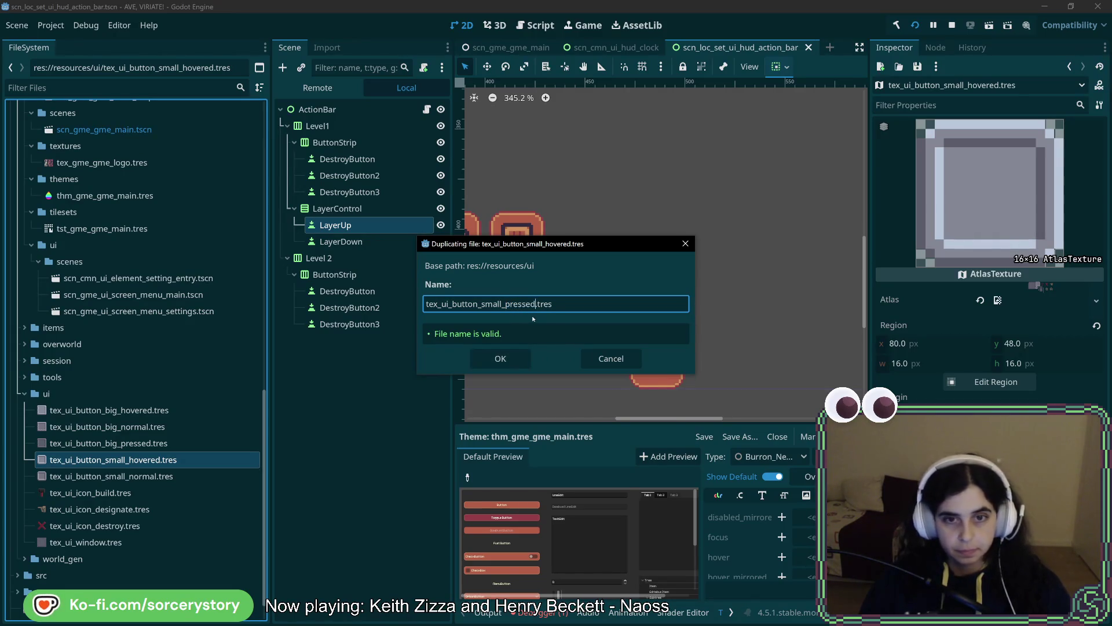
key("Return")
left_click(116, 493)
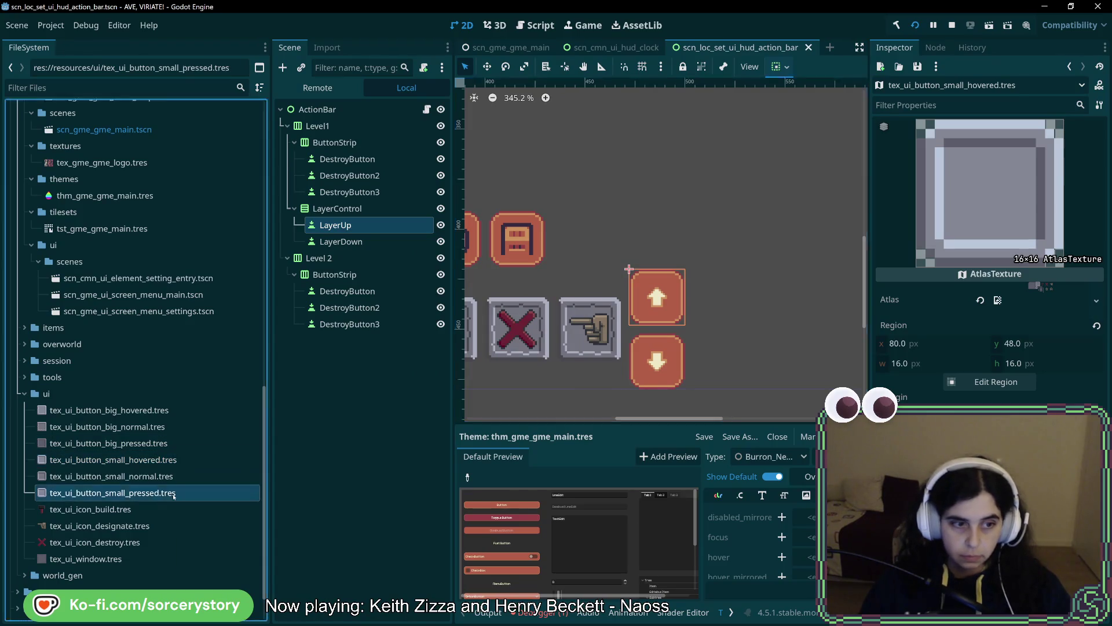
left_click(996, 382)
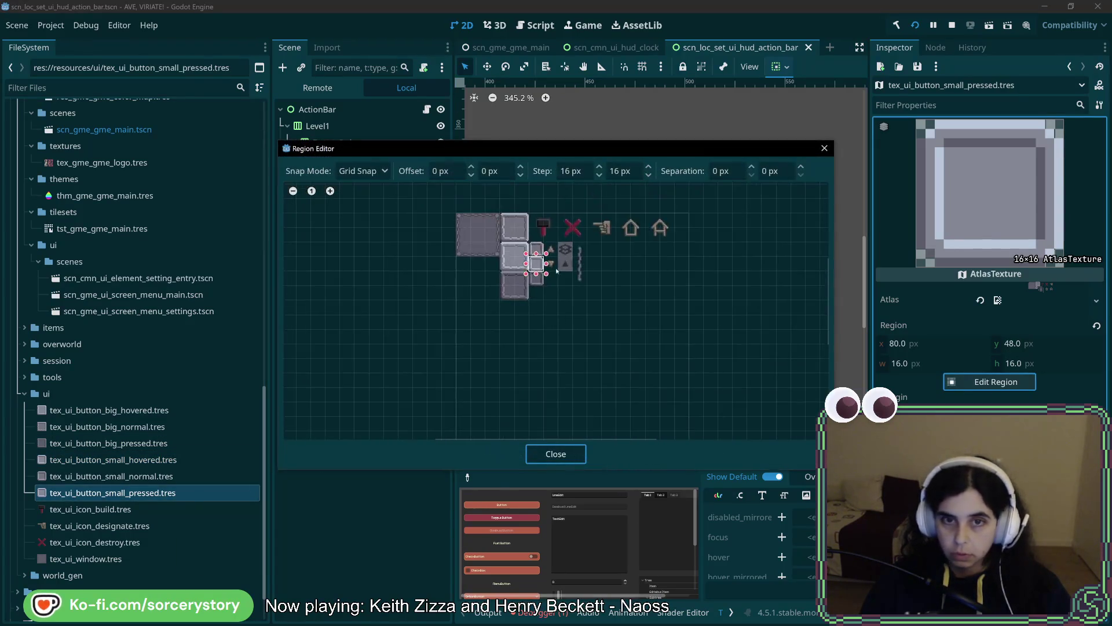
left_click(503, 327)
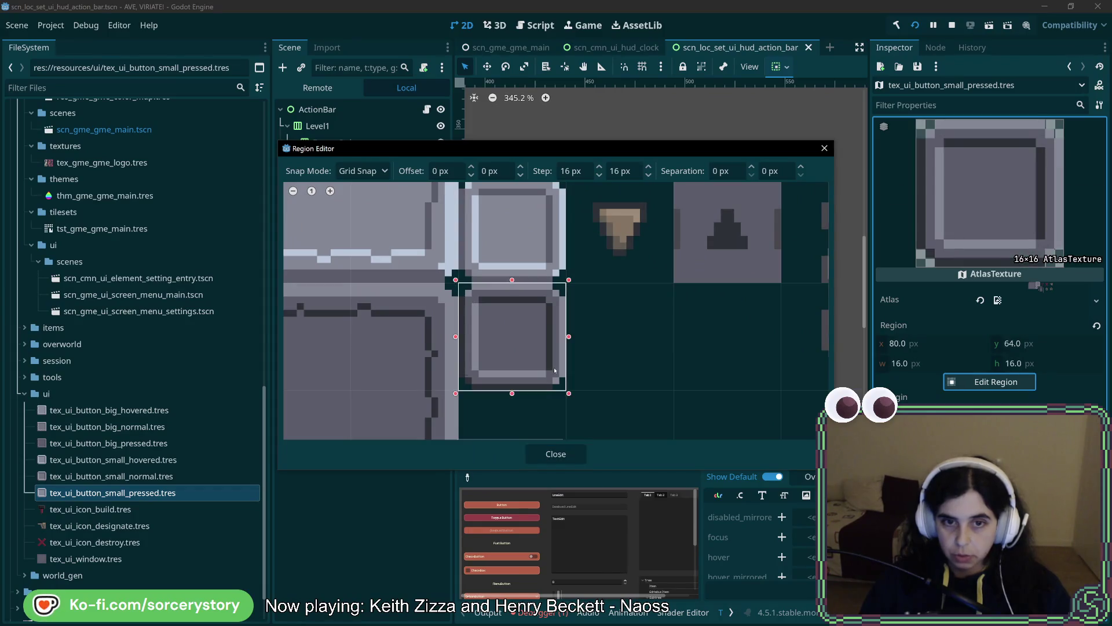
left_click(555, 454)
key("ctrl+s")
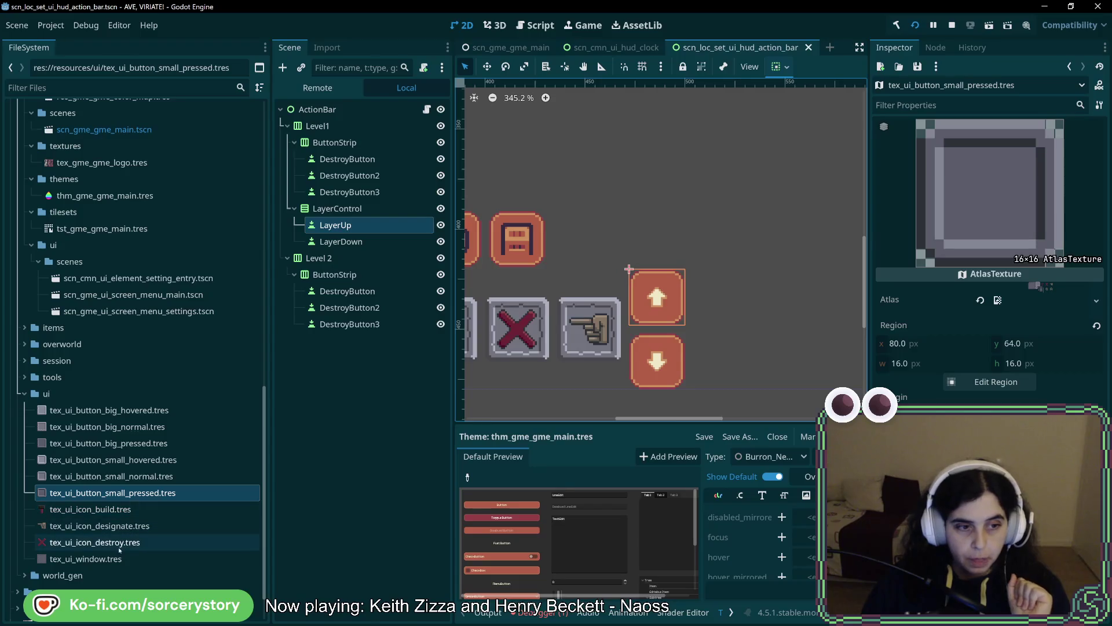
right_click(119, 509)
- Duplicate the build icon texture as tex_ui_icon_up.tres
left_click(178, 509)
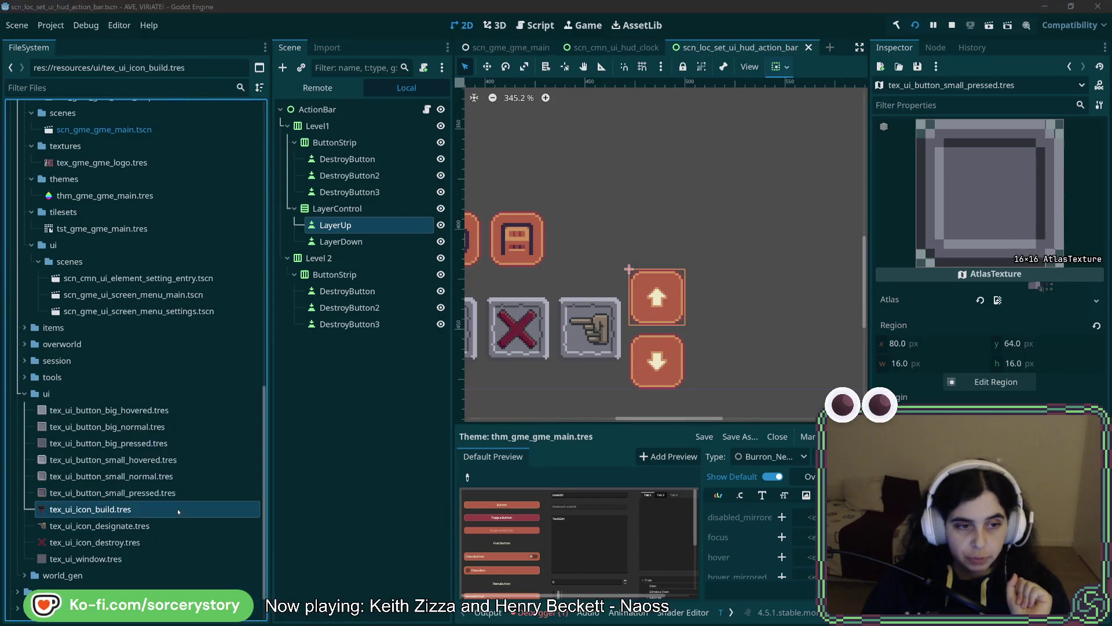
left_click(473, 303)
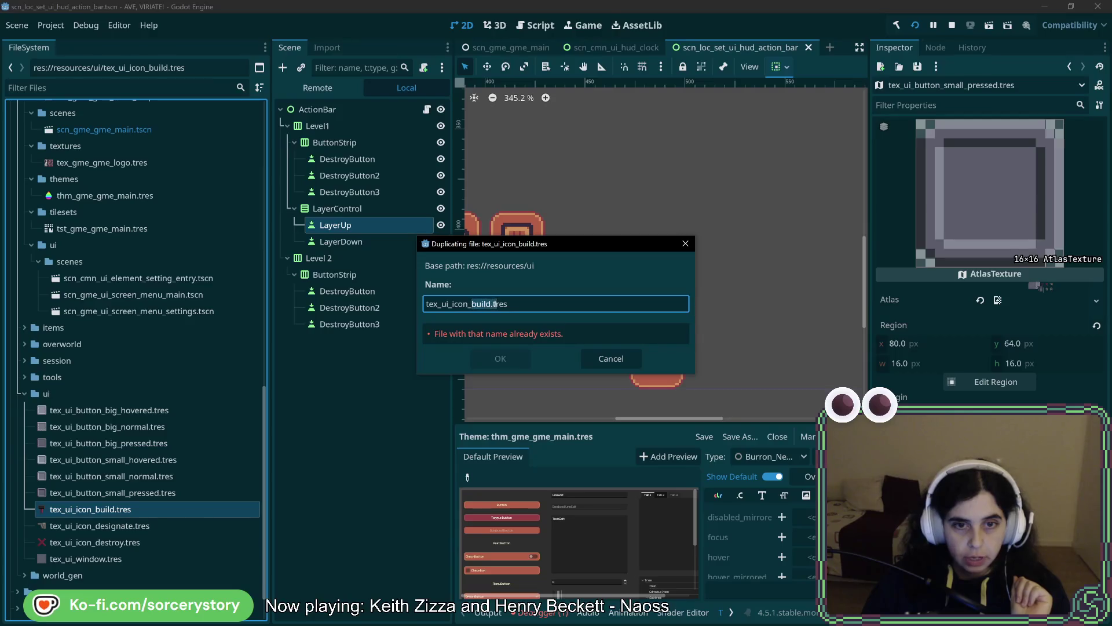
type("up")
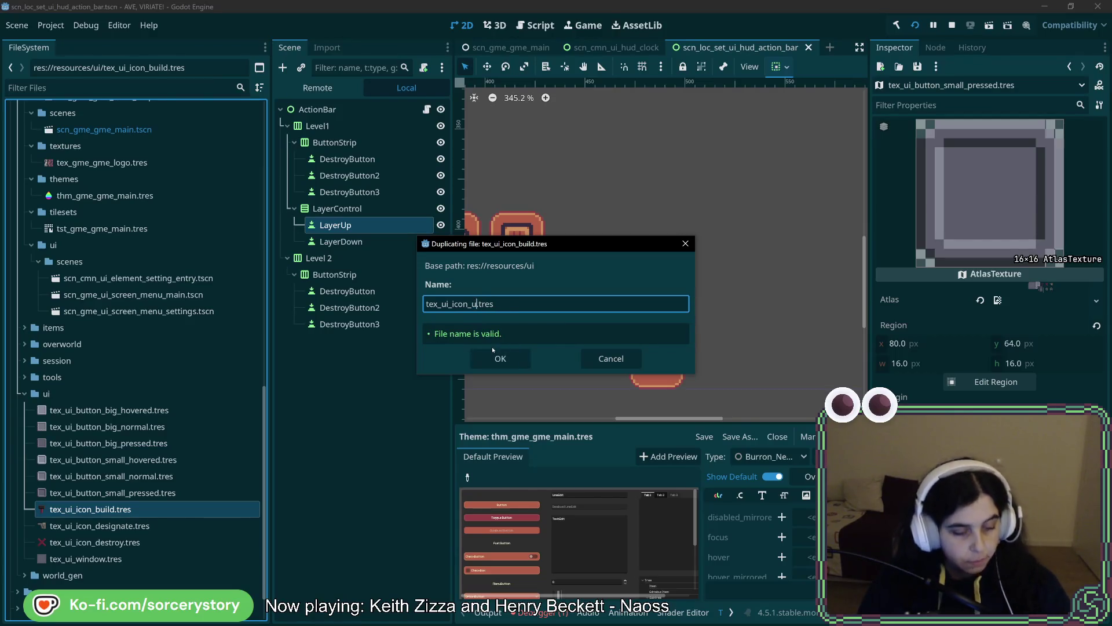
key("Return")
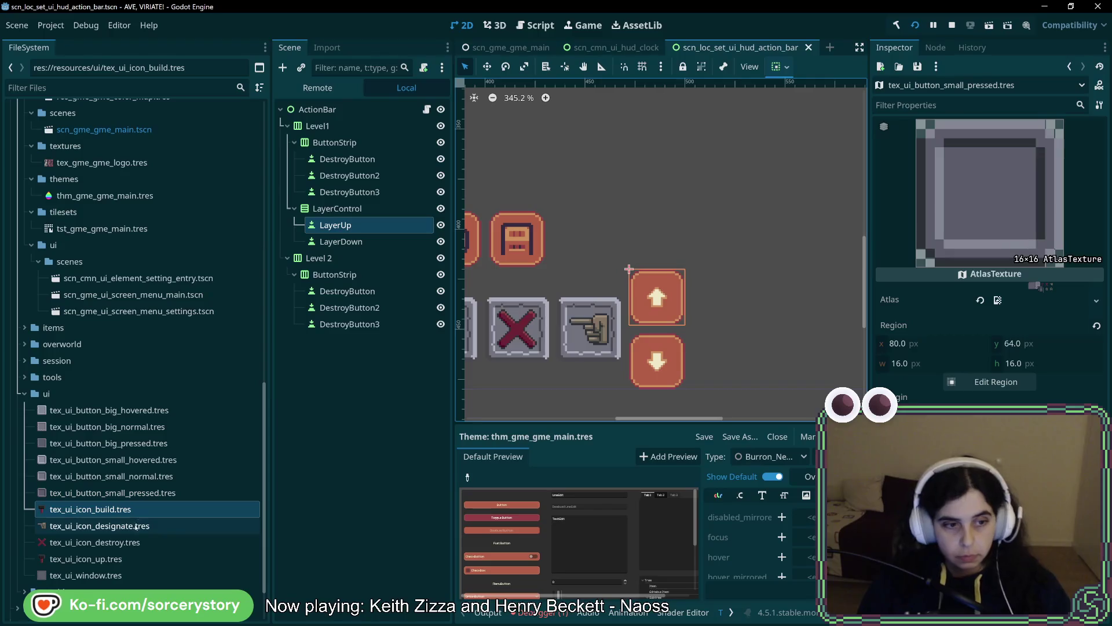
- Duplicate tex_ui_icon_up.tres as tex_ui_icon_down.tres, then select the up icon to inspect it
left_click(87, 558)
right_click(139, 557)
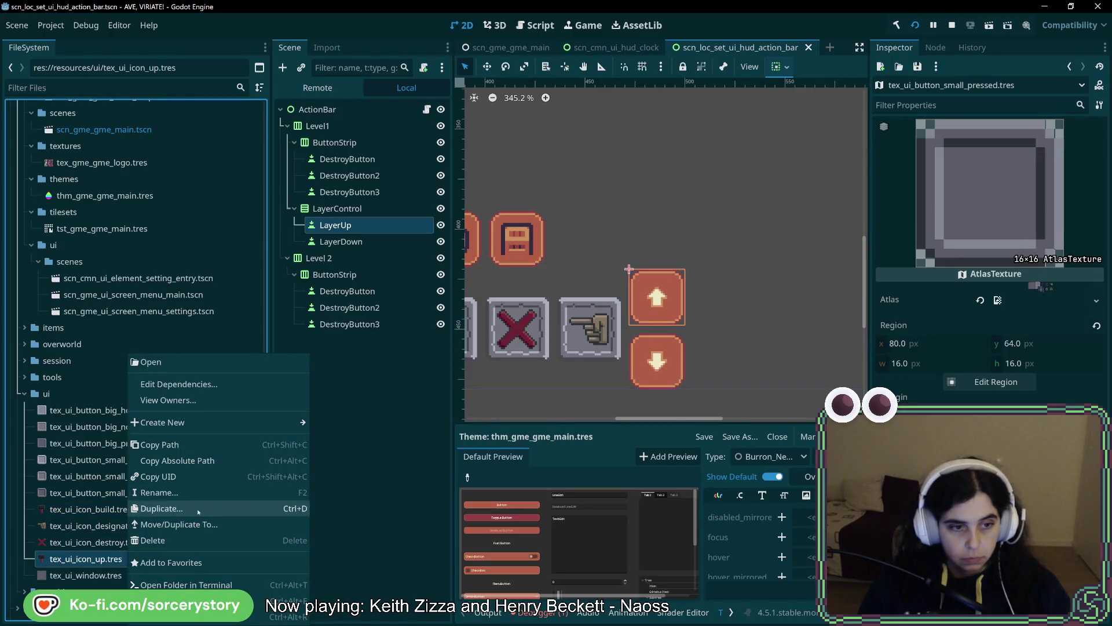
left_click(162, 508)
type("down")
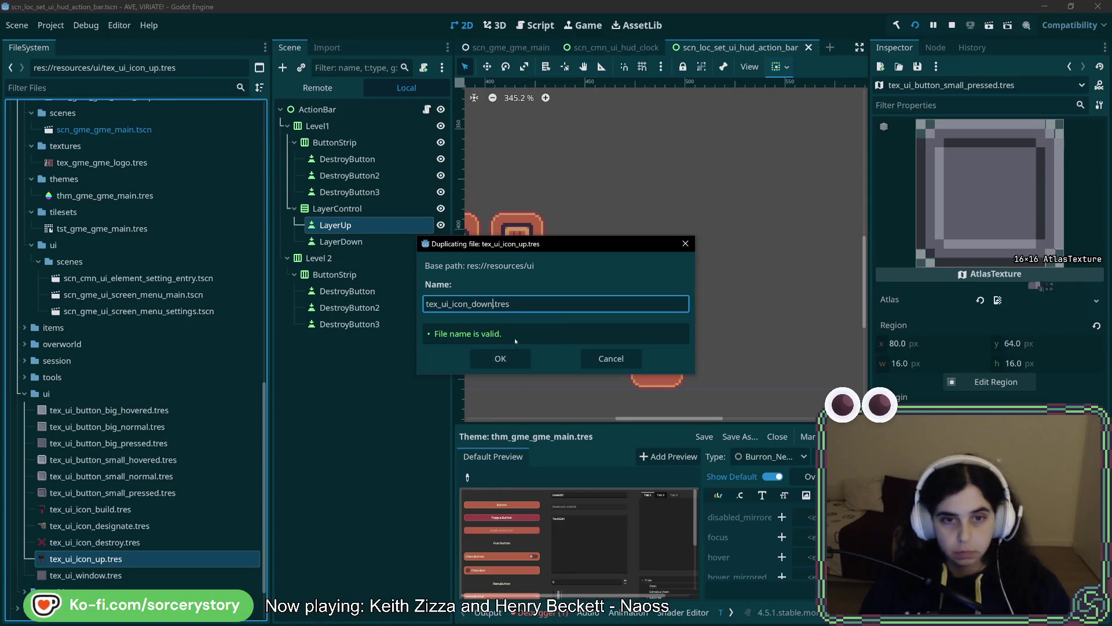
key("Return")
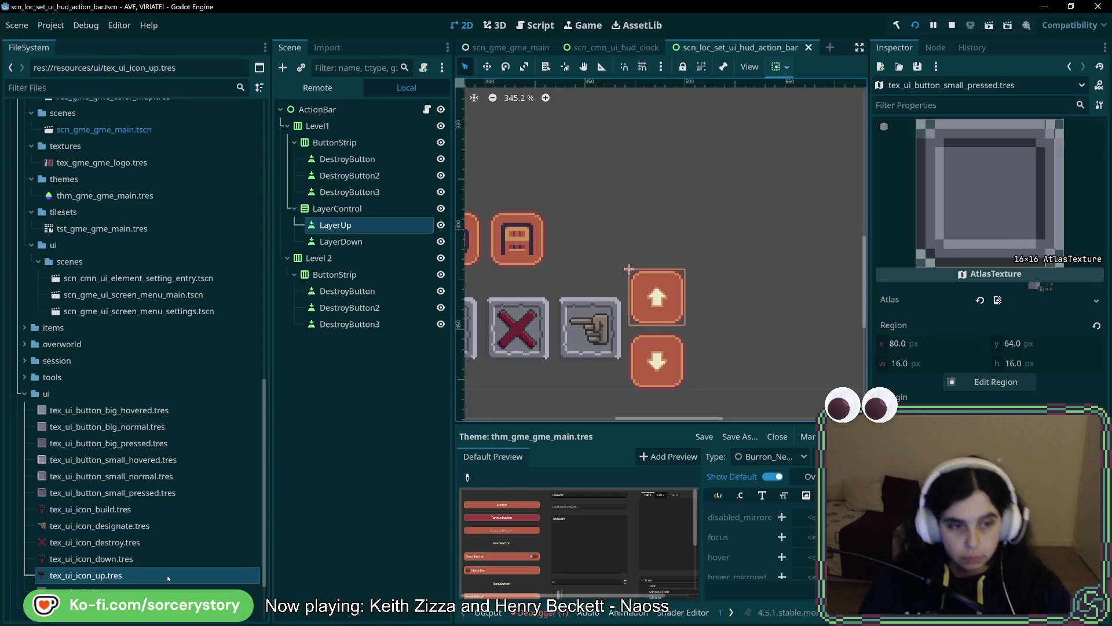
left_click(131, 510)
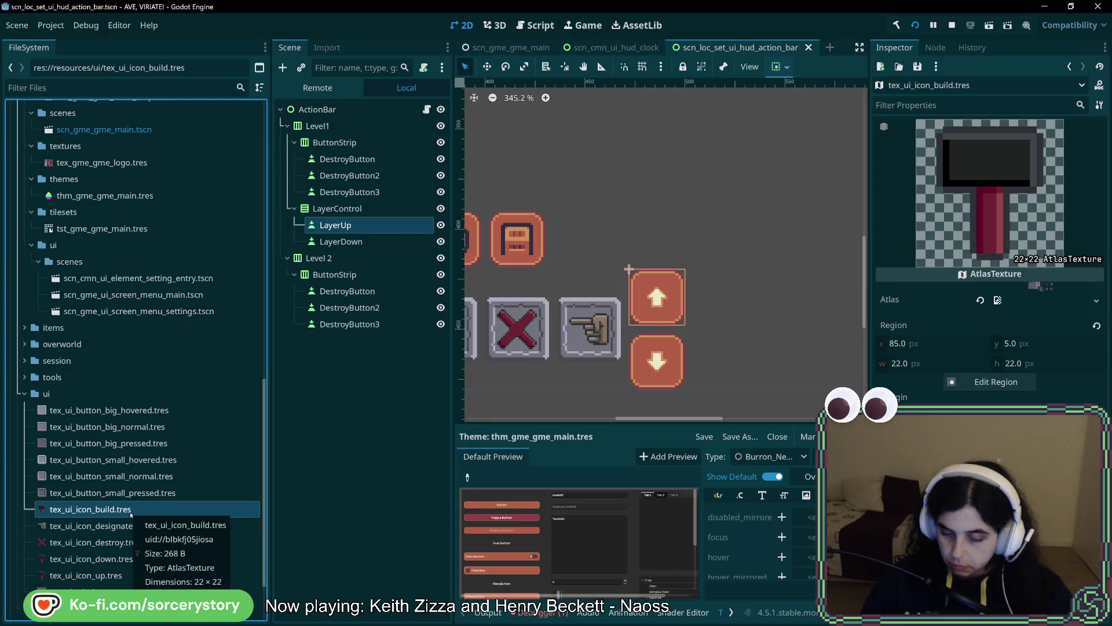
key("Down")
key("Down")
key("Down")
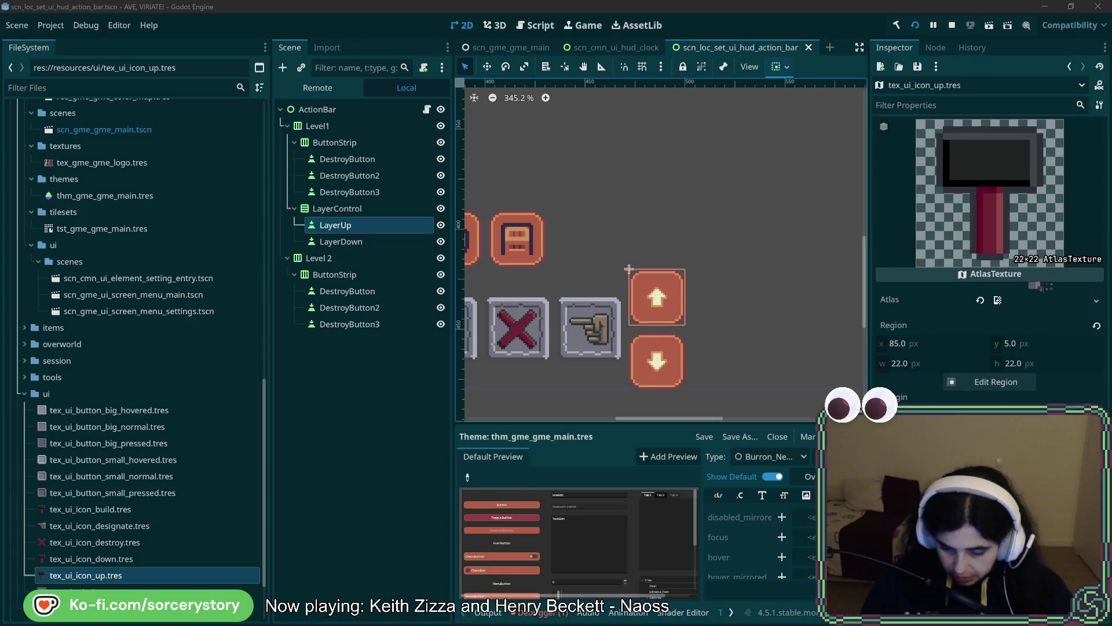
- With pixel snap, crop tex_ui_icon_up.tres to the 10×10 up-arrow sprite
left_click(978, 383)
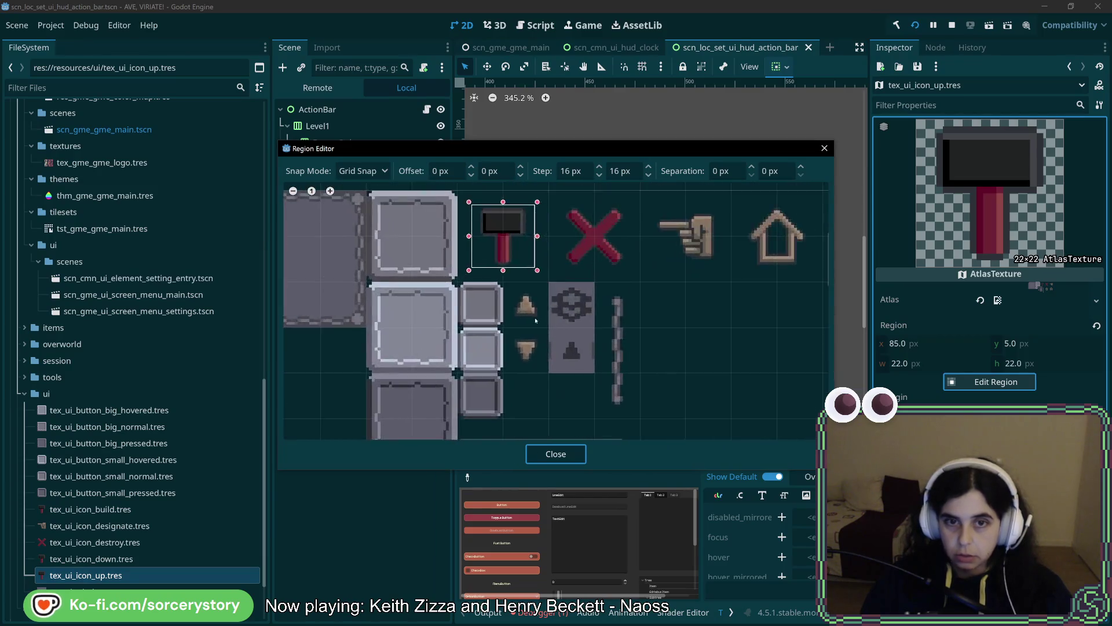
scroll(535, 320, "up", 4)
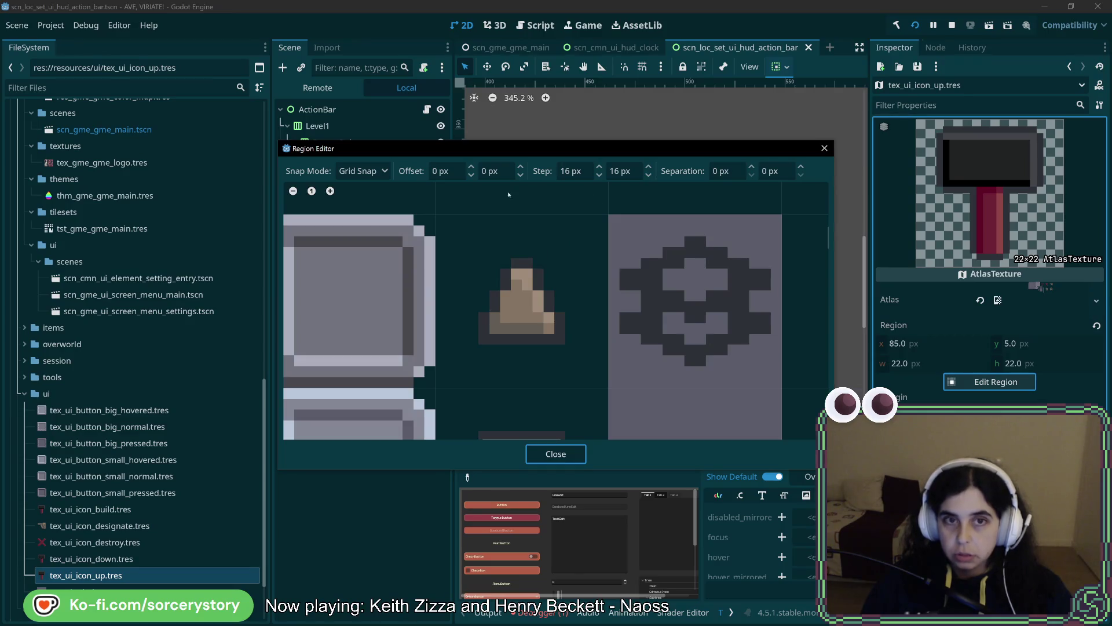
left_click(362, 171)
left_click(376, 205)
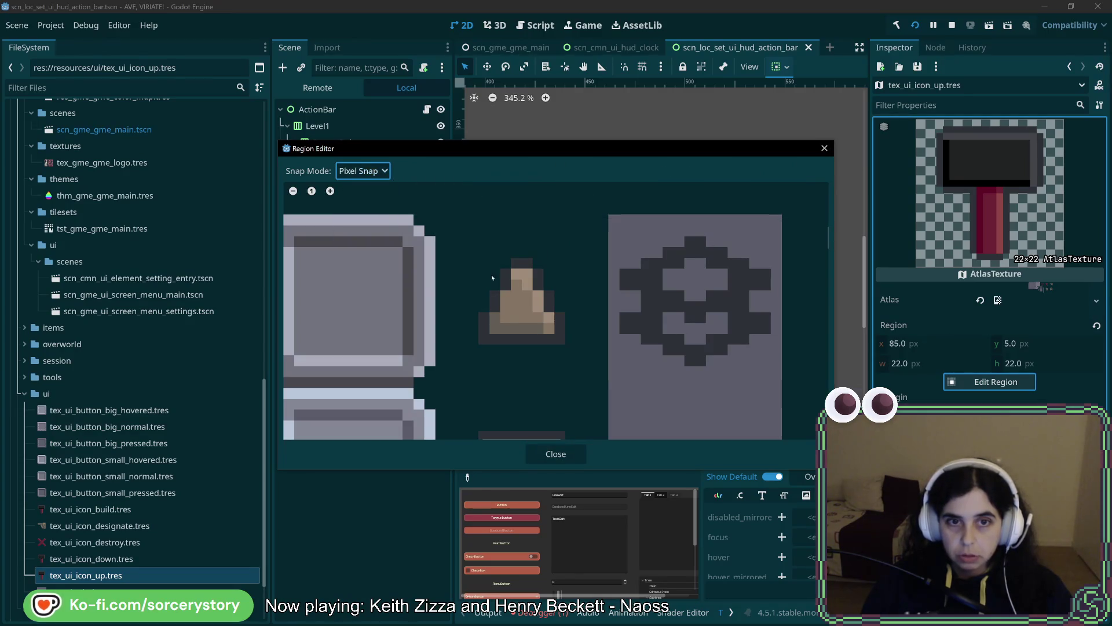
left_click_drag(475, 255, 574, 355)
left_click_drag(481, 260, 468, 250)
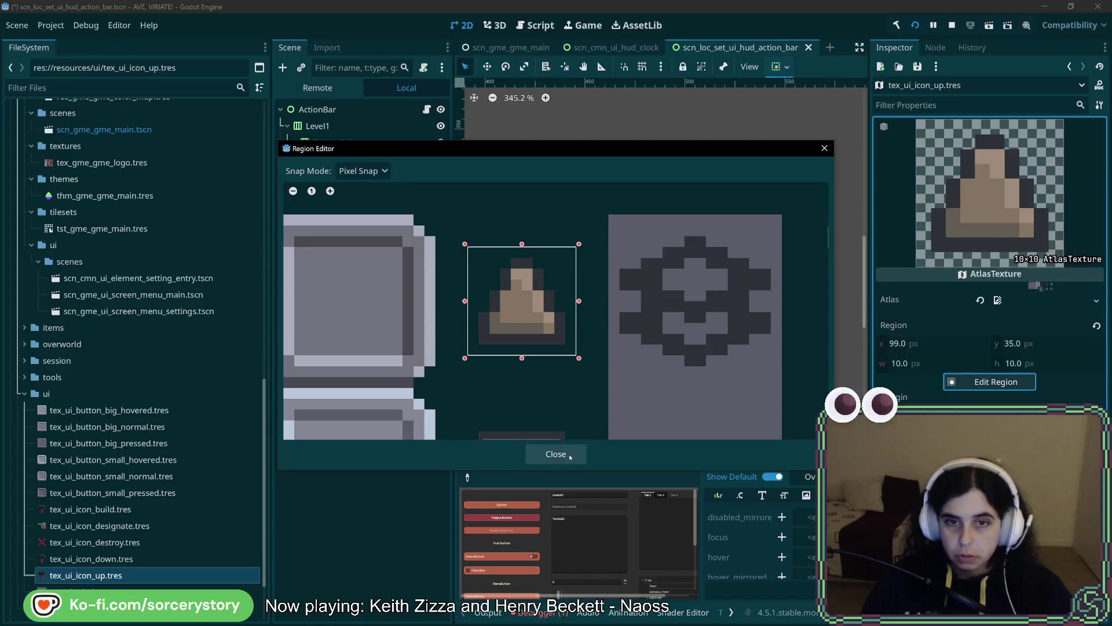
left_click(556, 454)
- Crop tex_ui_icon_down.tres to the 10×10 down-arrow sprite at x 99, y 51
left_click(148, 557)
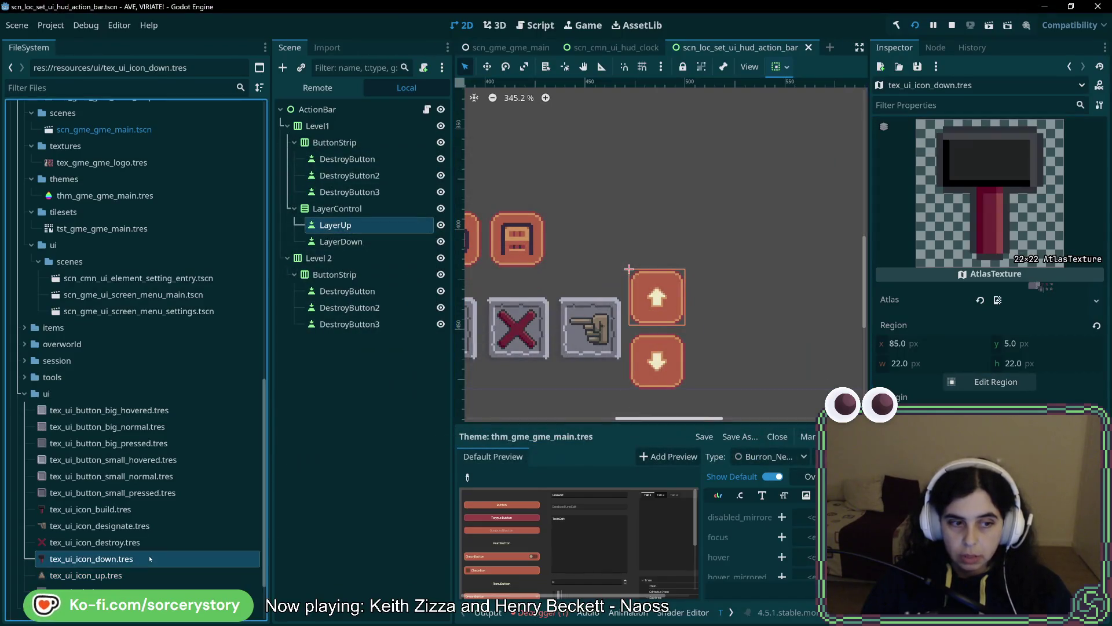
left_click(996, 382)
scroll(490, 264, "up", 5)
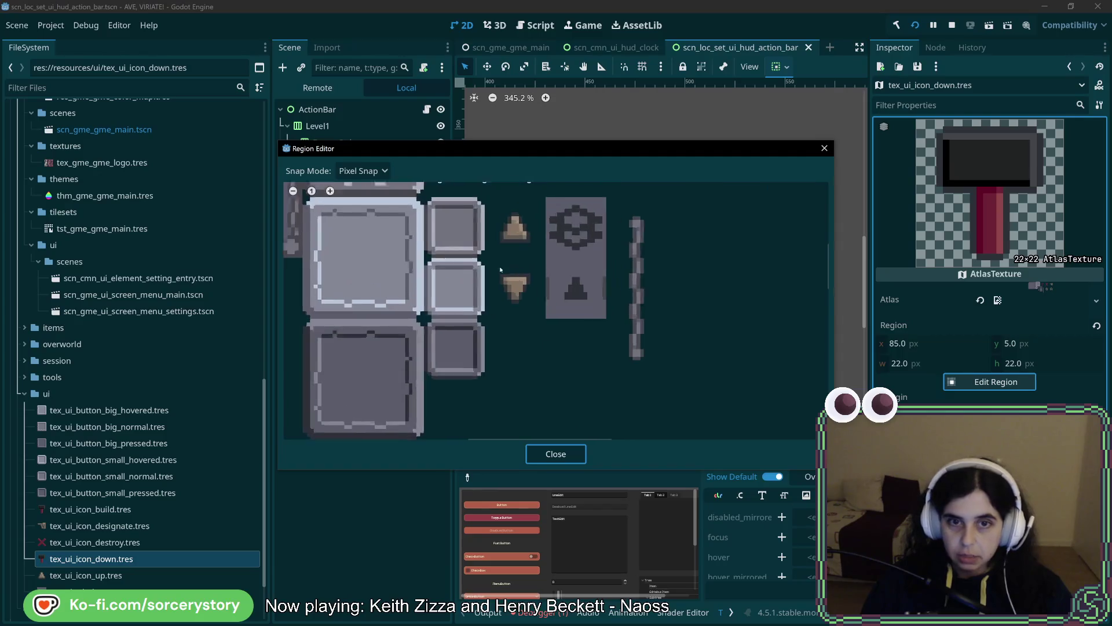
left_click_drag(491, 264, 590, 360)
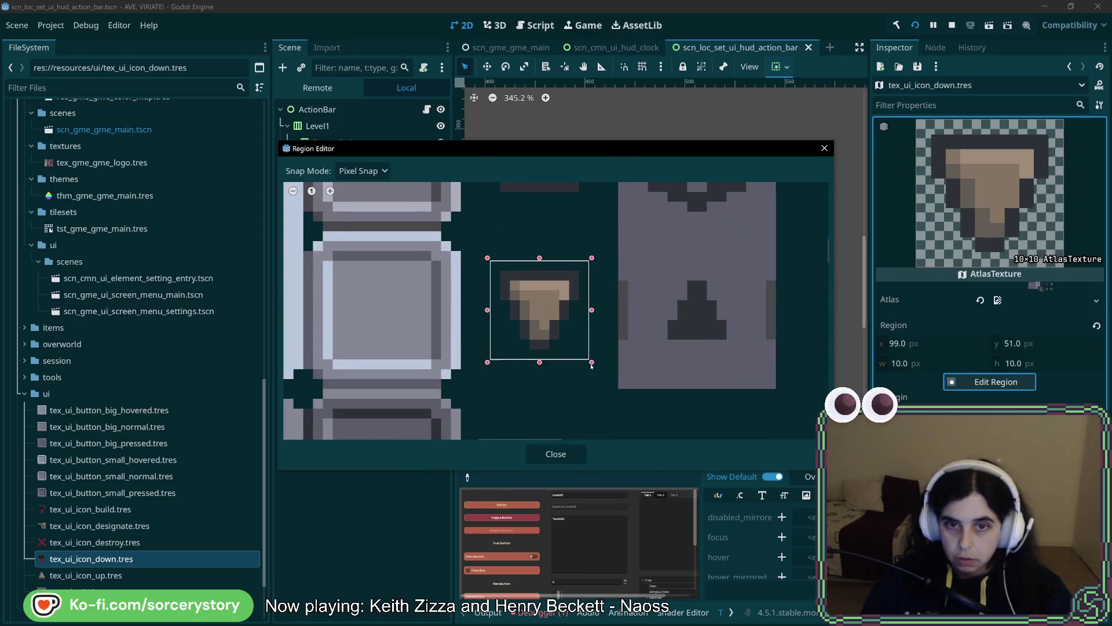
left_click(555, 454)
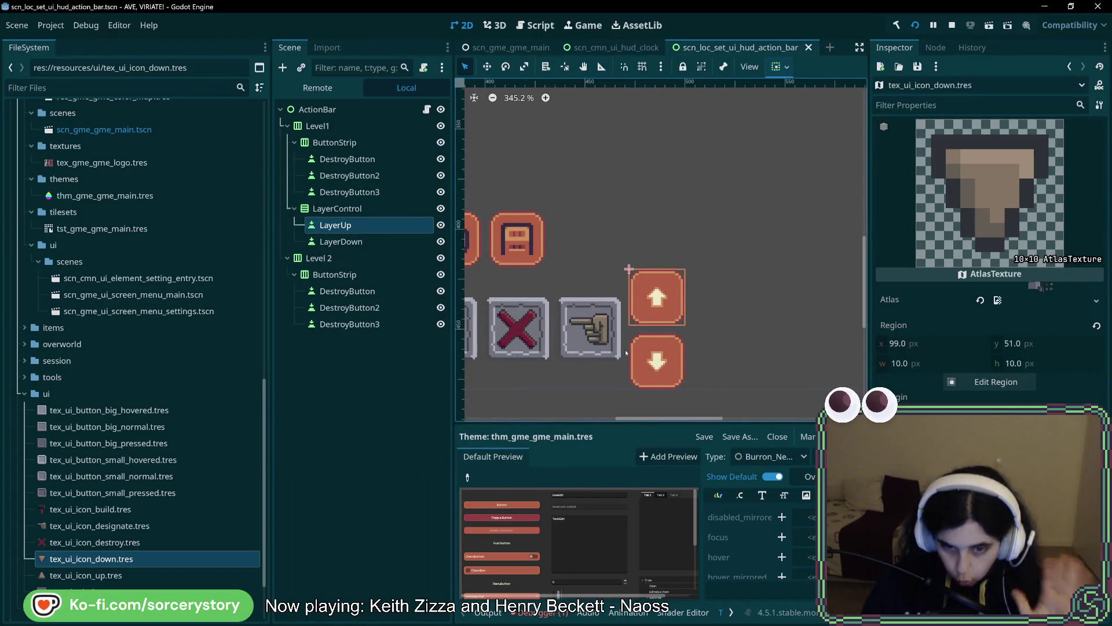
left_click(776, 457)
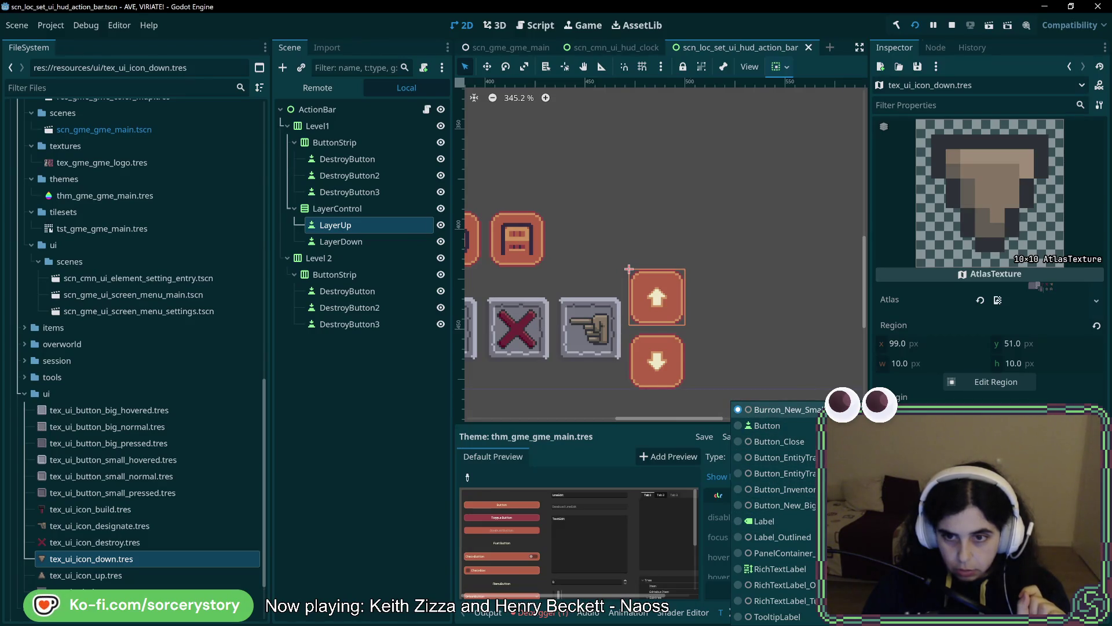
- Rename the Burron_New_Small theme type to Button_New_Small
left_click(800, 416)
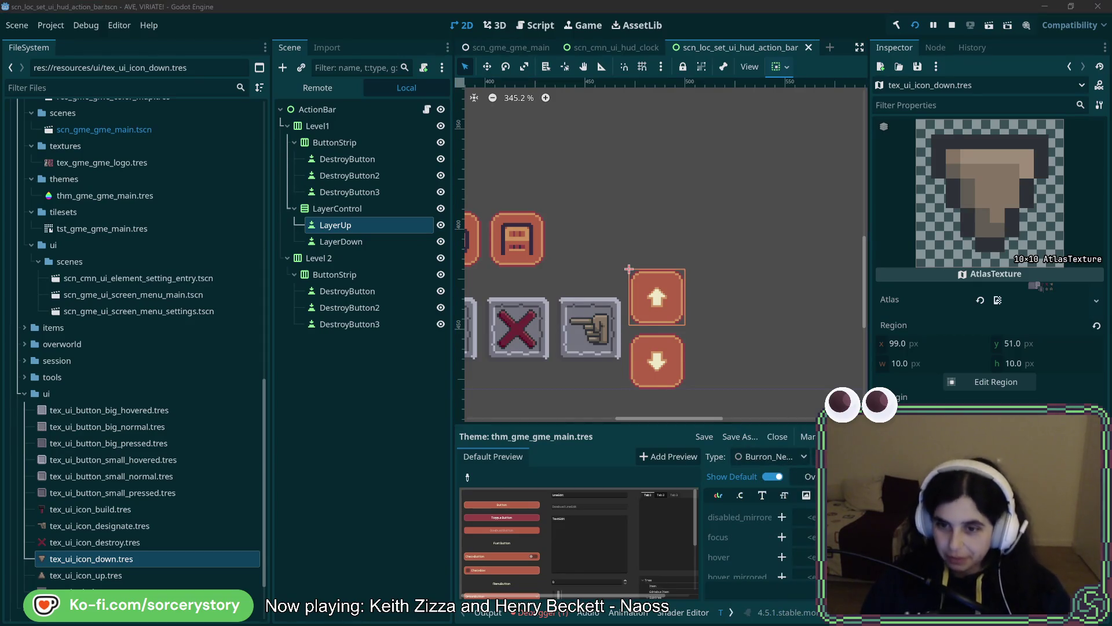
left_click(818, 457)
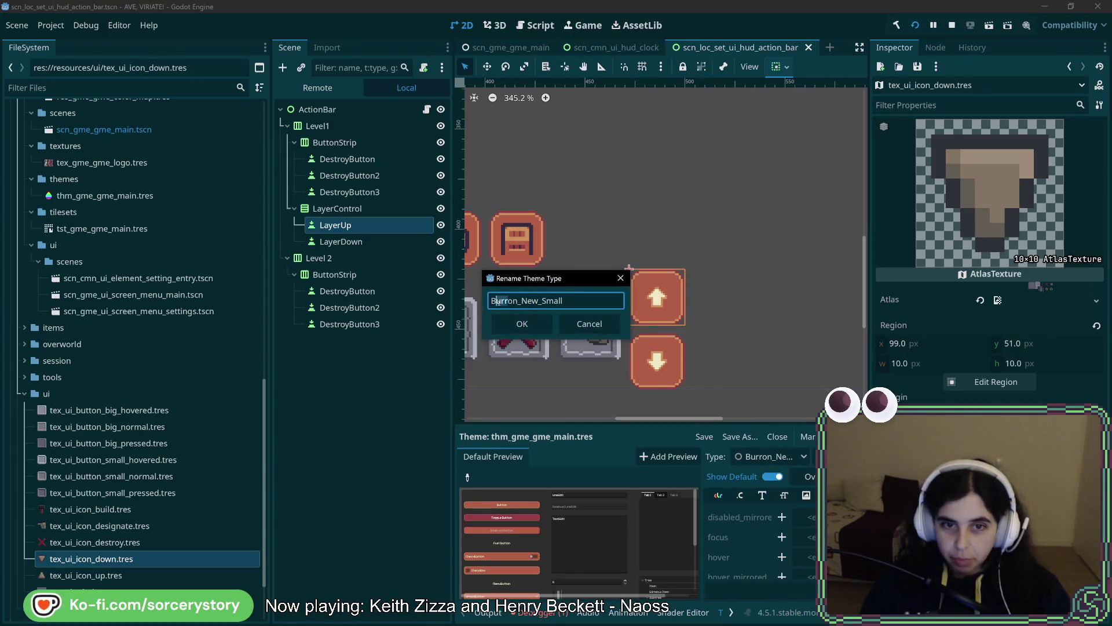
key("Delete")
key("Delete")
type("tt")
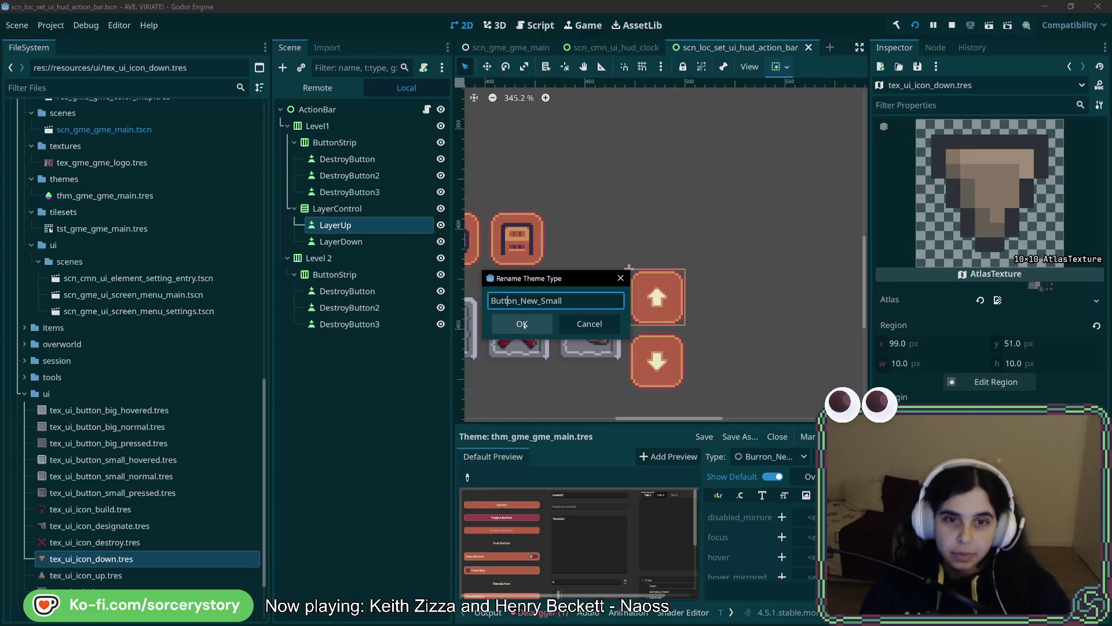
left_click(522, 324)
- Add a StyleBoxTexture override for Button_New_Small's hover style and open it for editing
left_click(770, 457)
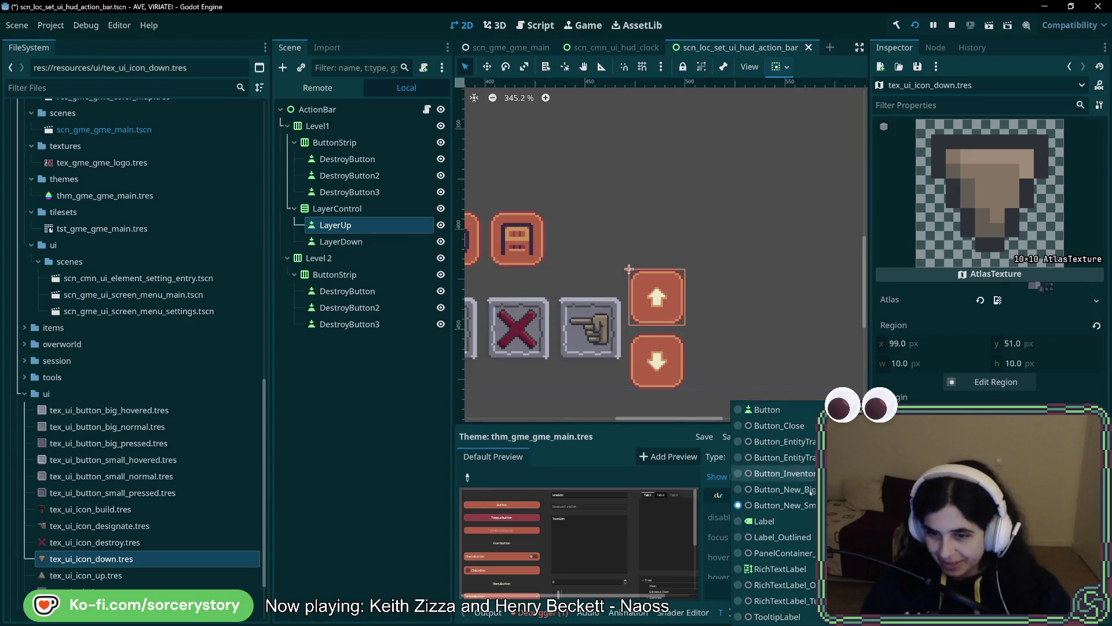
left_click(782, 398)
scroll(784, 545, "down", 4)
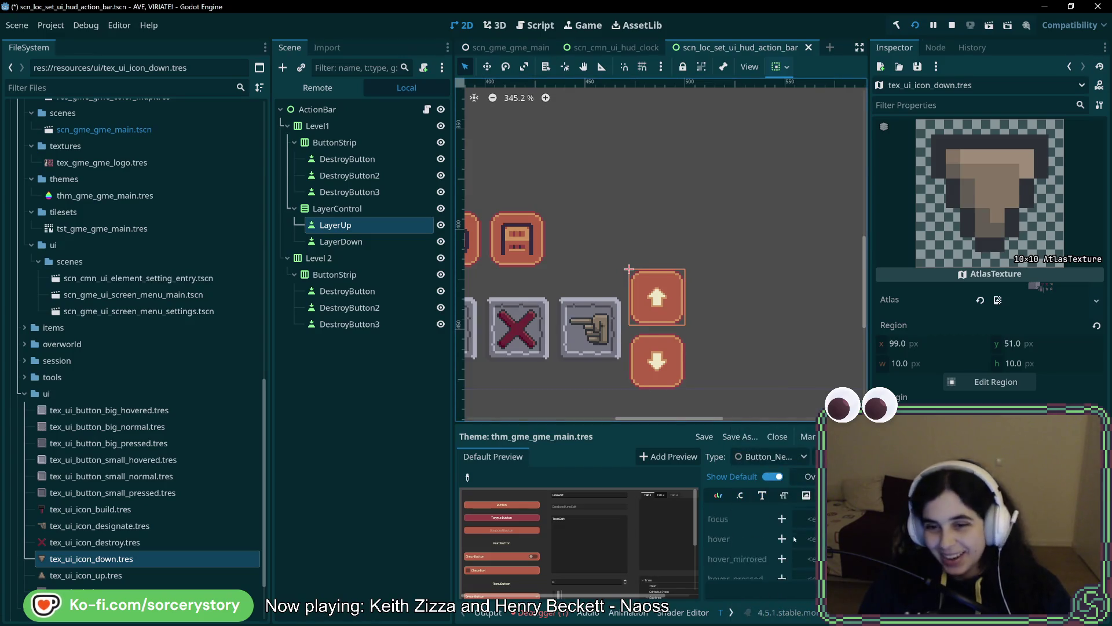
scroll(784, 544, "up", 1)
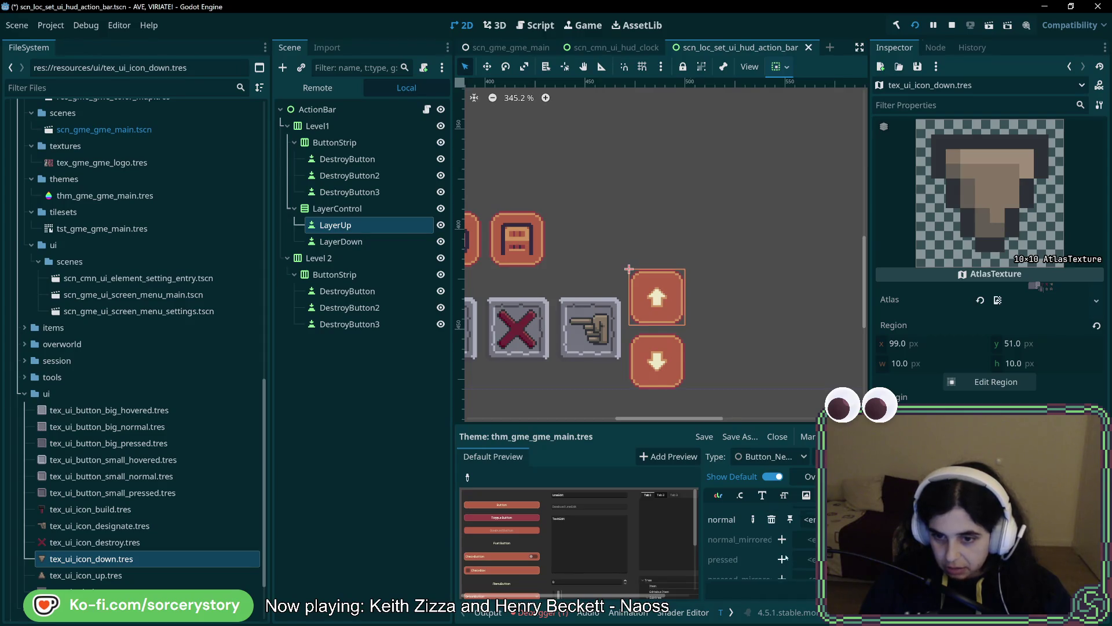
scroll(784, 563, "up", 6)
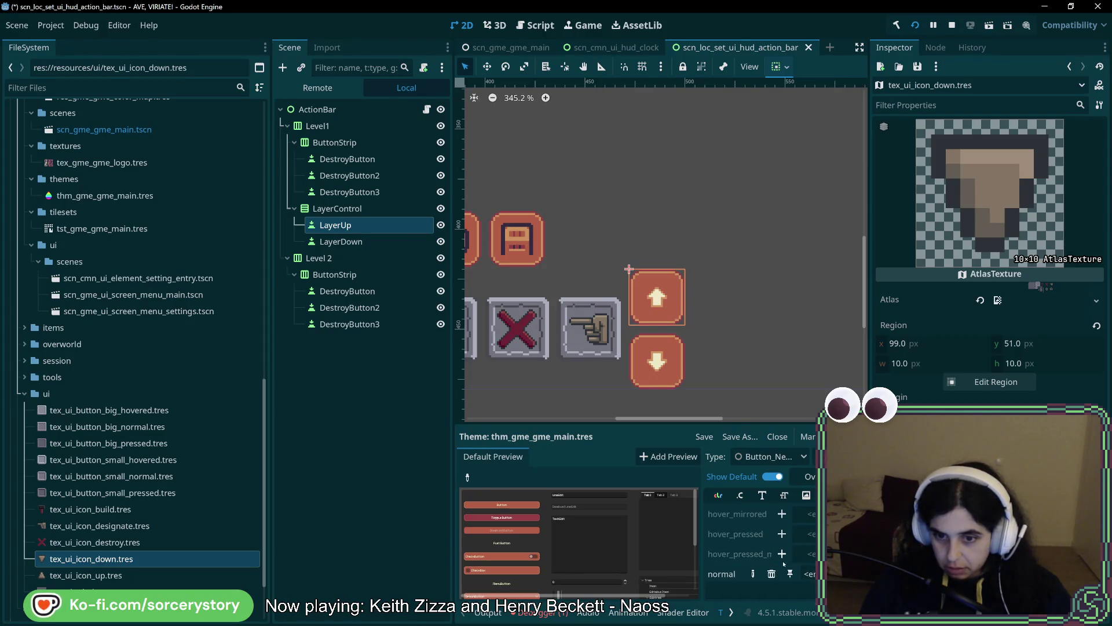
left_click(782, 532)
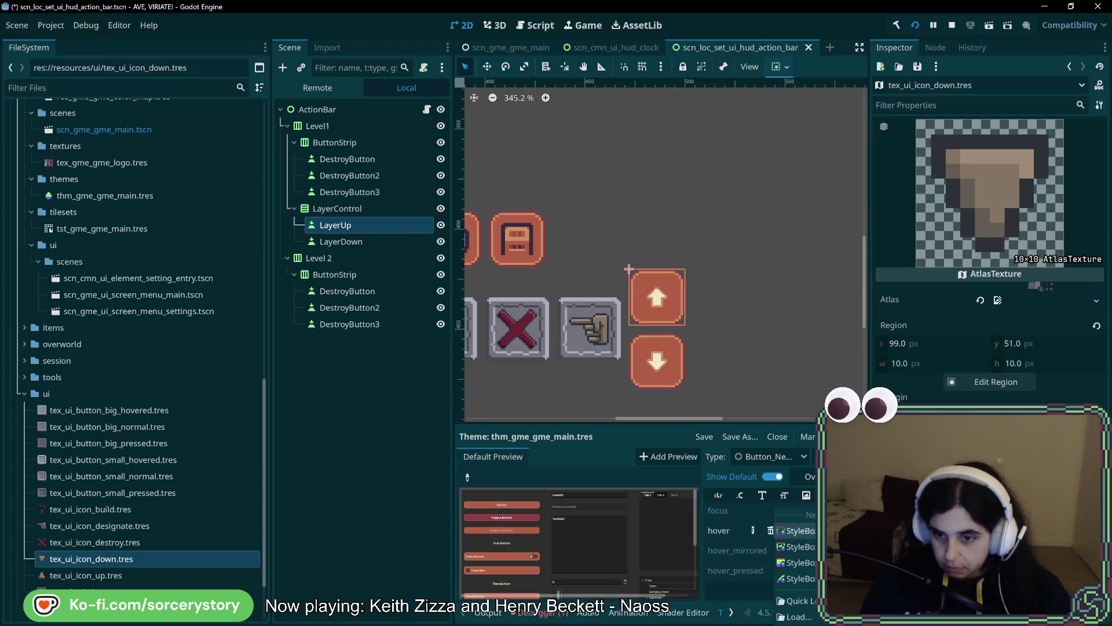
left_click(796, 562)
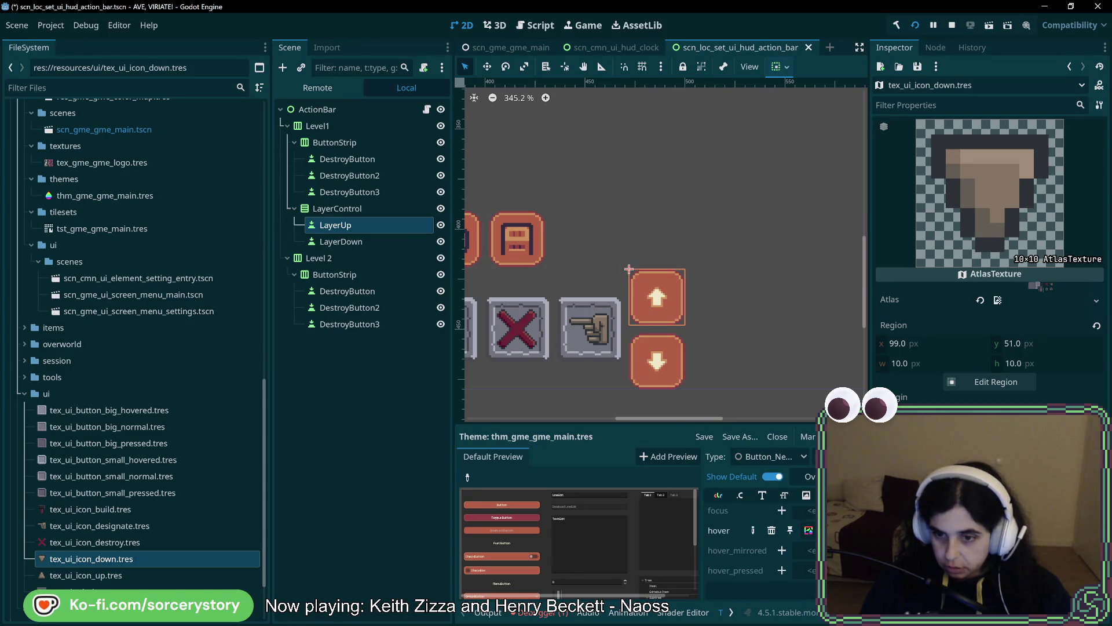
left_click(808, 530)
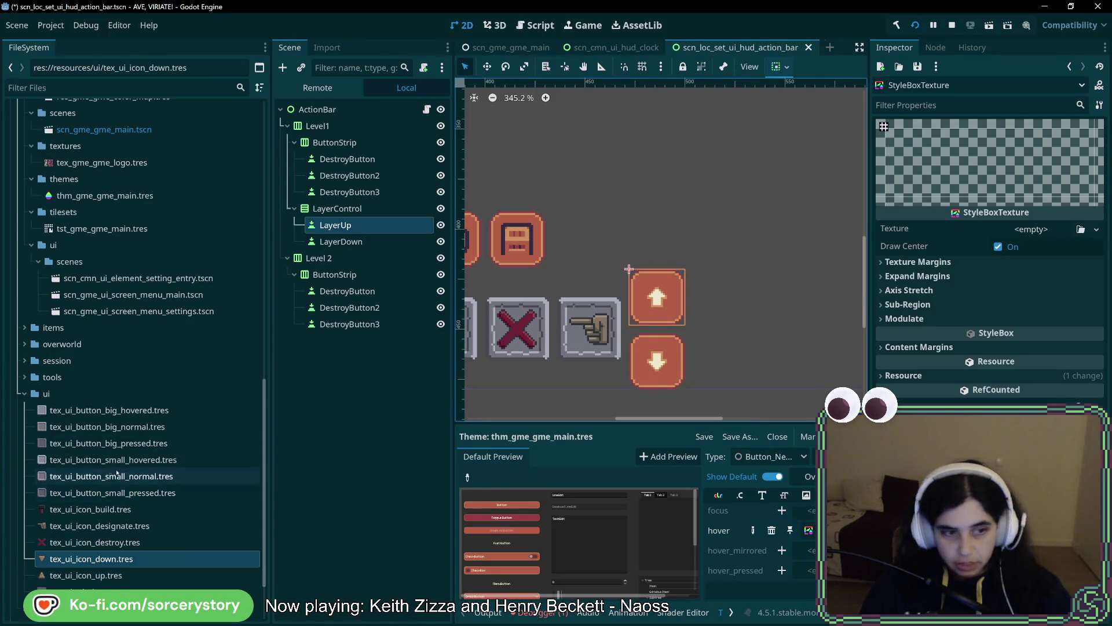
- Assign tex_ui_button_small_hovered.tres as the hover stylebox texture with 3 px margins on all sides
mouse_move(110, 459)
left_mouse_down()
mouse_move(721, 400)
mouse_move(1042, 284)
mouse_move(1039, 233)
left_mouse_up()
left_click(1013, 281)
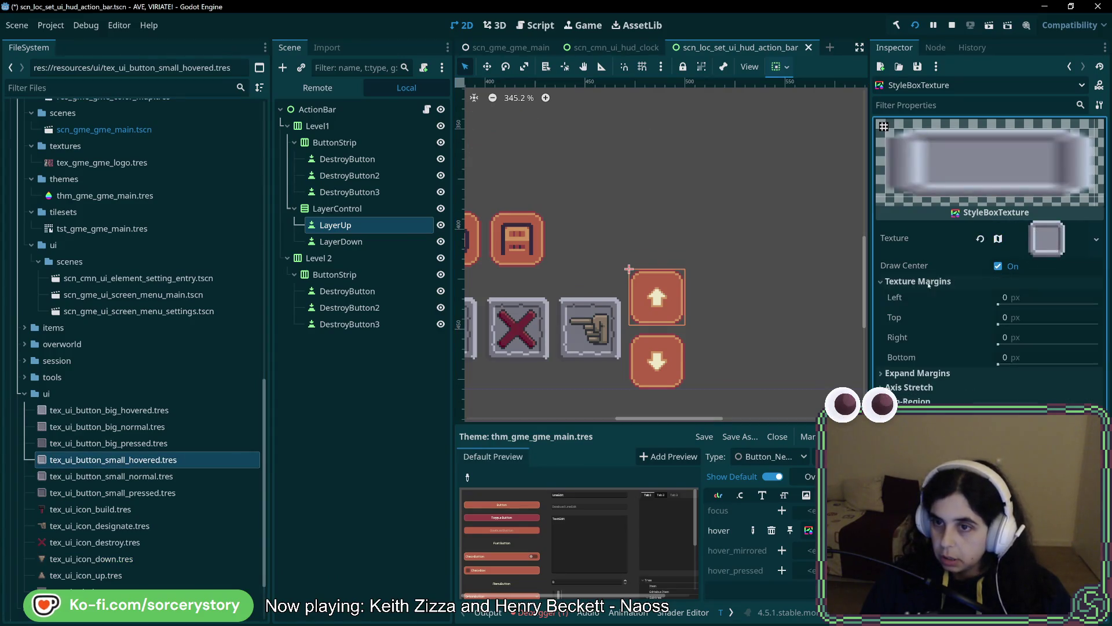
left_click(1014, 300)
type("3")
key("Tab")
type("3")
key("Tab")
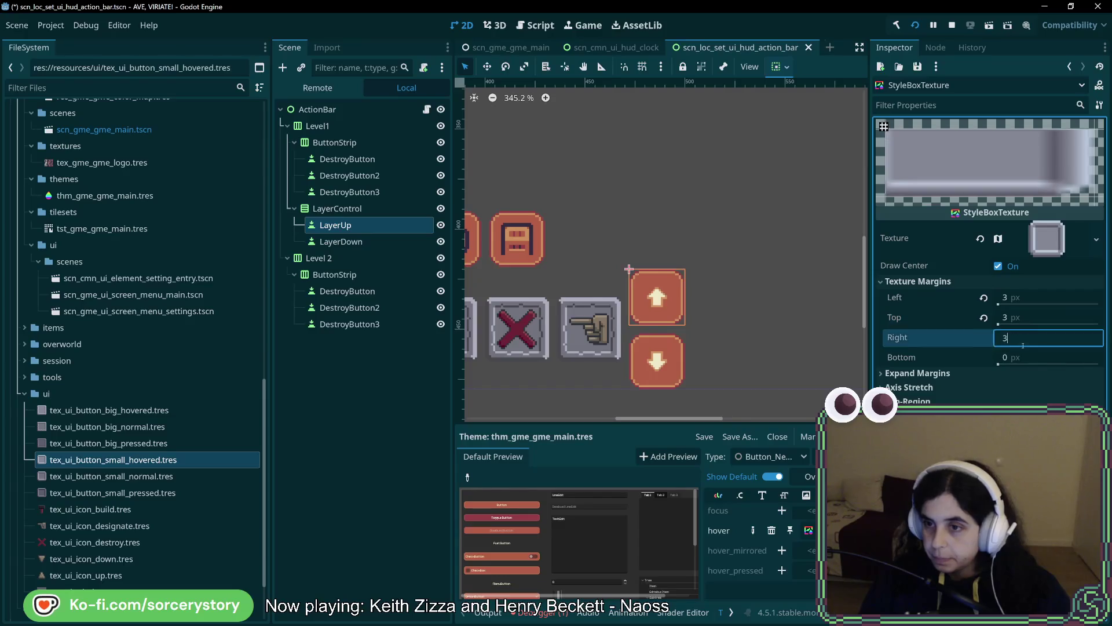
type("3")
key("Tab")
type("3")
key("Return")
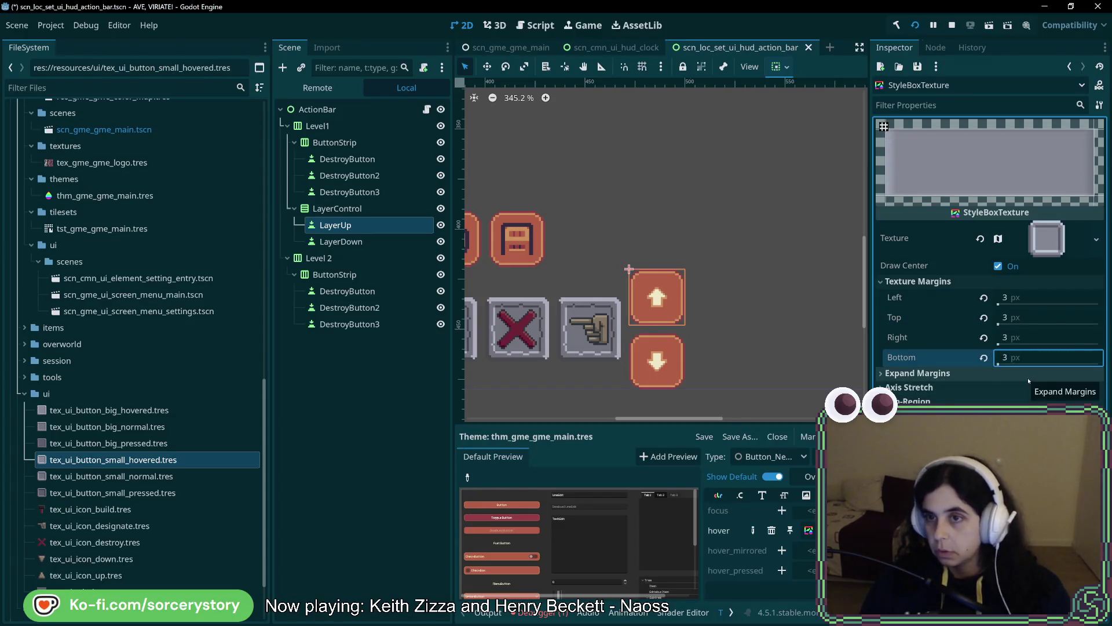
- Try Tile for horizontal axis stretch, then set it back to Stretch
left_click(1042, 402)
left_click(1043, 422)
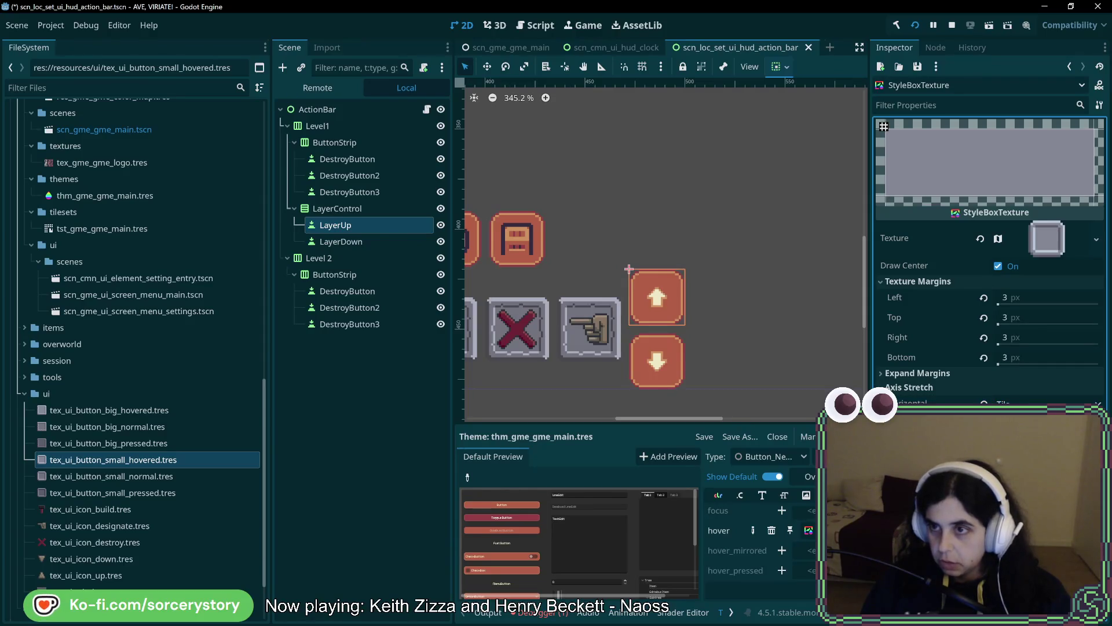
left_click(1042, 402)
left_click(1043, 413)
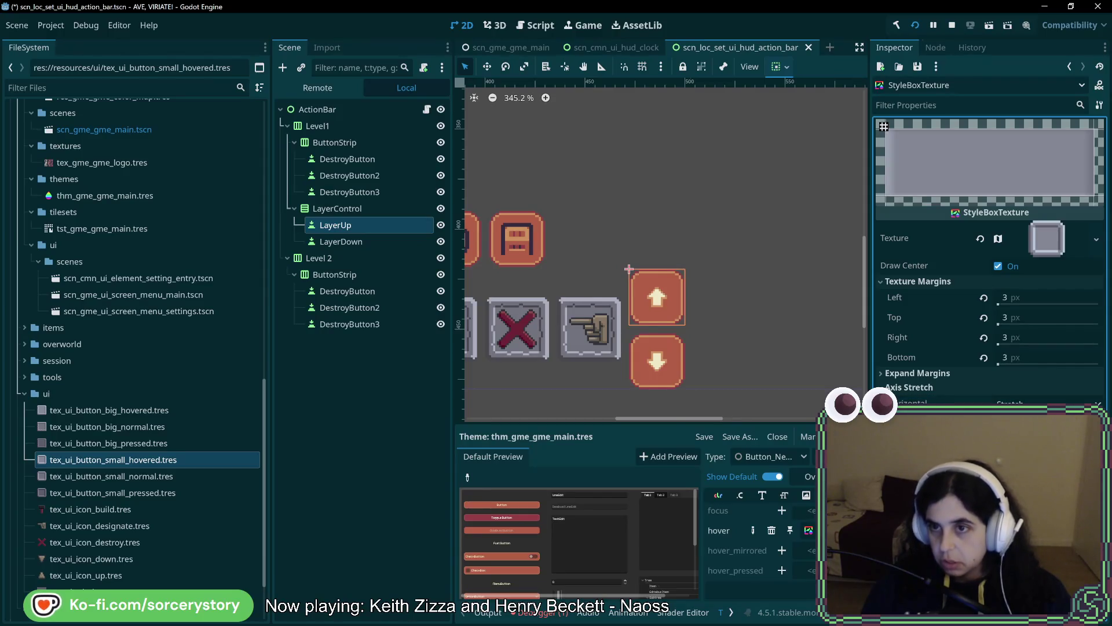
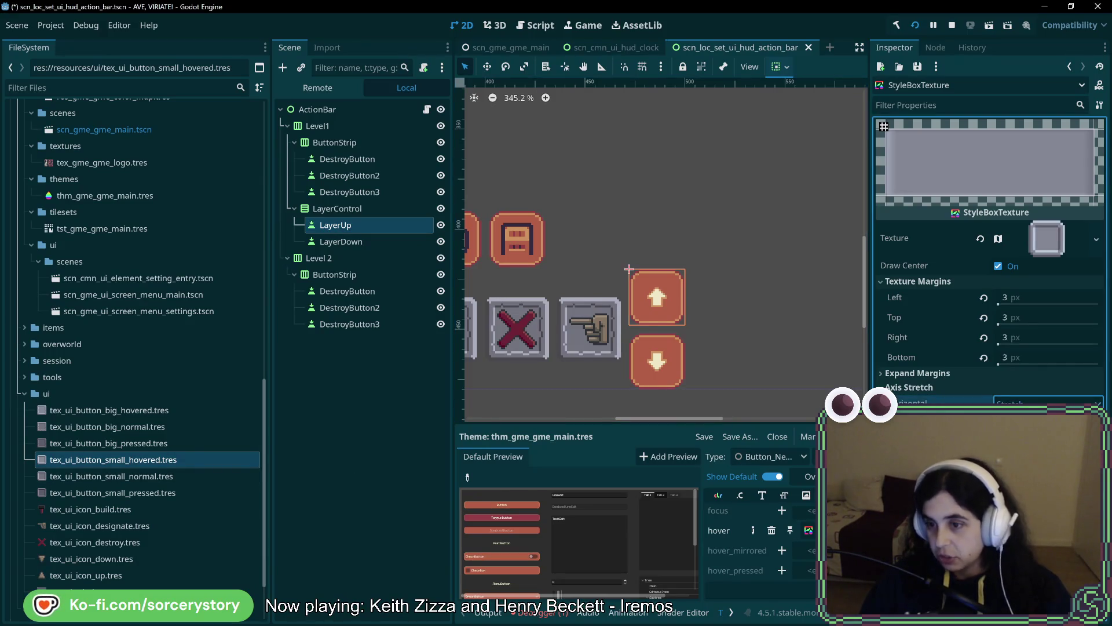
- Try Tile for the hover stylebox's horizontal axis stretch, revert to Stretch, then inspect tex_ui_button_small_hovered.tres
left_click(1036, 434)
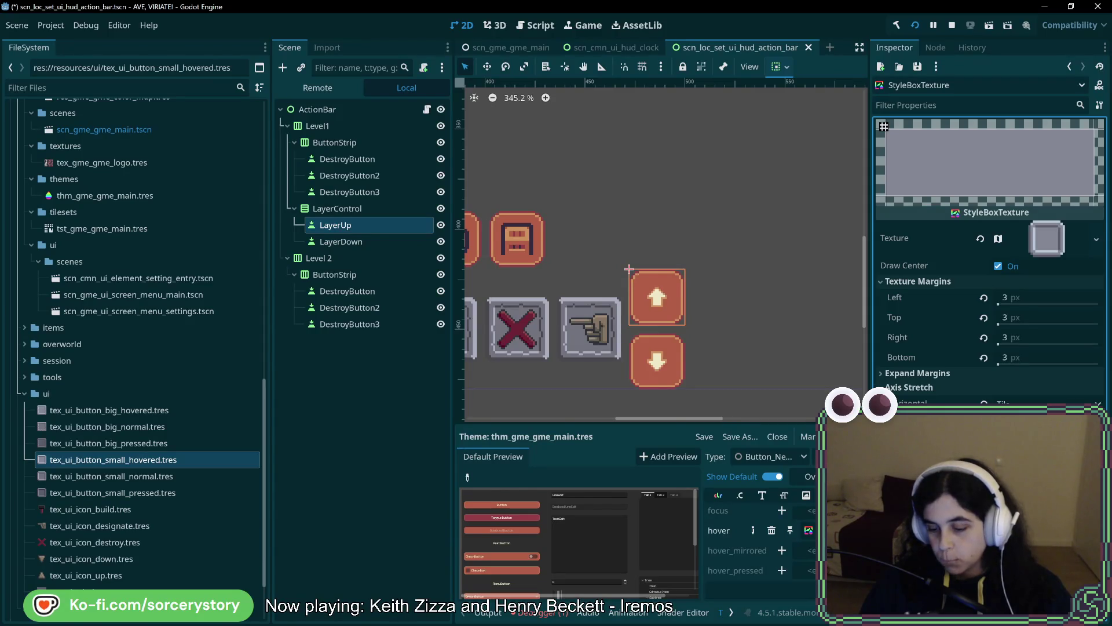
key("ctrl+z")
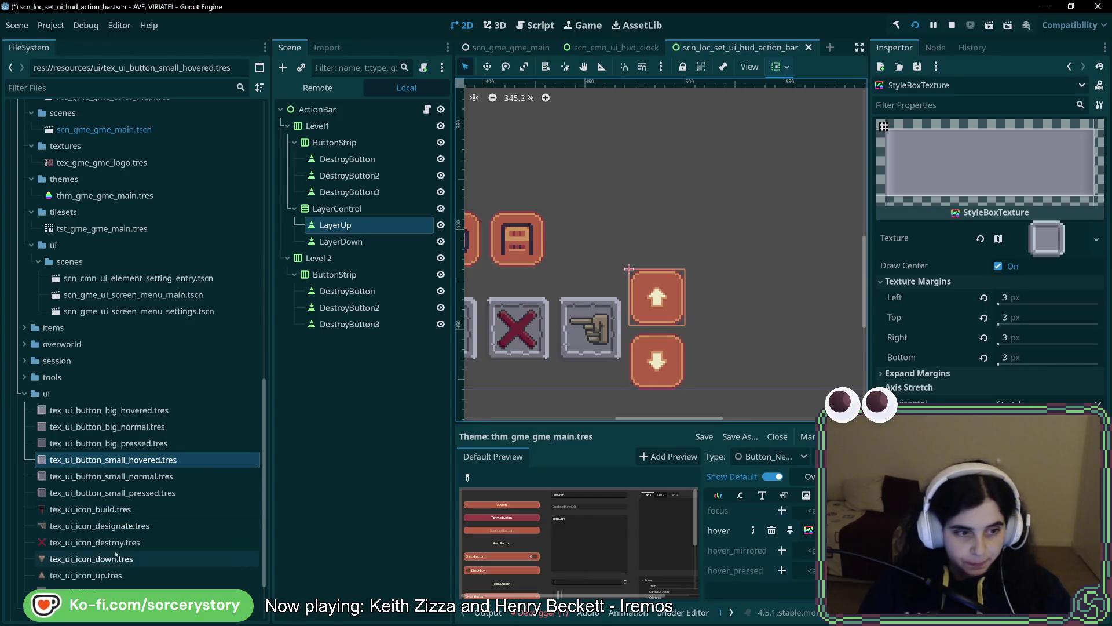
left_click(110, 459)
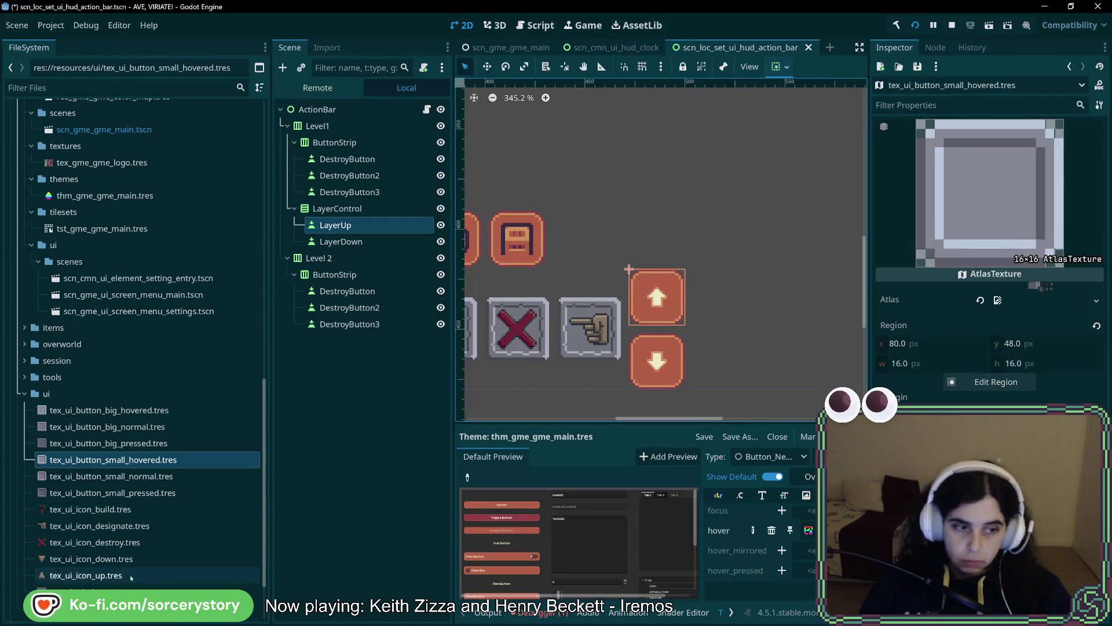
- Trim the down arrow icon's atlas region to 8×8 at 100,52 and save
left_click(115, 558)
left_click(1009, 363)
left_click(996, 381)
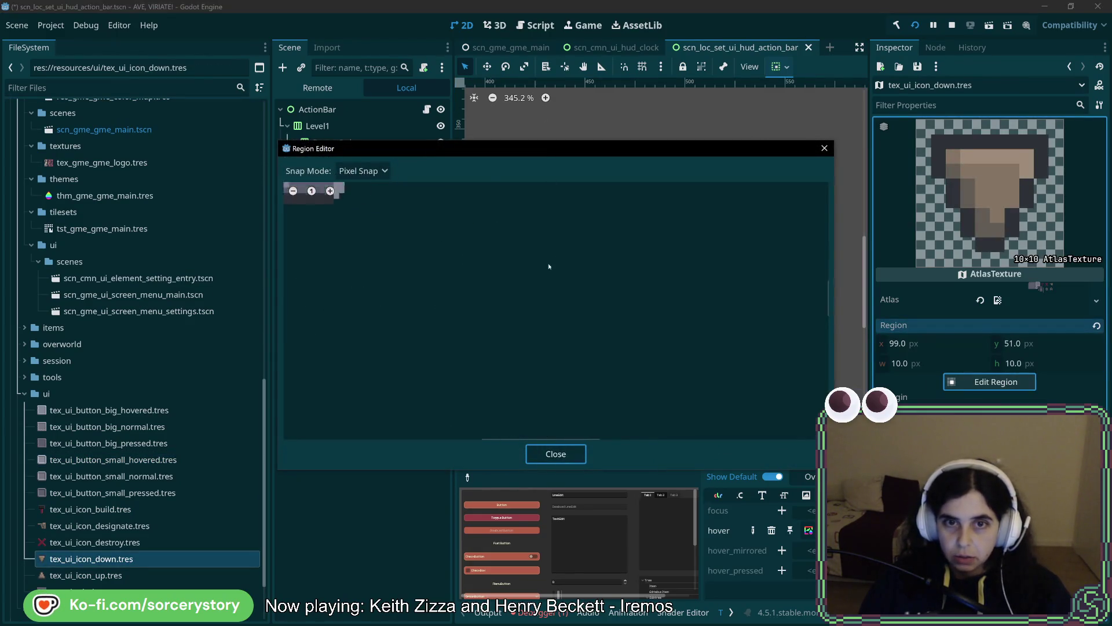
scroll(533, 313, "up", 6)
scroll(533, 288, "up", 1)
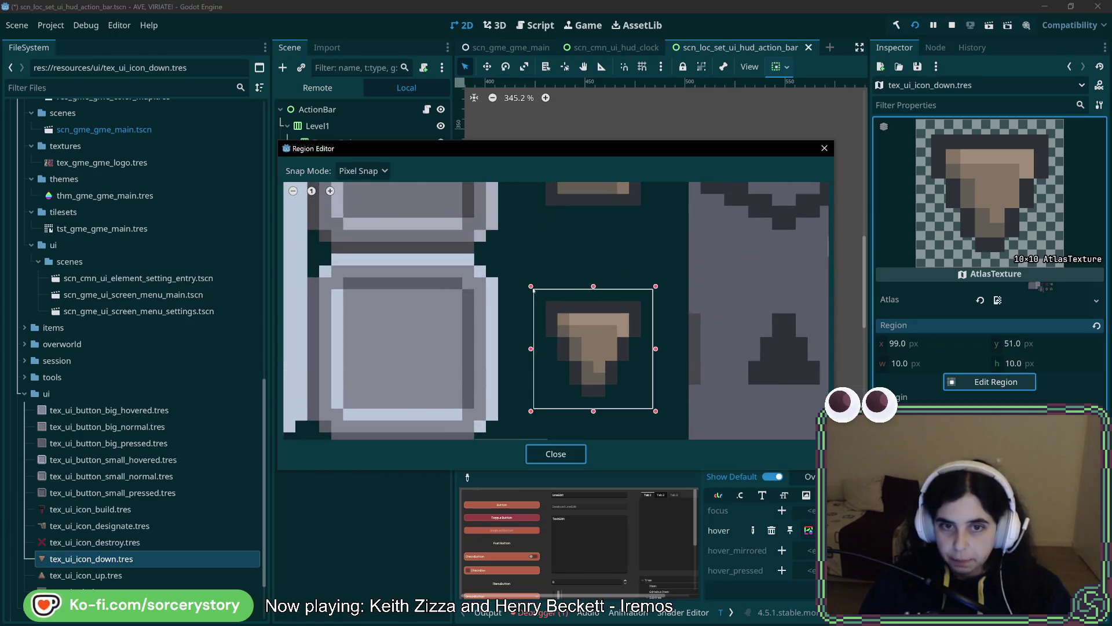
left_click_drag(530, 285, 543, 298)
left_click_drag(654, 412, 645, 401)
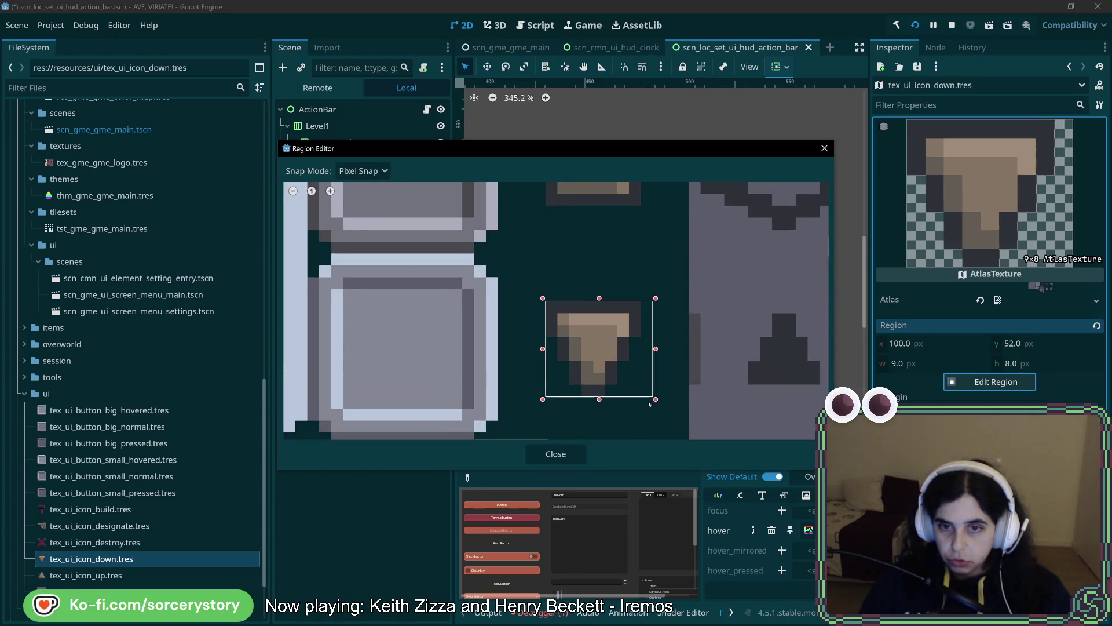
left_click(555, 453)
key("ctrl+s")
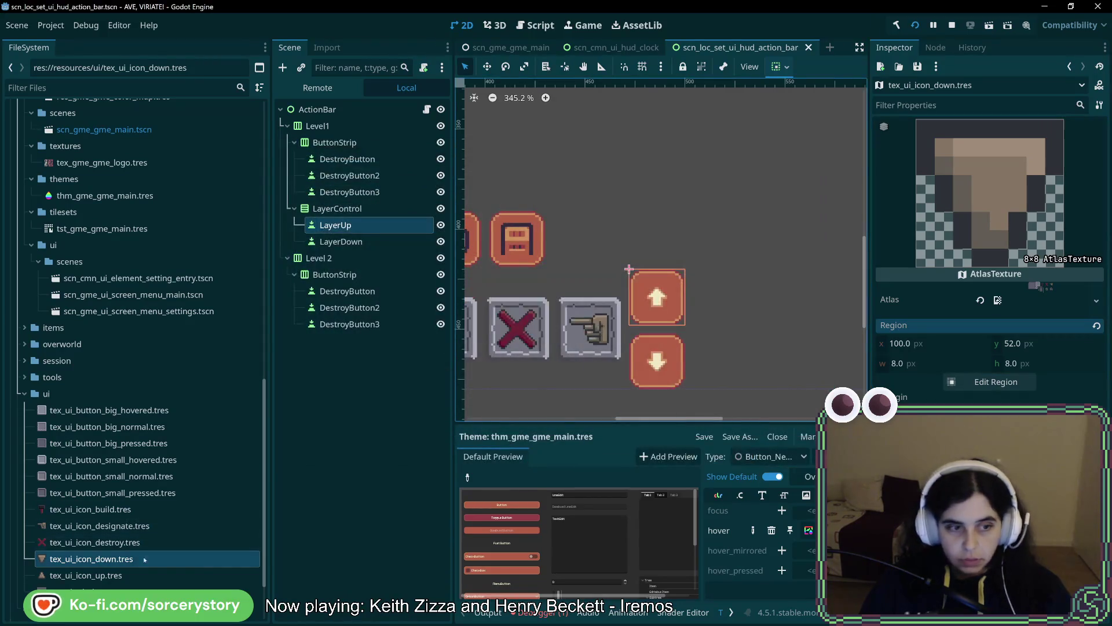
- Trim the up arrow icon's atlas region to 8×8 at 100,36 and save
left_click(114, 574)
left_click(991, 381)
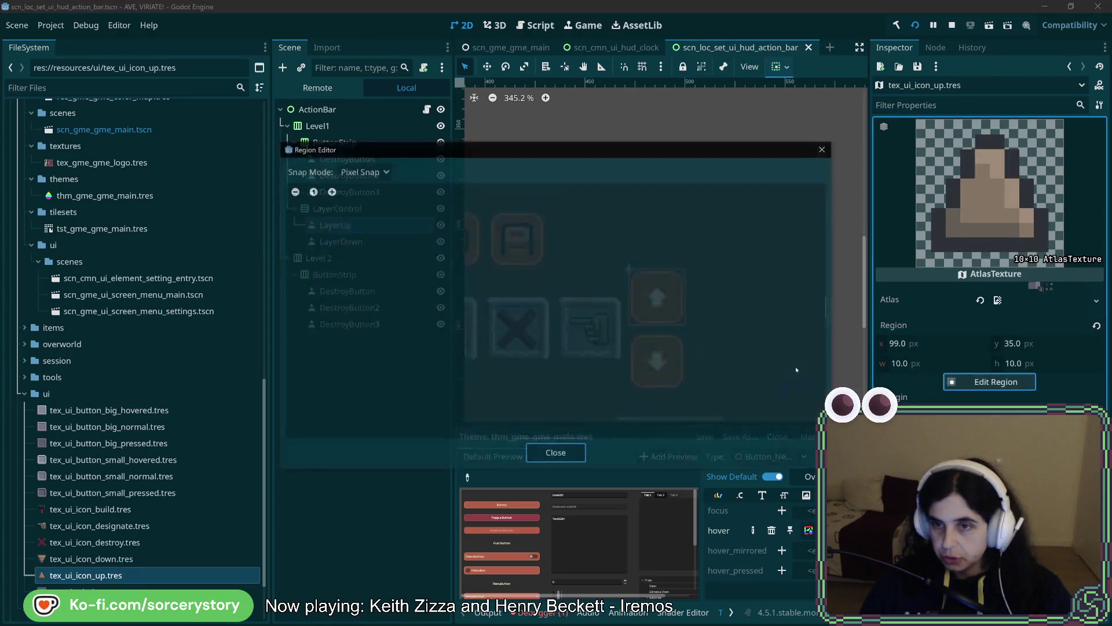
scroll(556, 313, "up", 8)
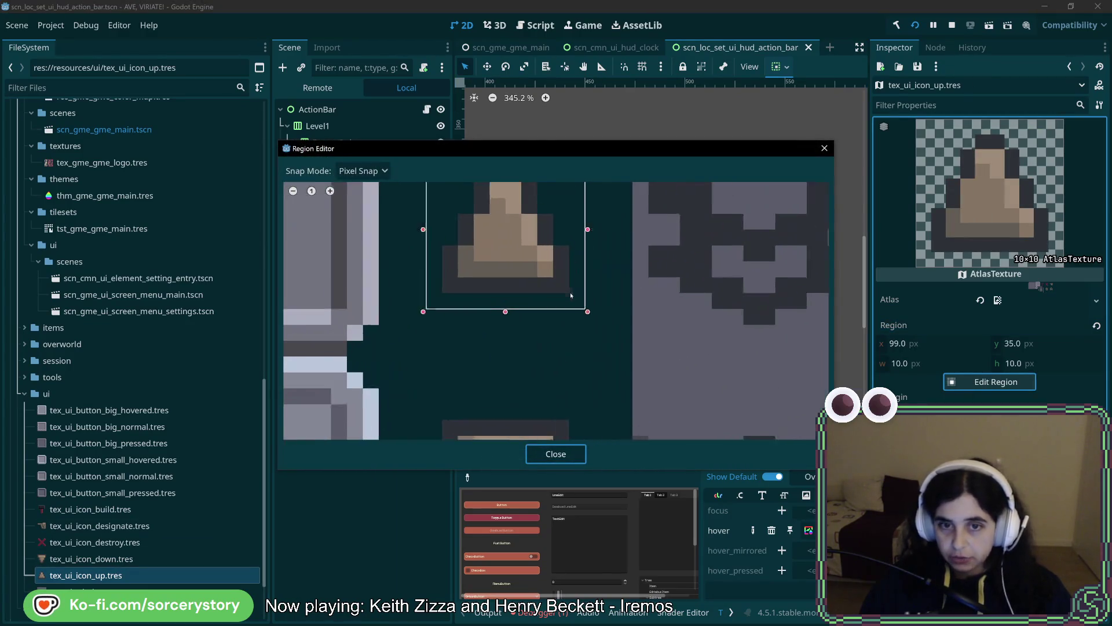
left_click_drag(581, 303, 567, 296)
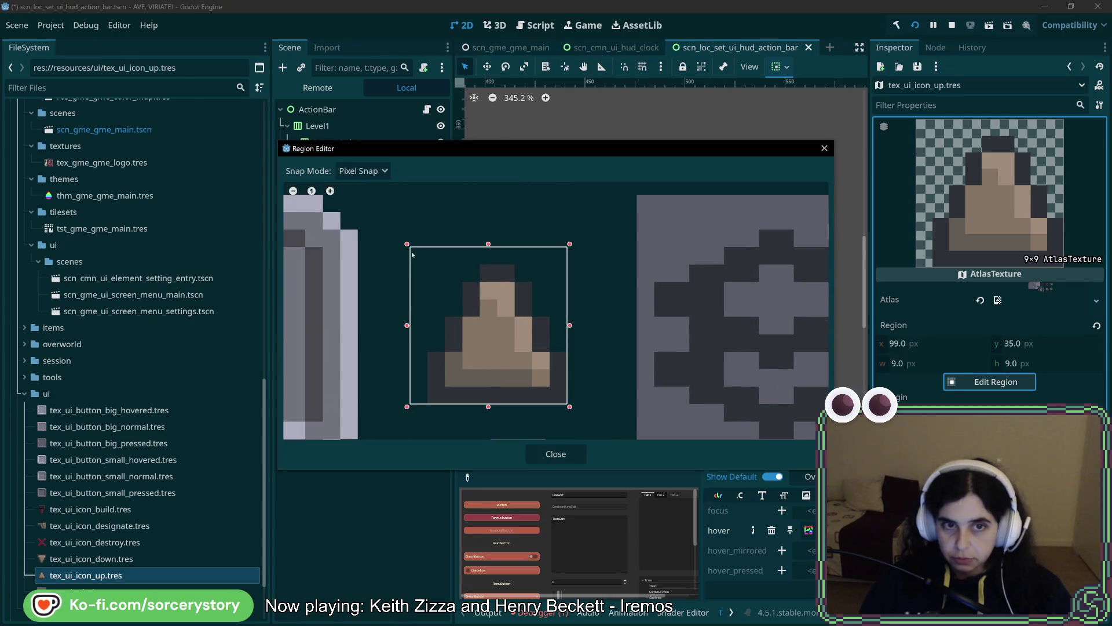
left_click_drag(417, 248, 429, 264)
left_click(556, 454)
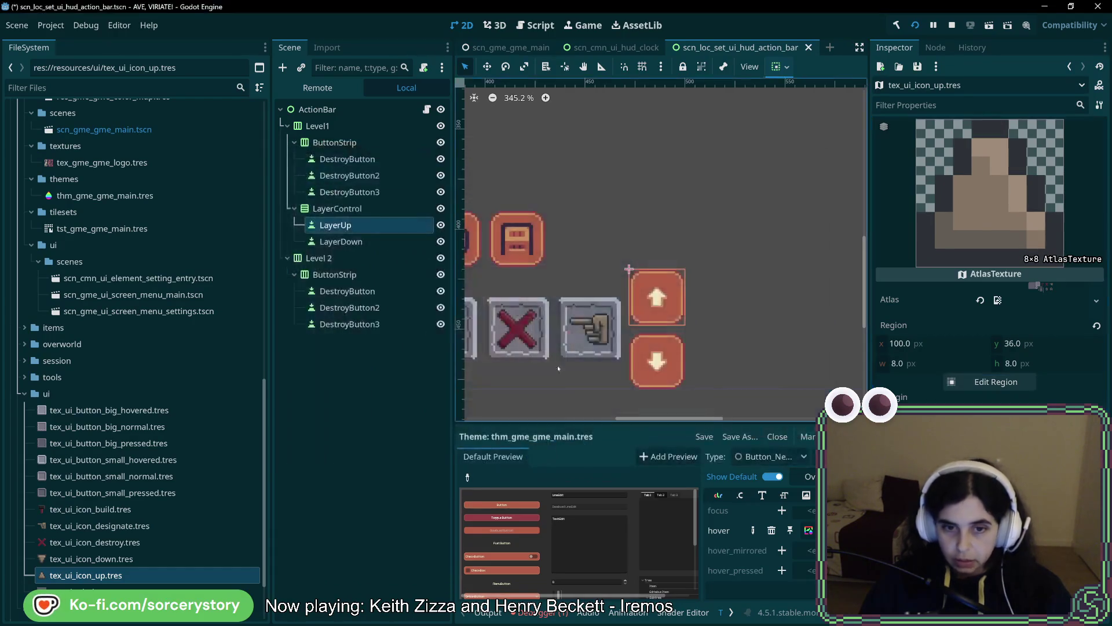
key("ctrl+s")
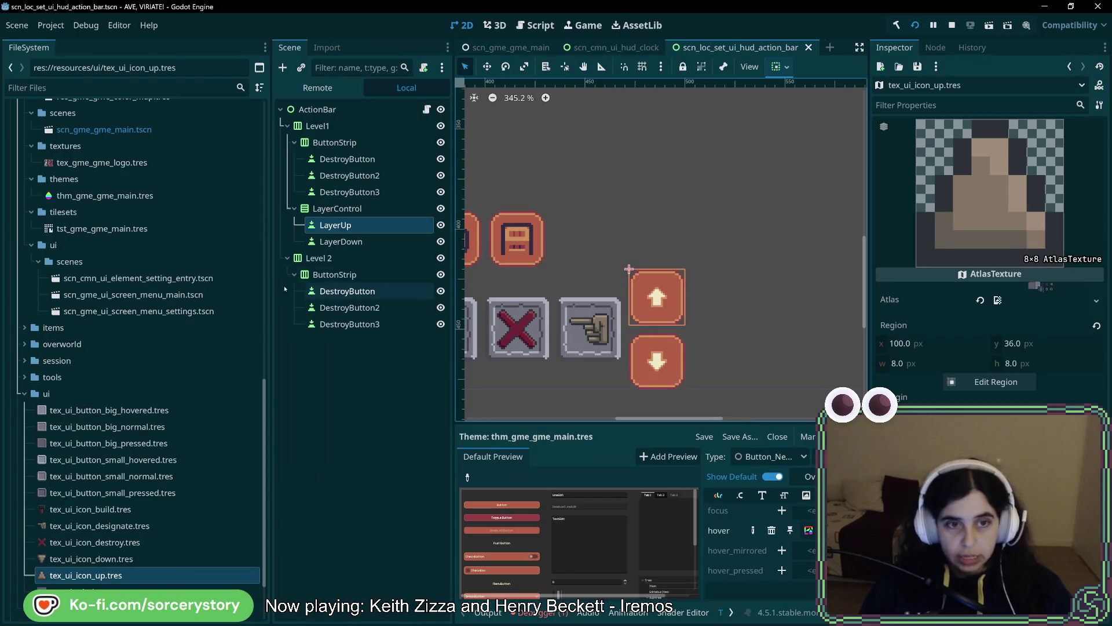
left_click(365, 241)
- Set the hover StyleBoxTexture's left, top, right and bottom texture margins to 4 px
left_click(365, 225)
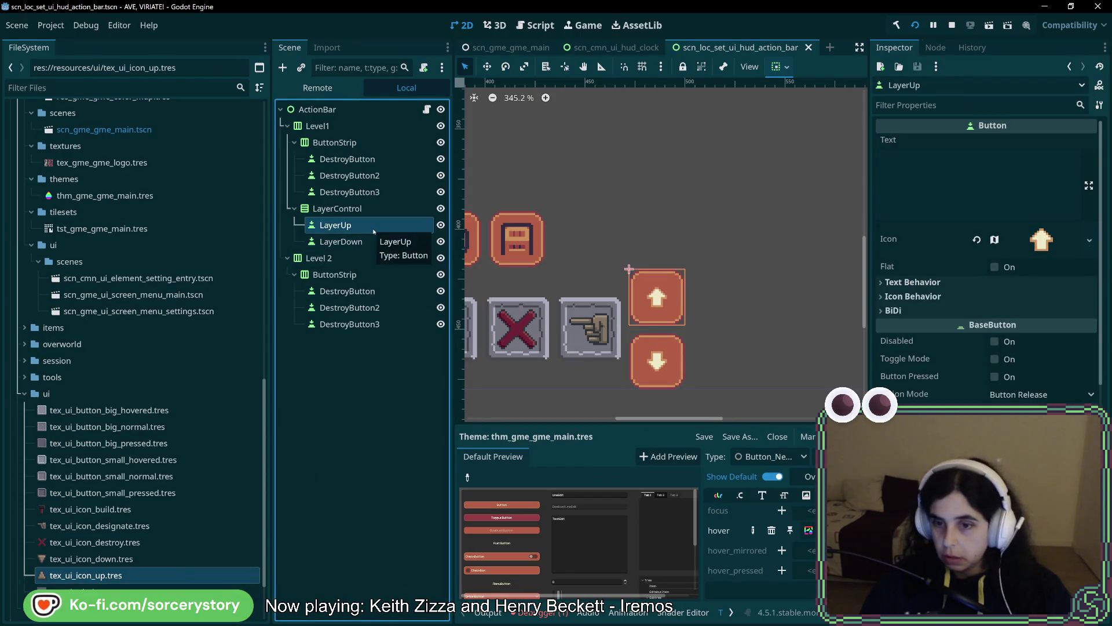
left_click(808, 530)
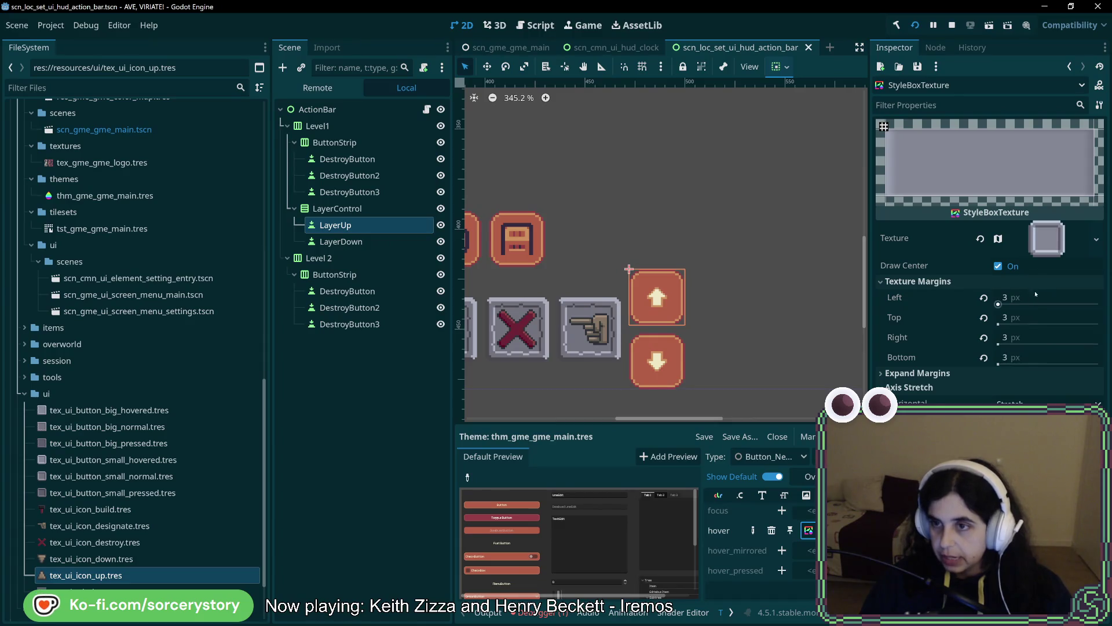
left_click(1006, 298)
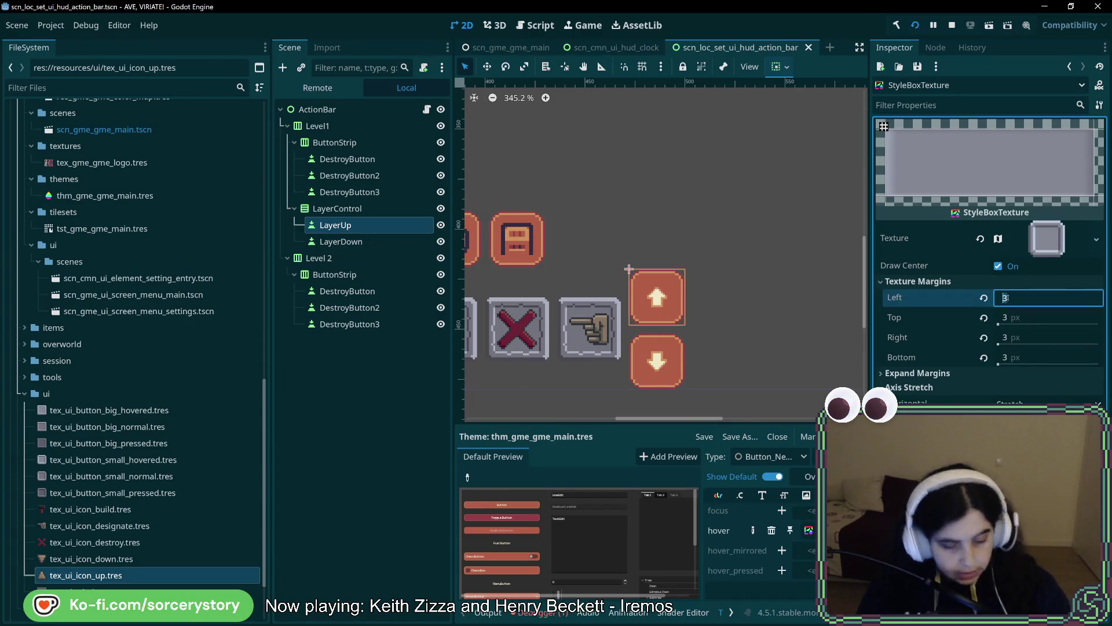
type("4")
left_click(1014, 319)
type("4")
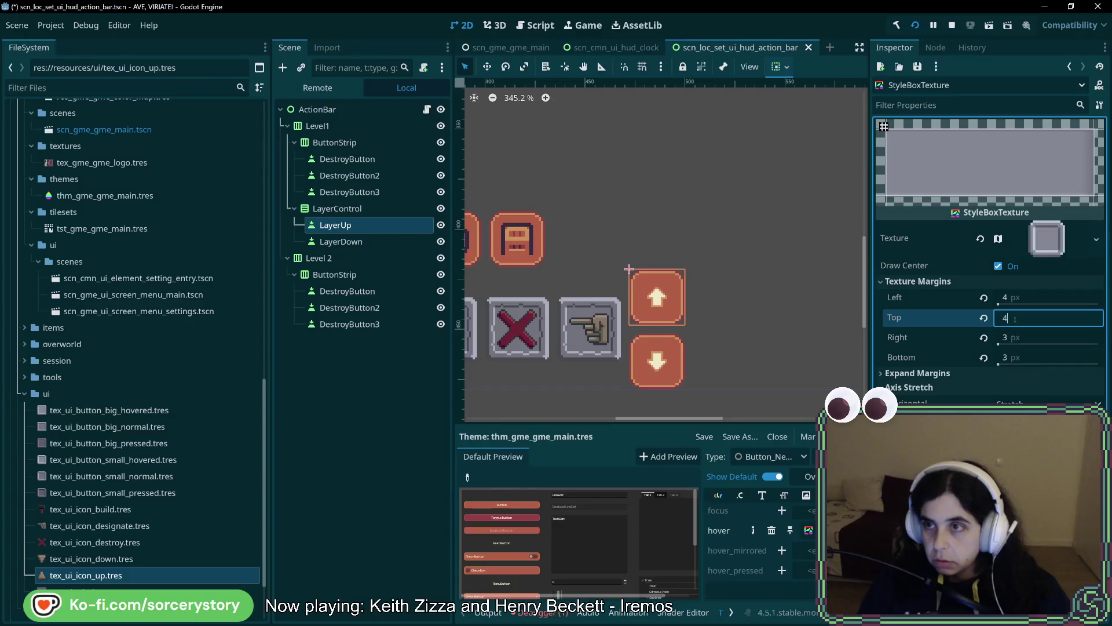
left_click(1014, 337)
type("4")
left_click(1022, 357)
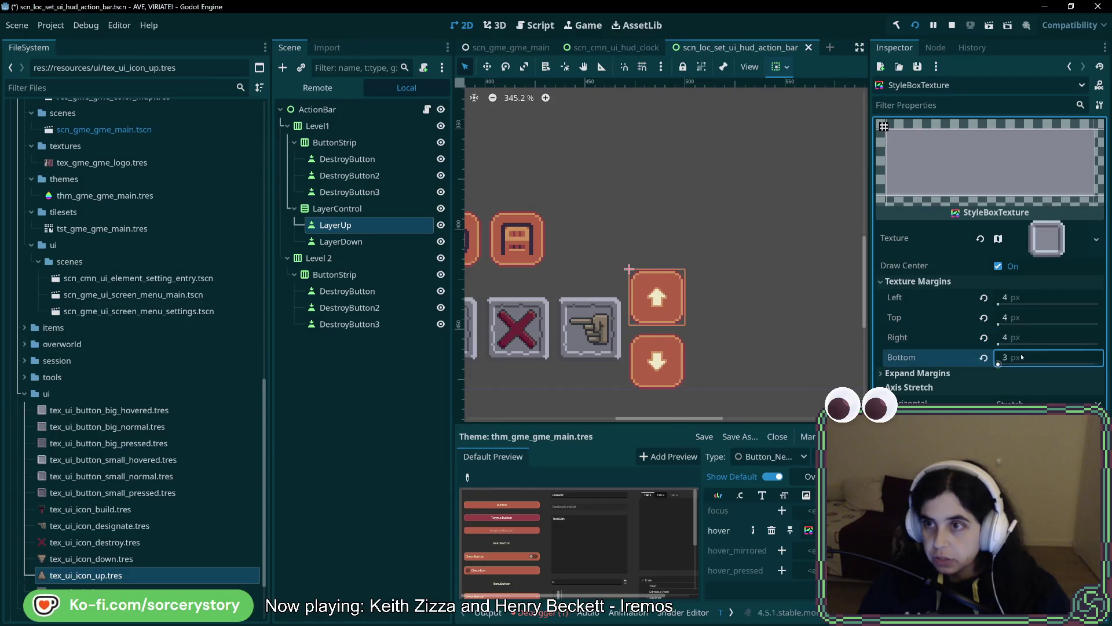
type("4")
left_click(1027, 339)
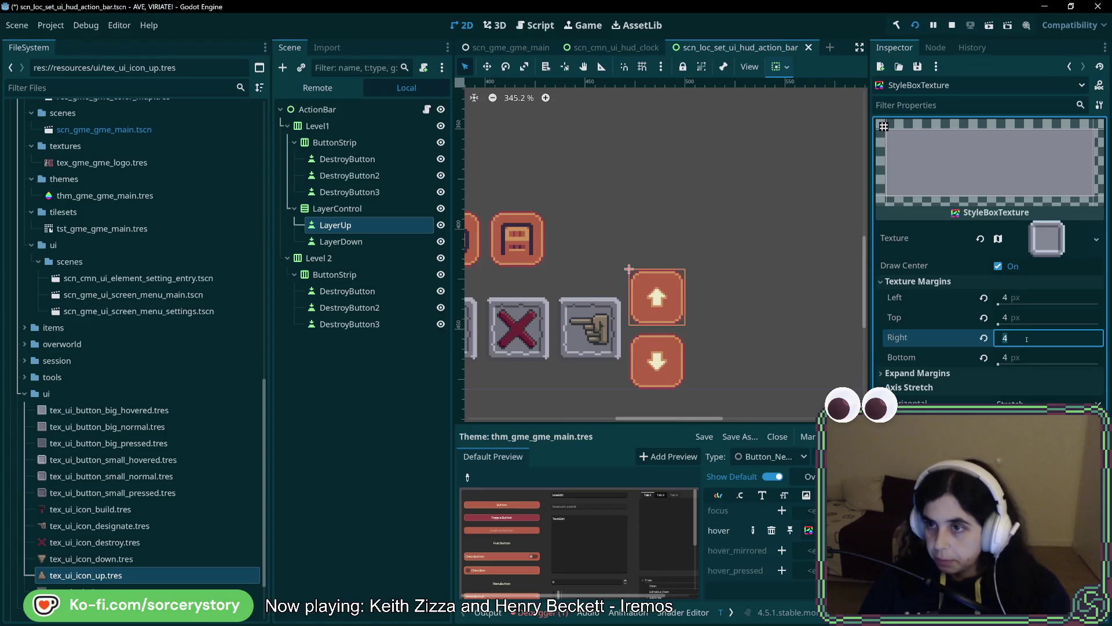
key("Left")
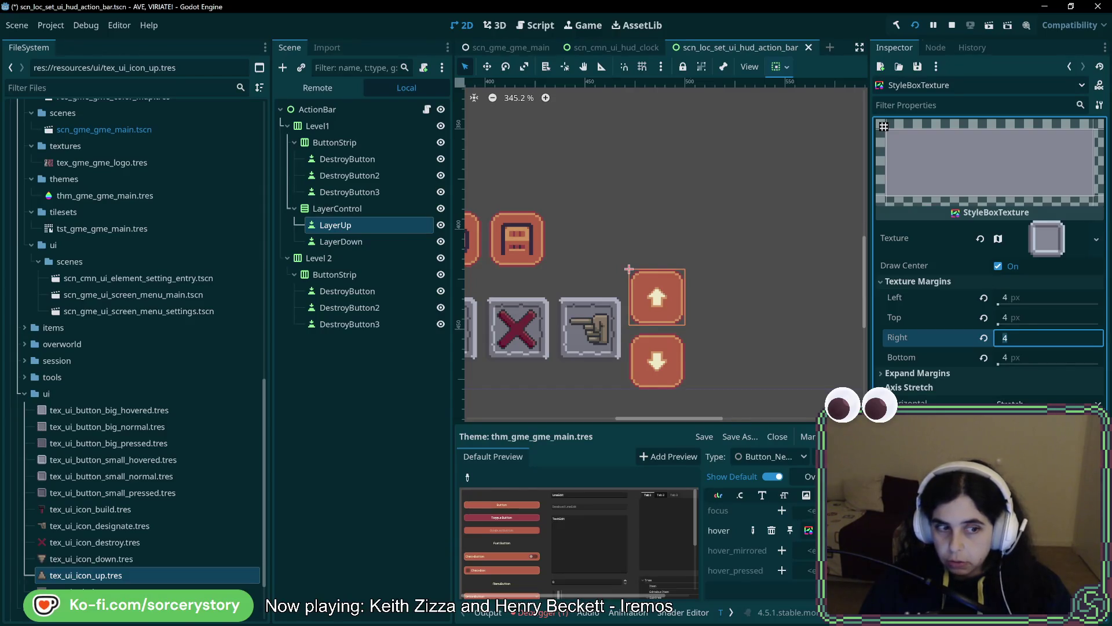
scroll(753, 538, "down", 3)
left_click(823, 546)
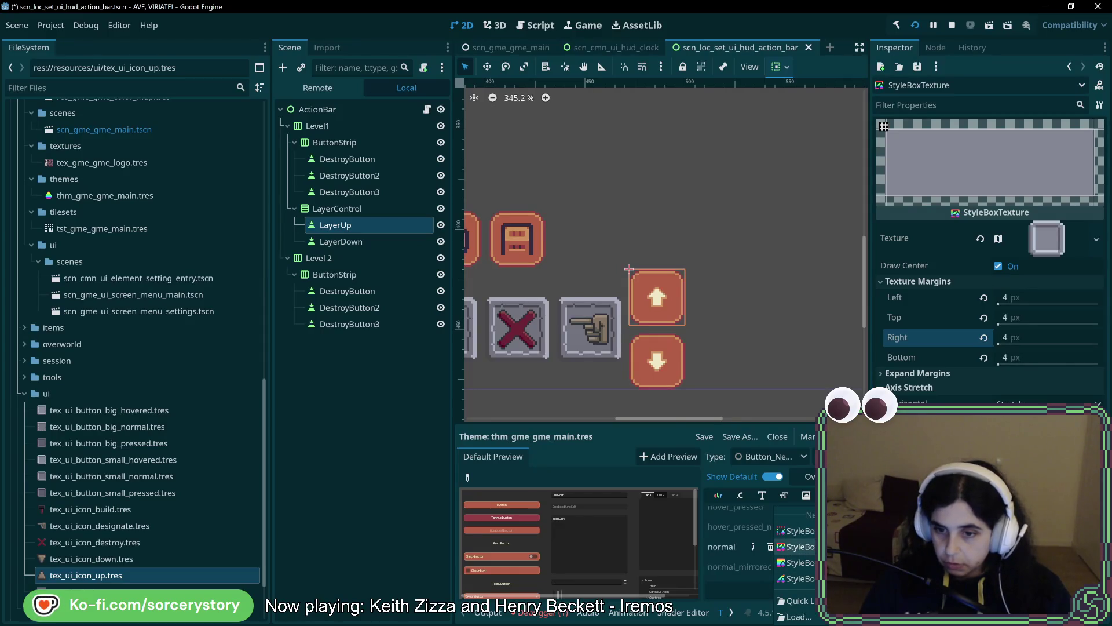
- Give the normal state a new StyleBoxTexture using the small normal button texture with 4 px margins
left_click(799, 546)
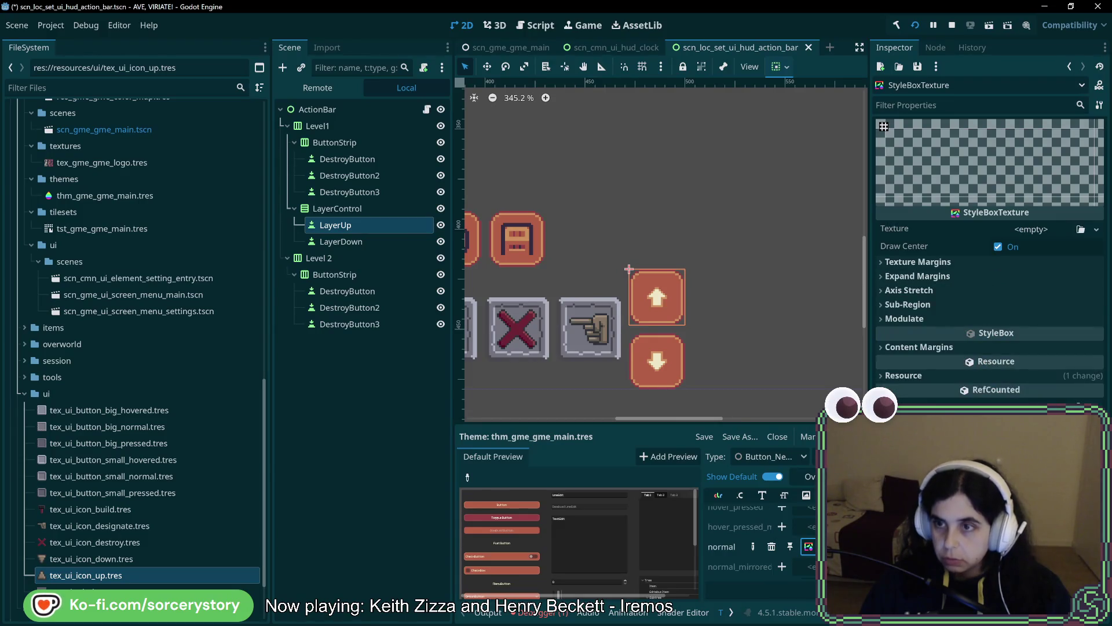
mouse_move(141, 476)
left_mouse_down()
mouse_move(1043, 297)
mouse_move(1041, 232)
left_mouse_up()
left_click(918, 281)
left_click(1014, 298)
type("5")
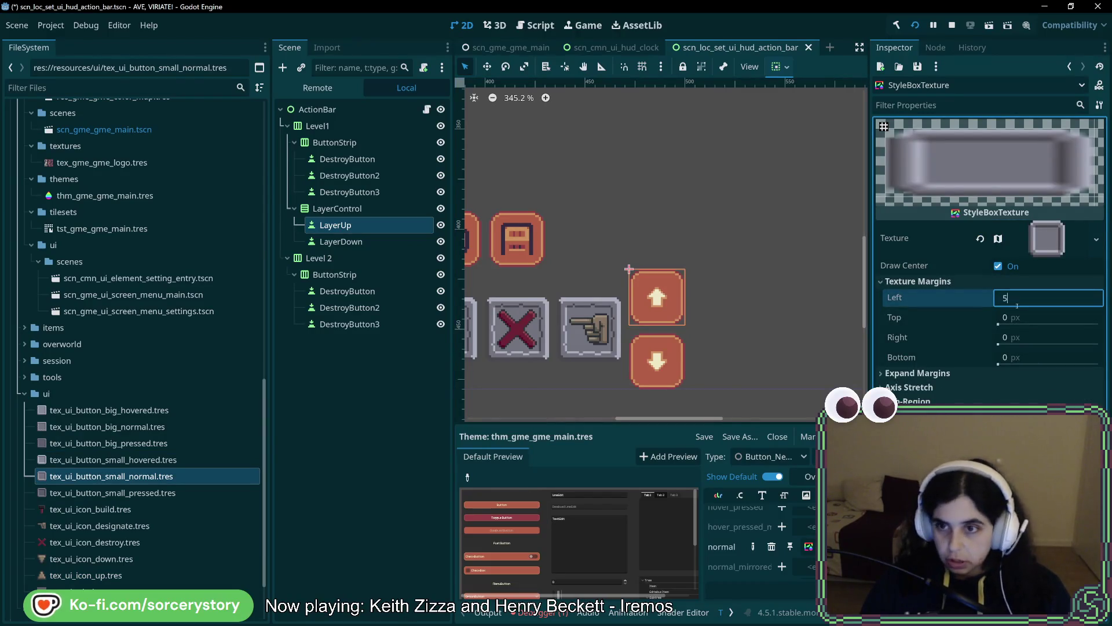
key("BackSpace")
type("4")
key("Tab")
type("4")
key("Tab")
type("4")
key("Tab")
type("4")
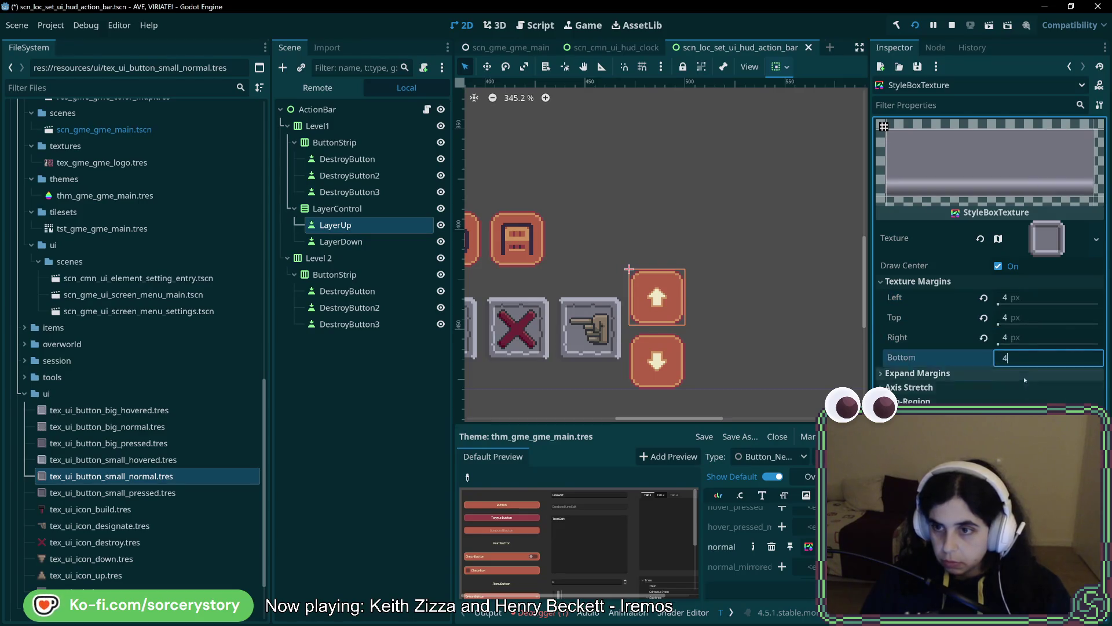
key("Return")
left_click(939, 388)
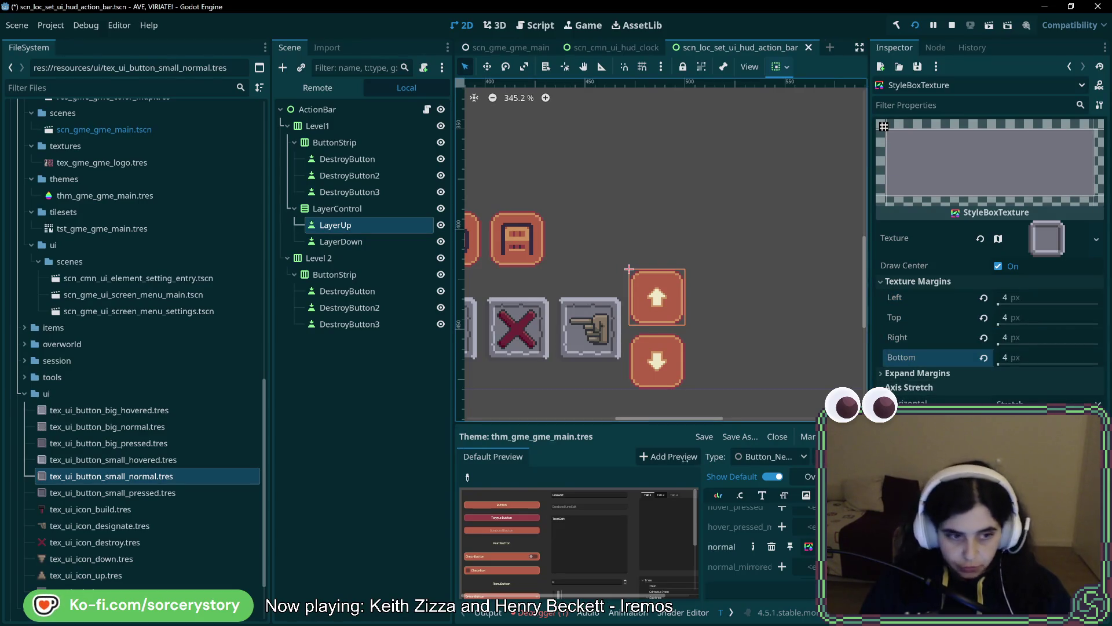
scroll(775, 588, "down", 1)
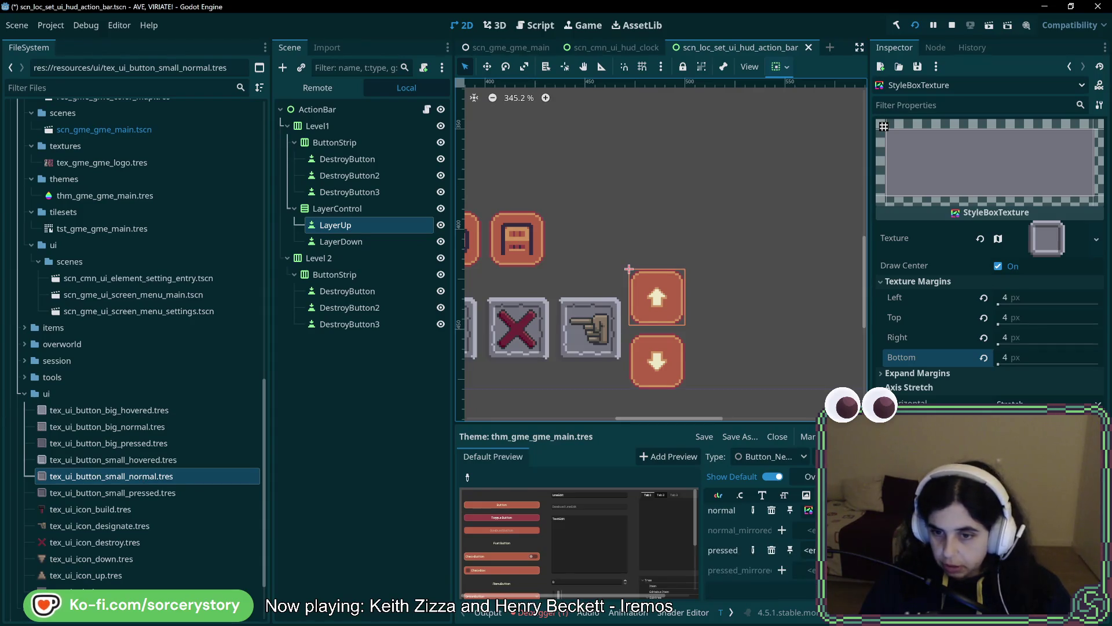
- Give the pressed state a StyleBoxTexture with tex_ui_button_small_pressed.tres and 4 px margins, then save
left_click(782, 530)
left_click(797, 546)
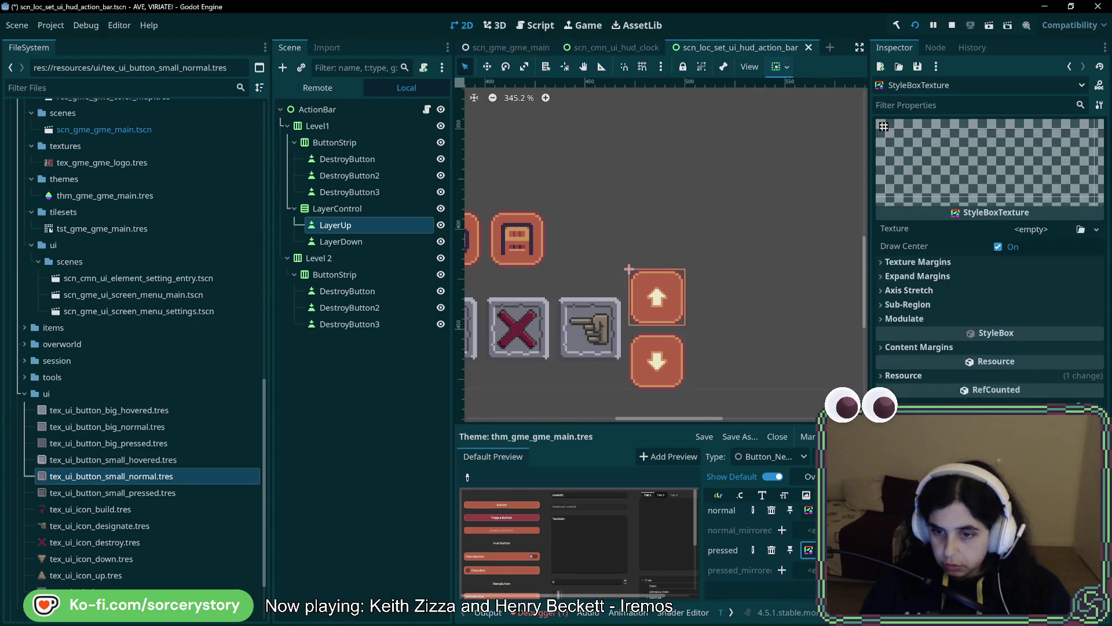
left_click_drag(139, 493, 1026, 230)
left_click(997, 281)
left_click(1014, 298)
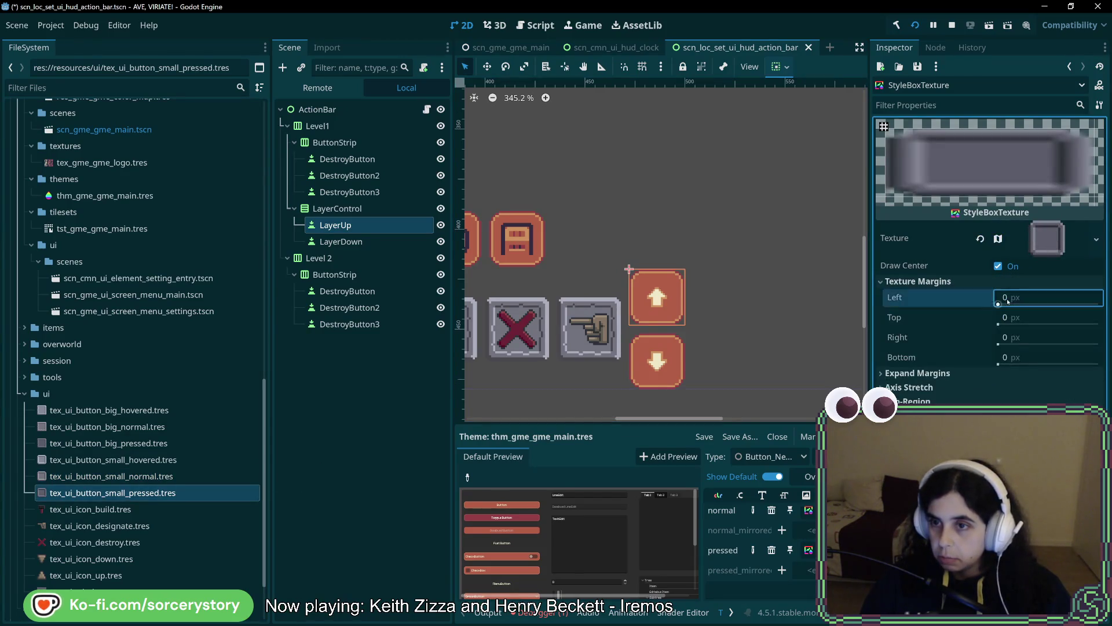
type("4")
key("Tab")
type("4")
key("Tab")
type("4")
key("Tab")
type("4")
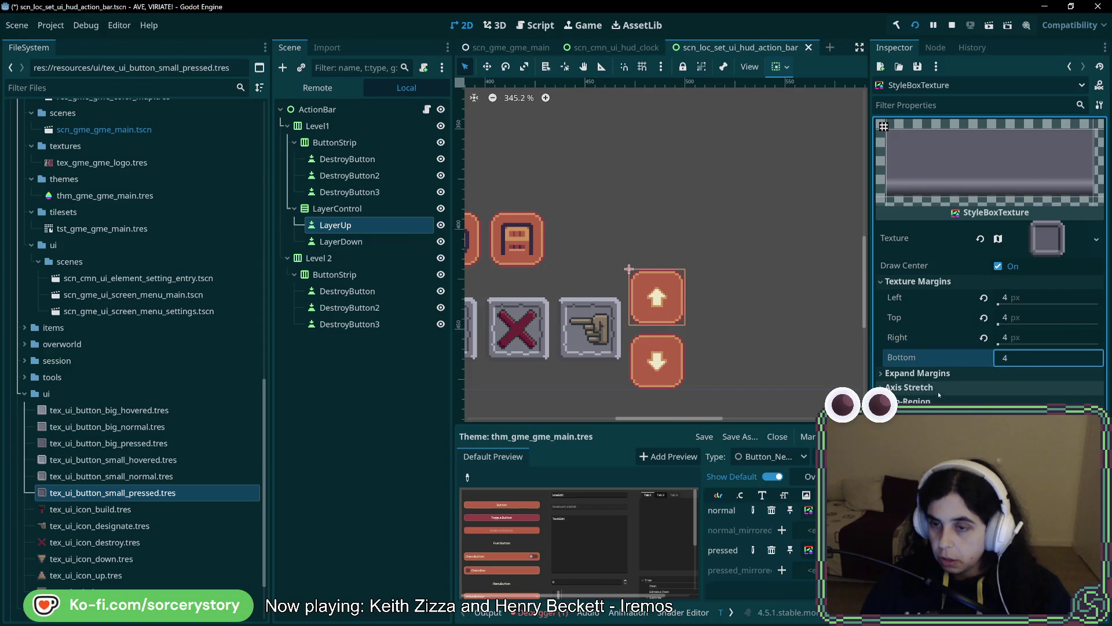
key("Return")
key("ctrl+s")
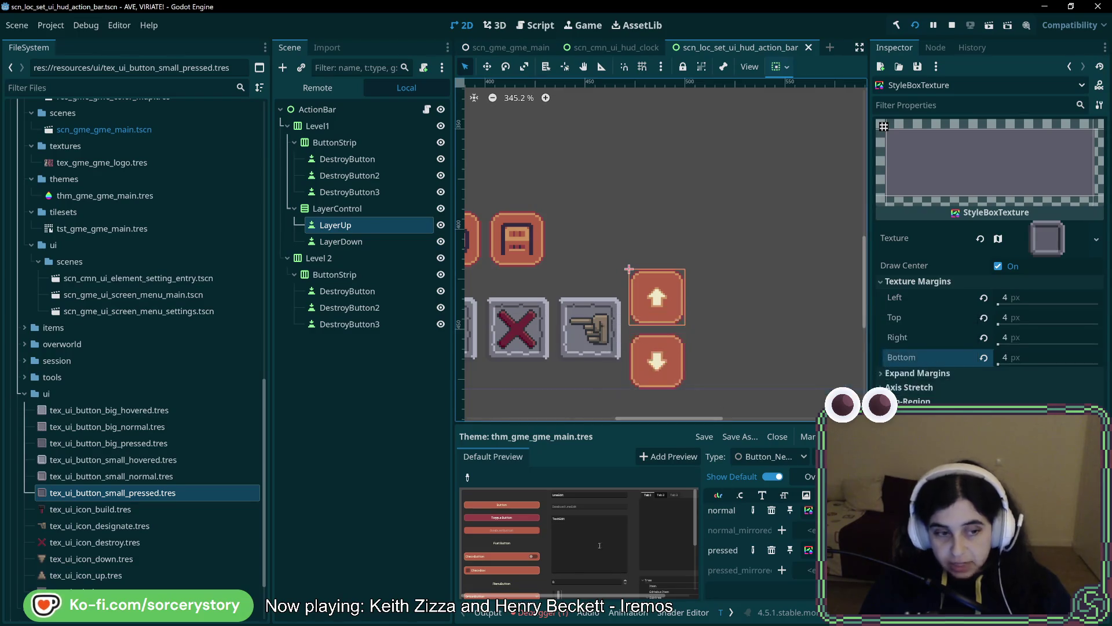
left_click(138, 461)
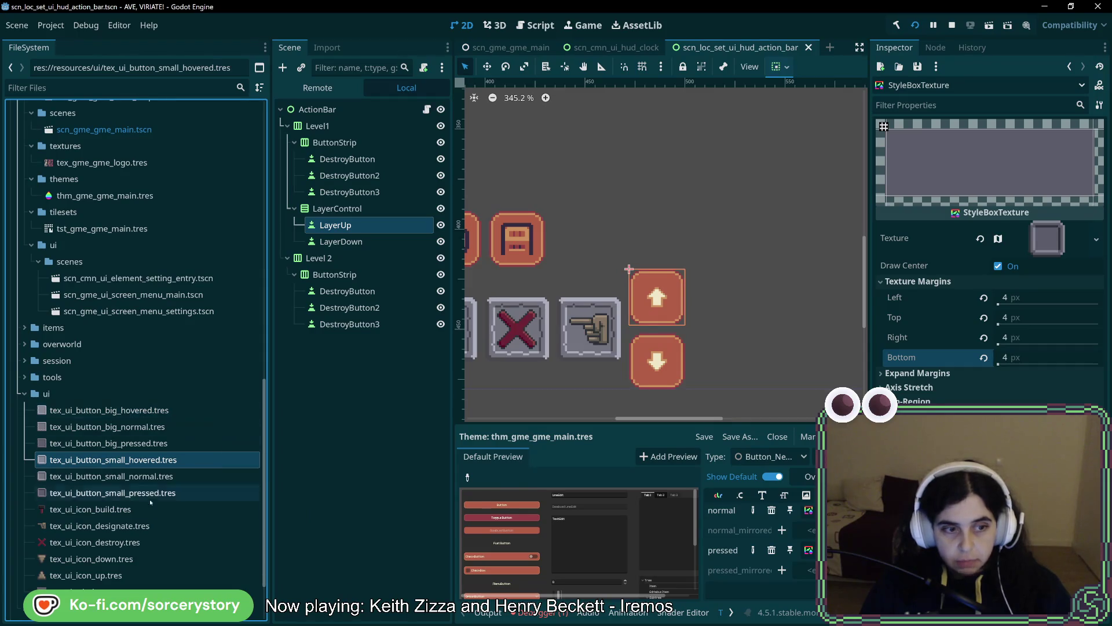
- Shrink tex_ui_icon_build.tres's hammer region one pixel per side to 20×20 at 86,6, then save
left_click(139, 513)
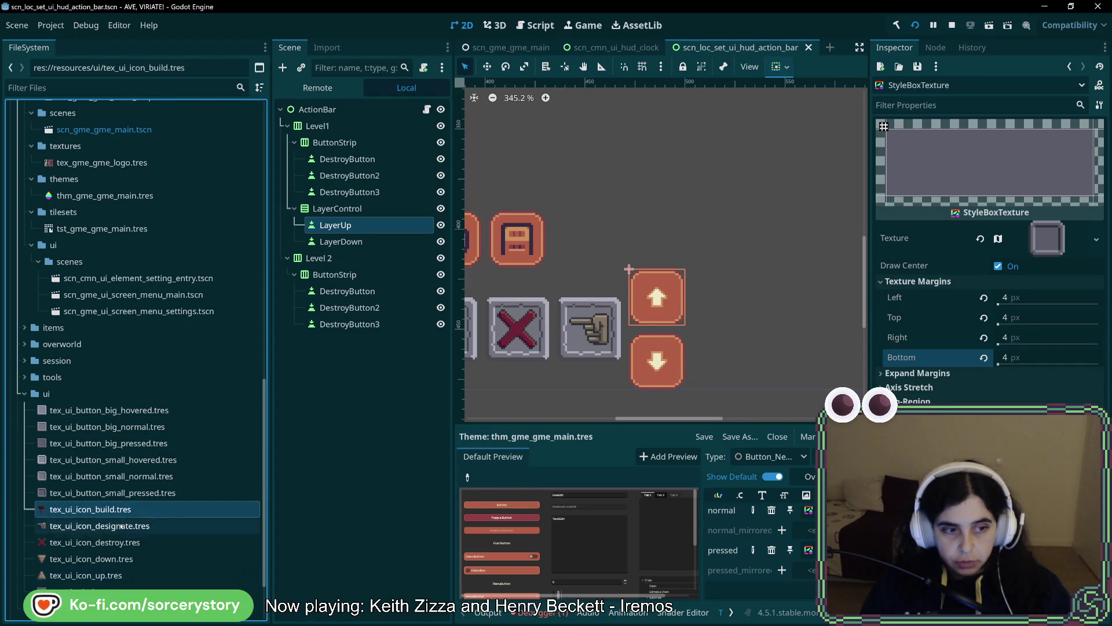
double_click(125, 511)
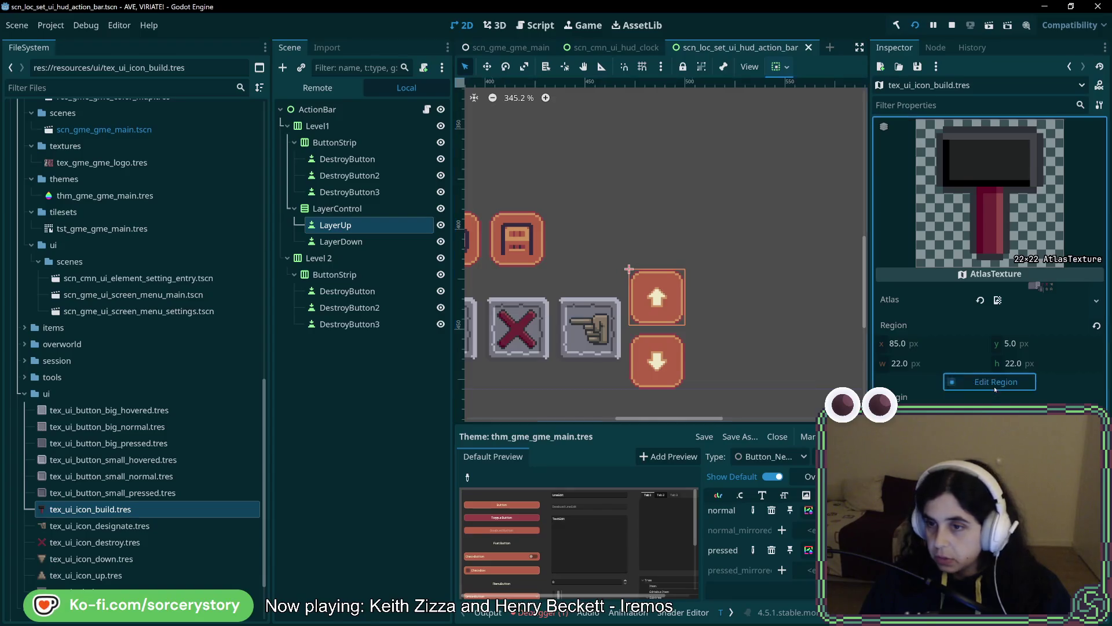
left_click(996, 382)
scroll(452, 243, "up", 6)
left_click(426, 234)
left_click_drag(429, 234, 432, 247)
scroll(521, 289, "down", 2)
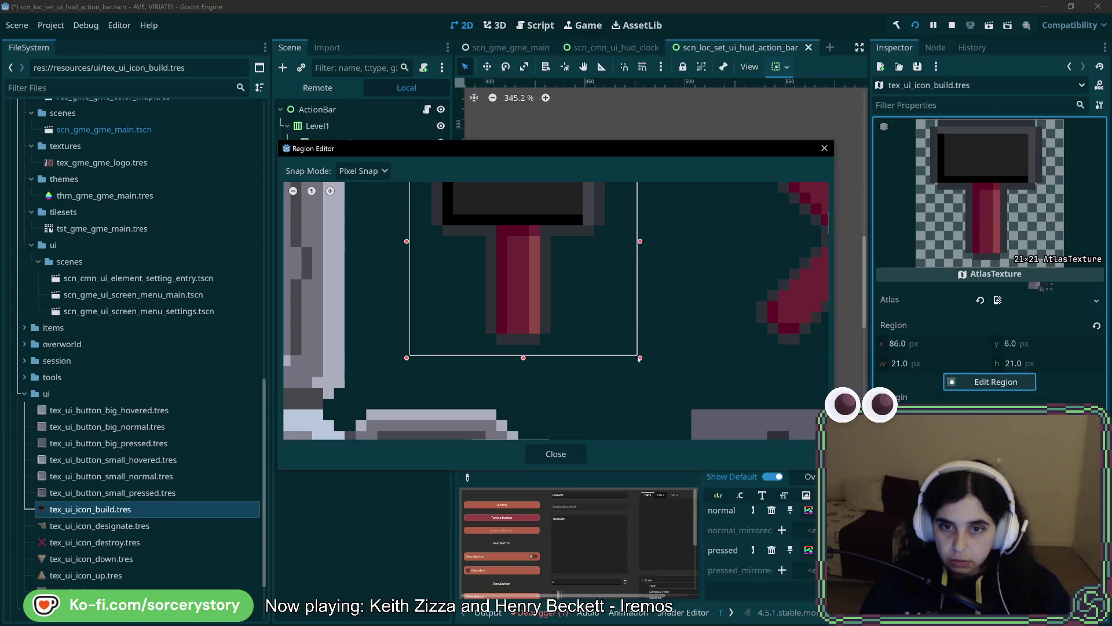
left_click_drag(635, 358, 629, 347)
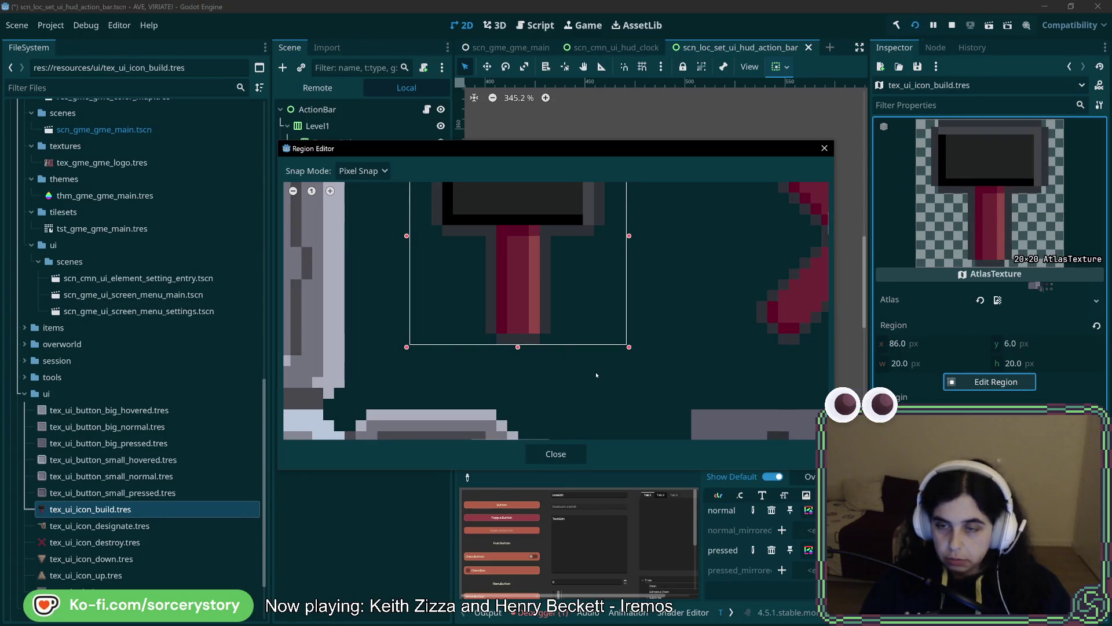
scroll(599, 381, "down", 2)
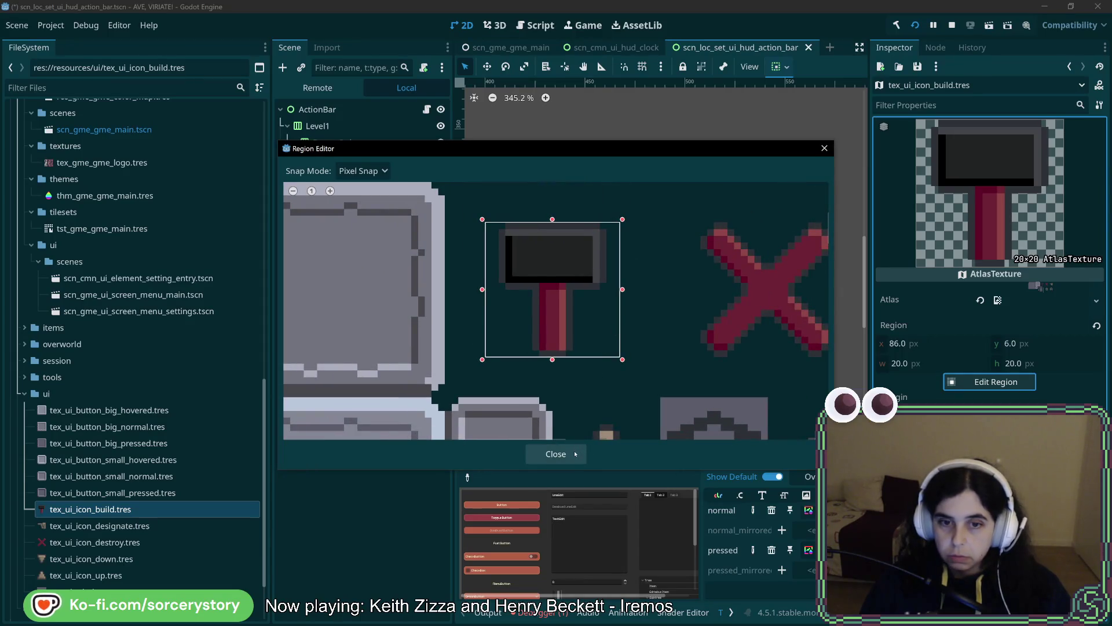
left_click(575, 454)
key("ctrl+s")
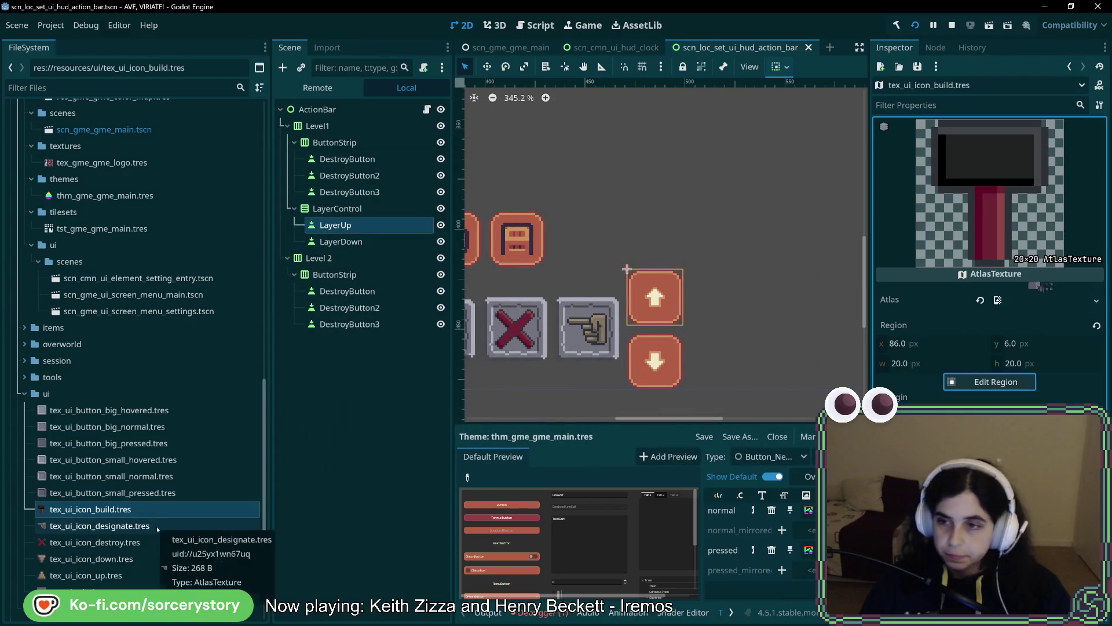
left_click(118, 526)
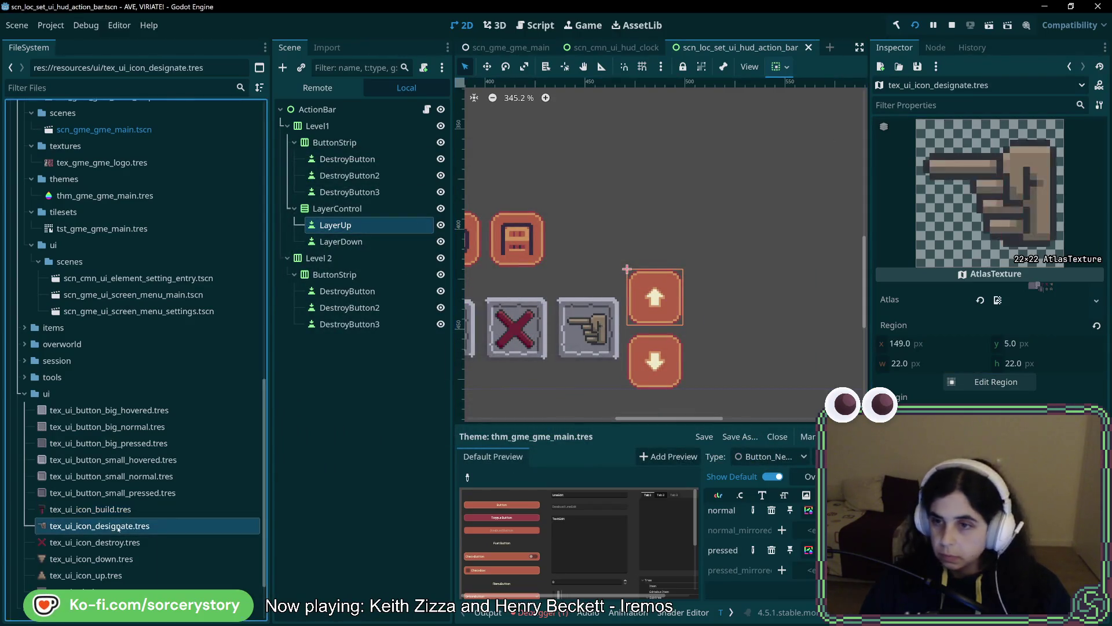
- Trim the pointing-hand icon tex_ui_icon_designate.tres region to 20×20
left_click(996, 382)
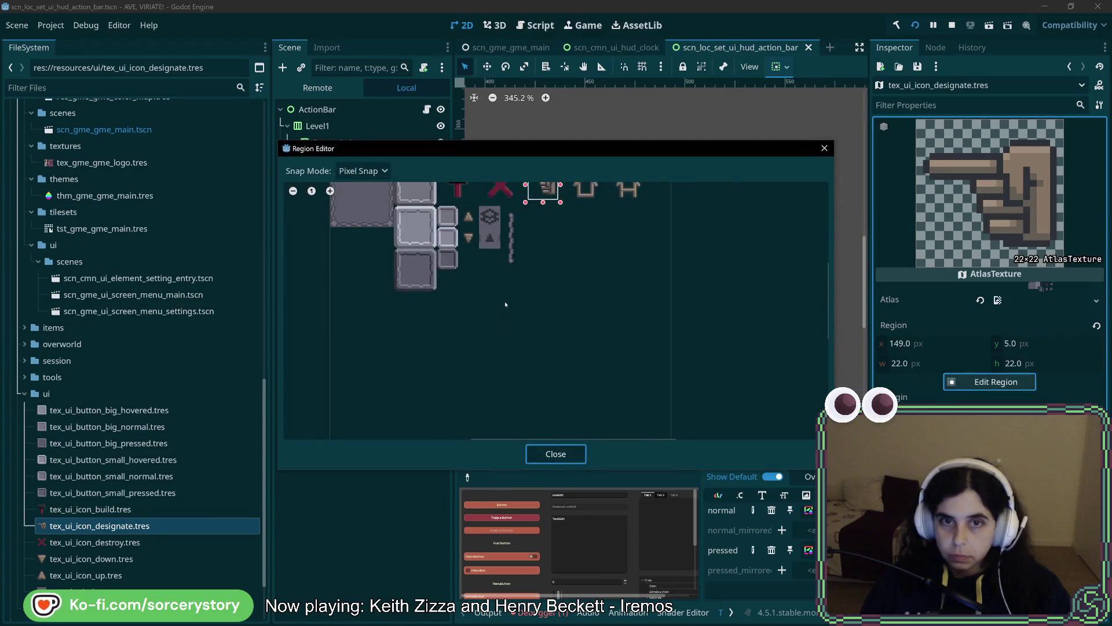
scroll(543, 308, "up", 4)
left_click_drag(573, 319, 567, 314)
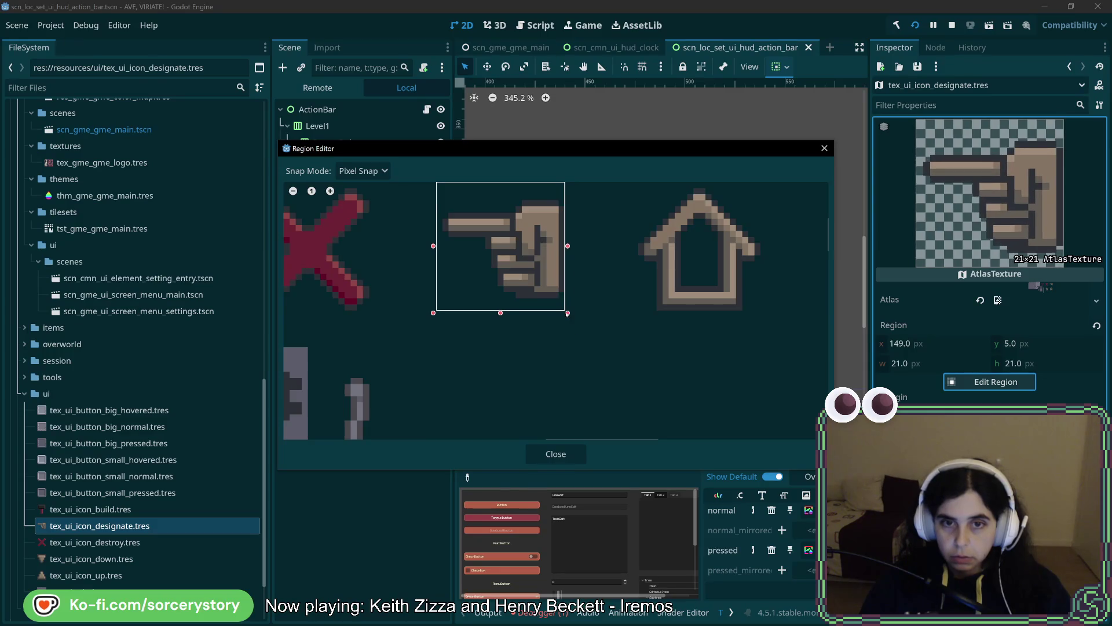
scroll(464, 276, "up", 2)
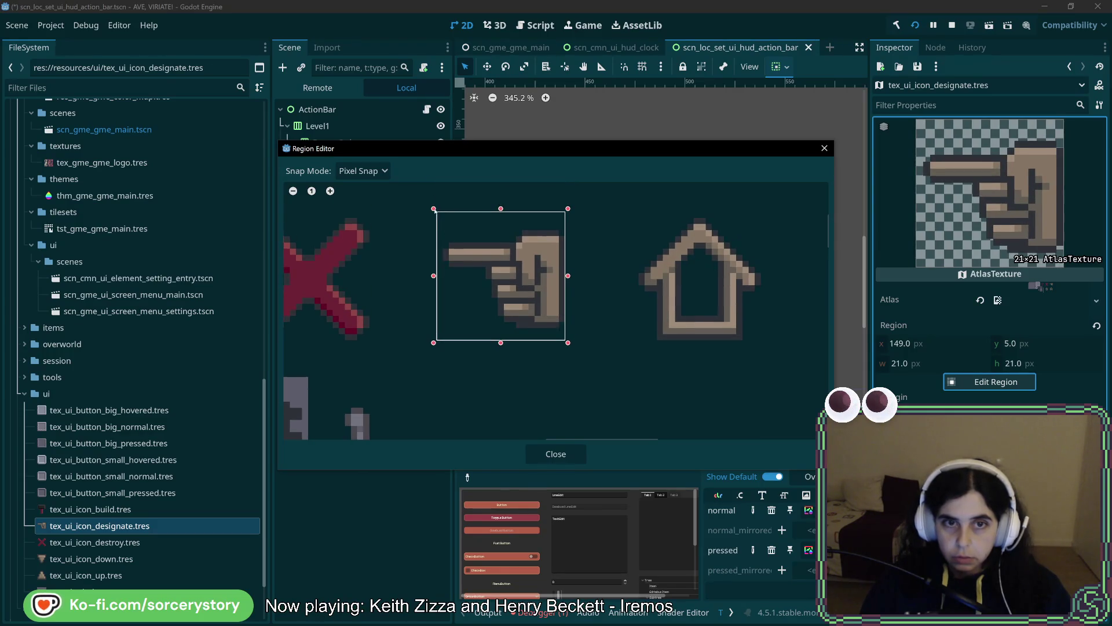
left_click_drag(438, 210, 443, 217)
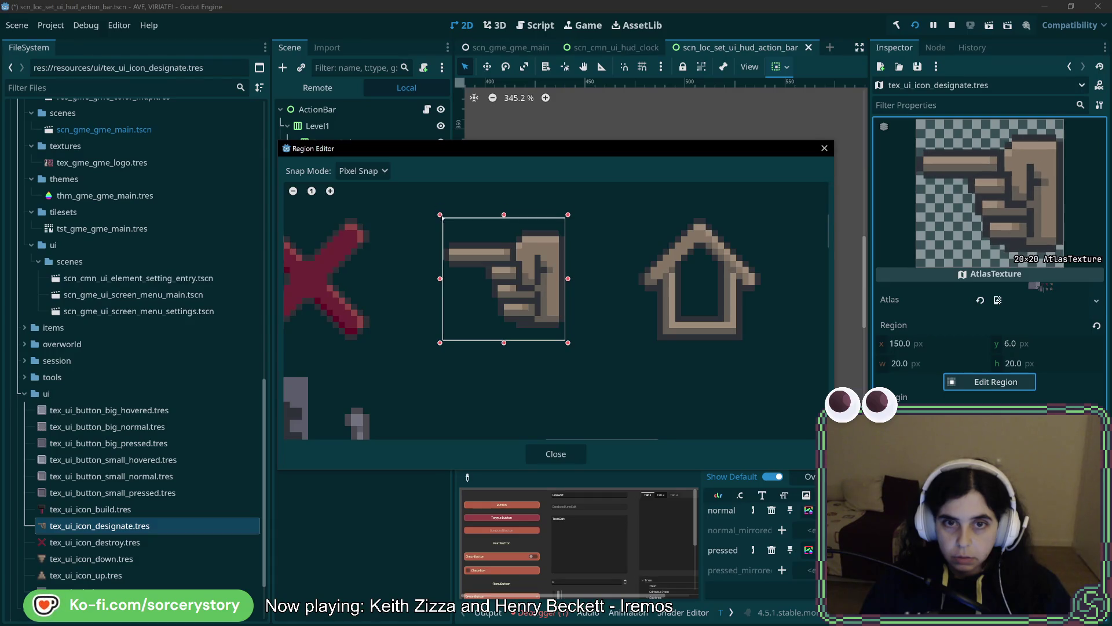
left_click(549, 455)
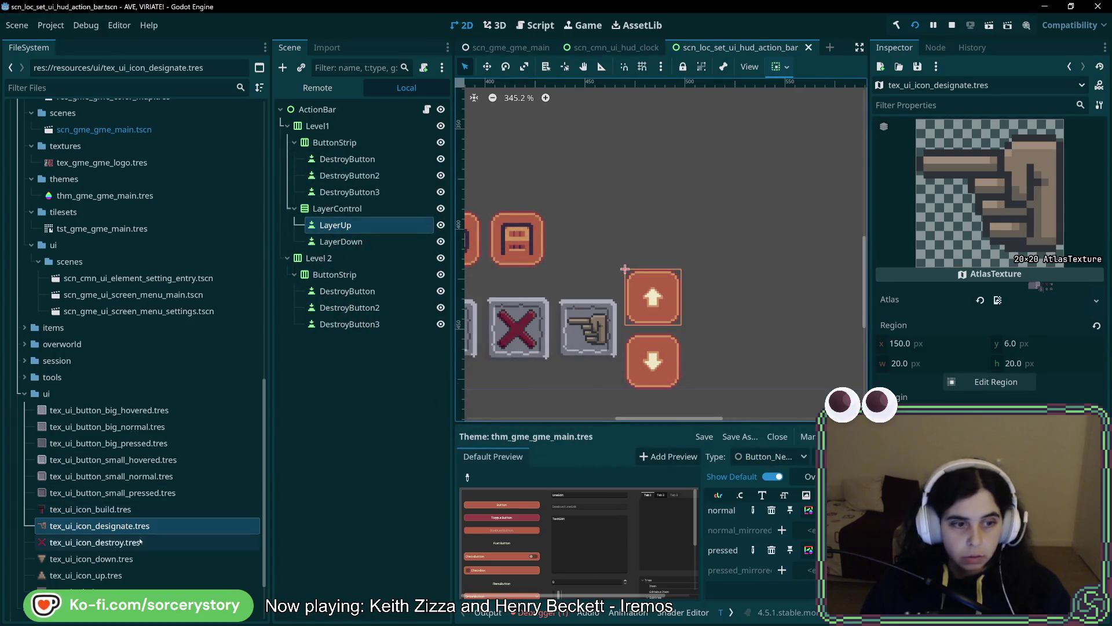
- Trim the X icon tex_ui_icon_destroy.tres region to 20×20 at 118,6 and save
left_click(139, 542)
left_click(996, 382)
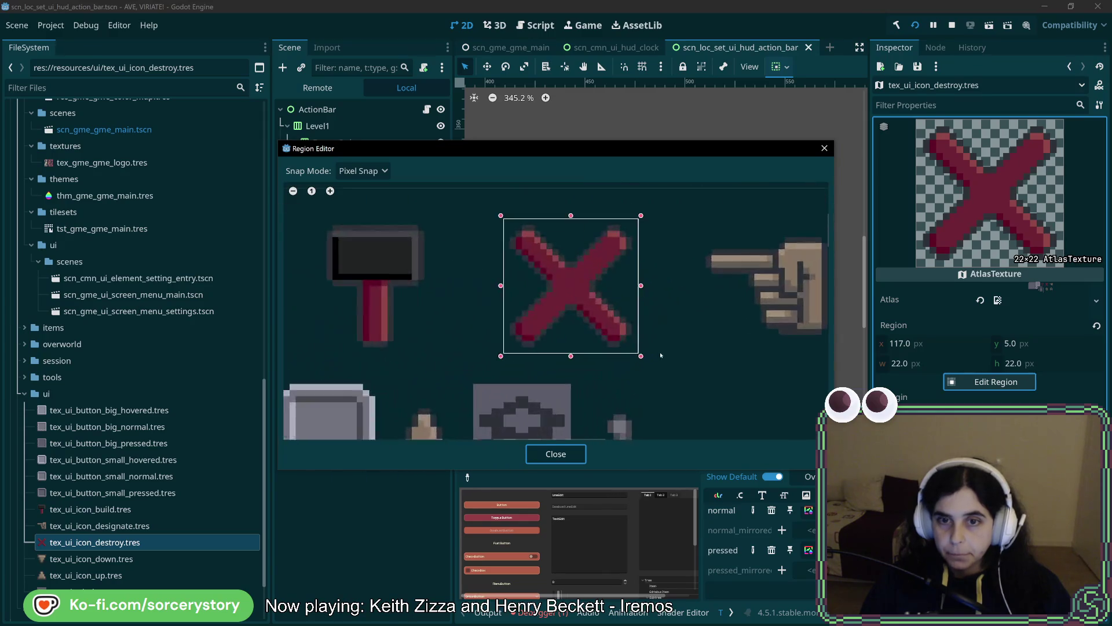
left_click_drag(619, 351, 609, 342)
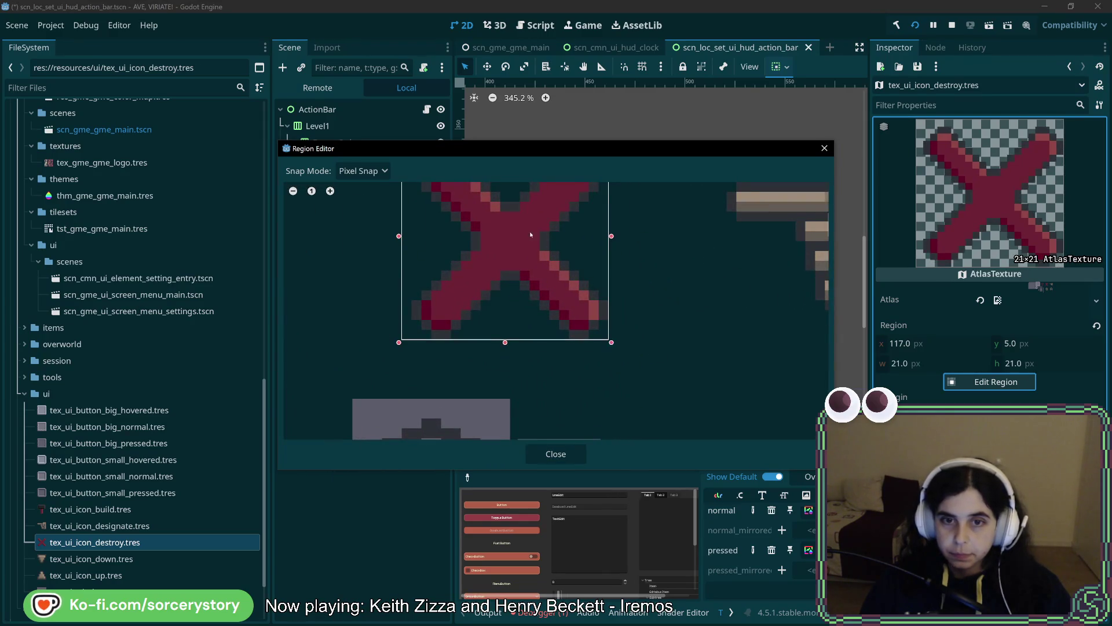
left_click_drag(413, 250, 423, 259)
left_click(556, 454)
key("ctrl+s")
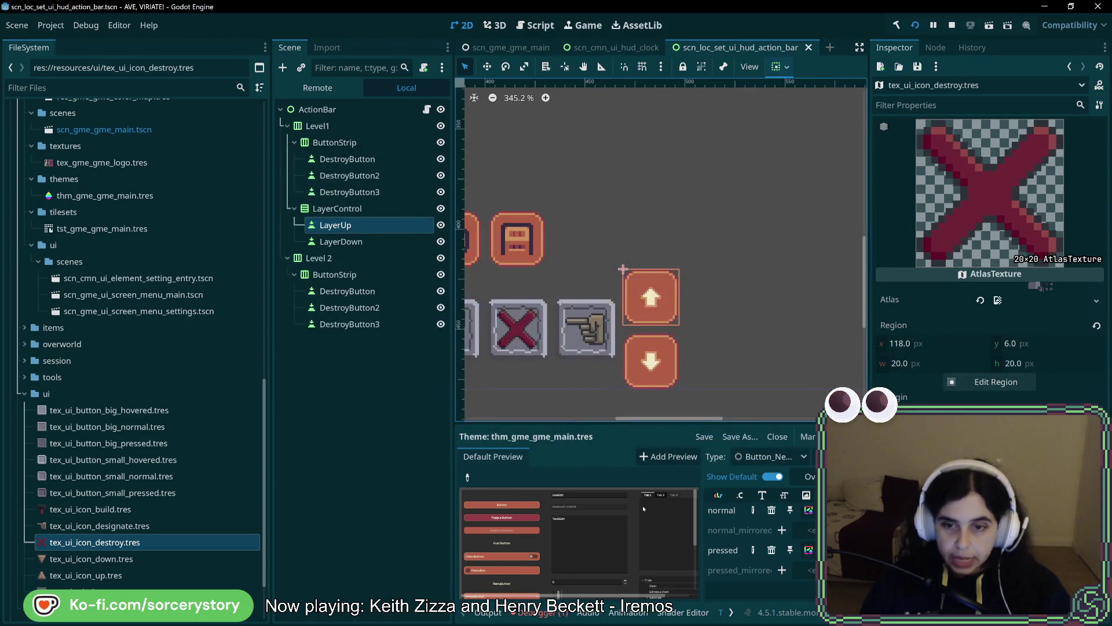
- Pick the new button style type in the Theme editor and open its normal StyleBoxTexture
left_click(774, 457)
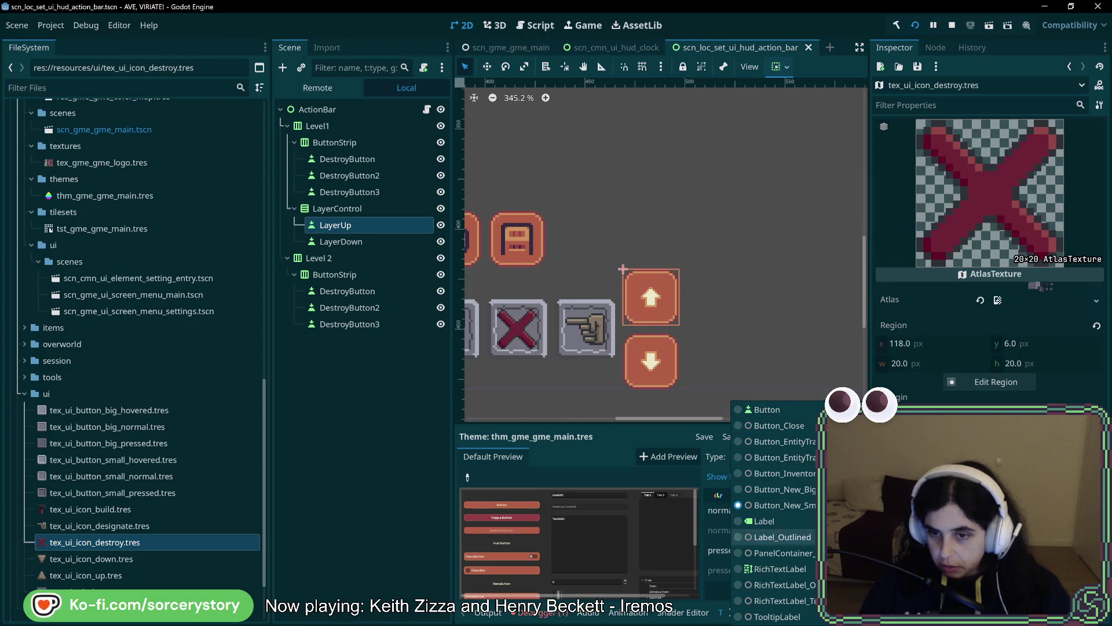
left_click(779, 489)
left_click(809, 509)
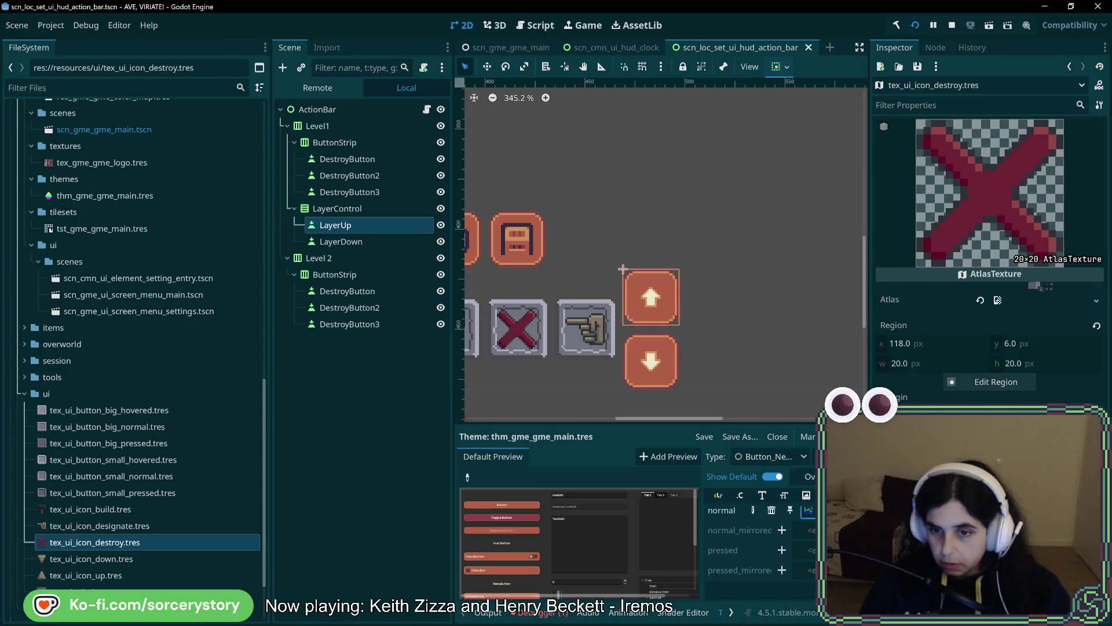
left_click(1027, 293)
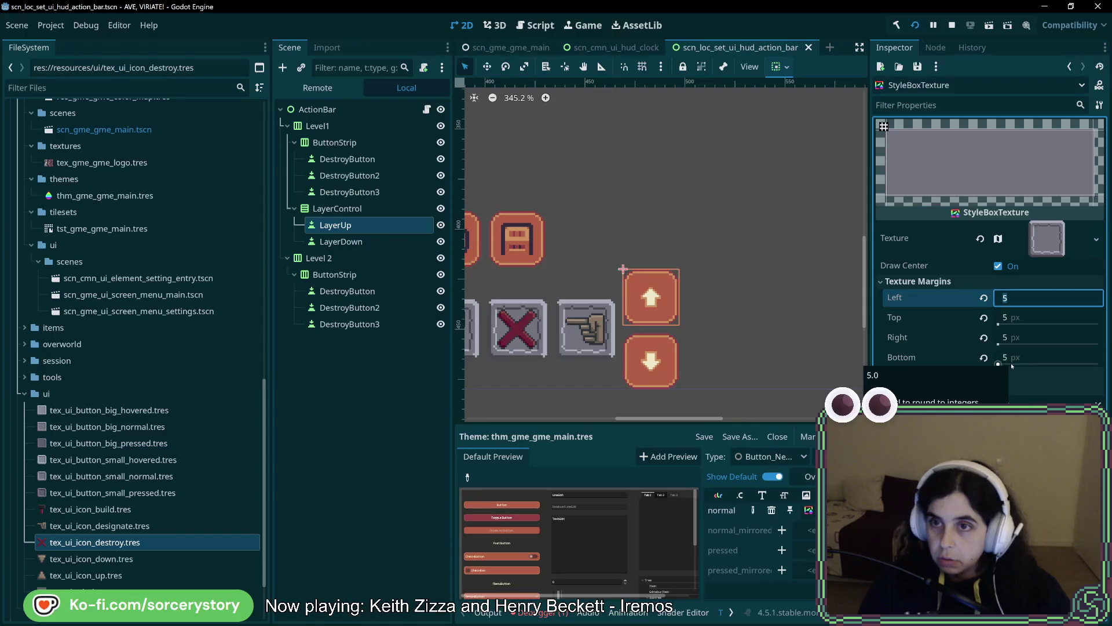
- Switch the texture to tile horizontally and make a first attempt at 6 px texture margins
key("Return")
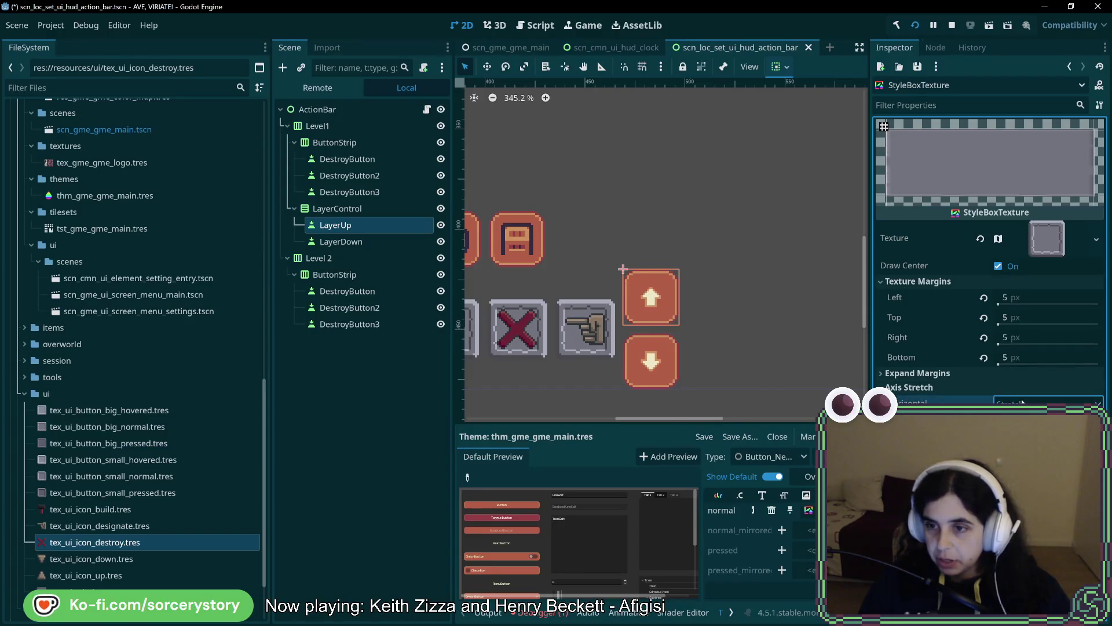
left_click(1019, 434)
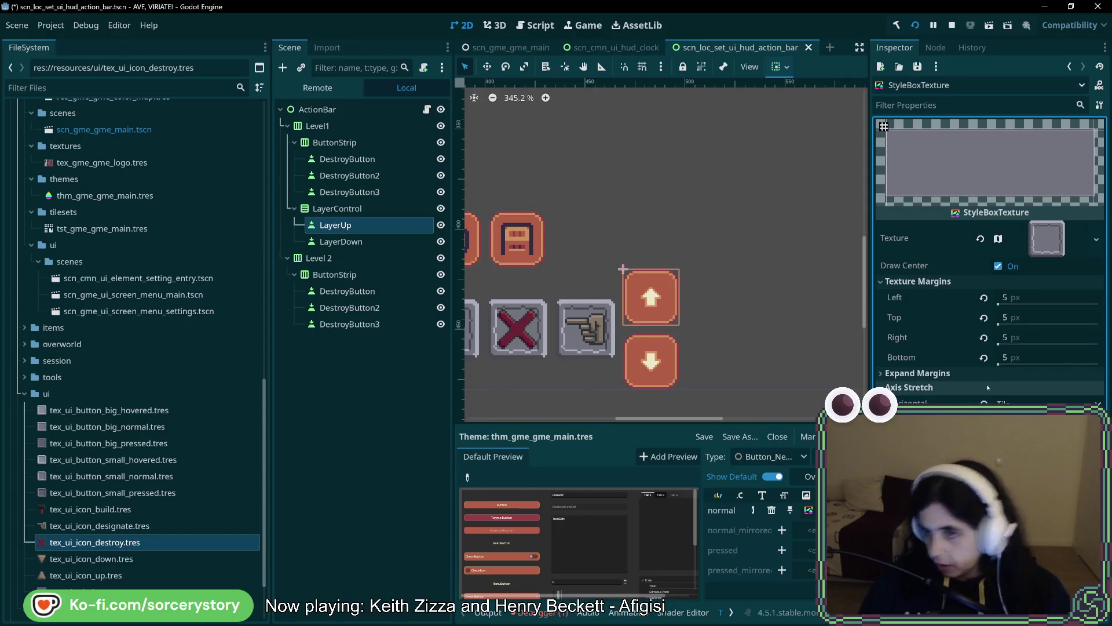
left_click(1008, 299)
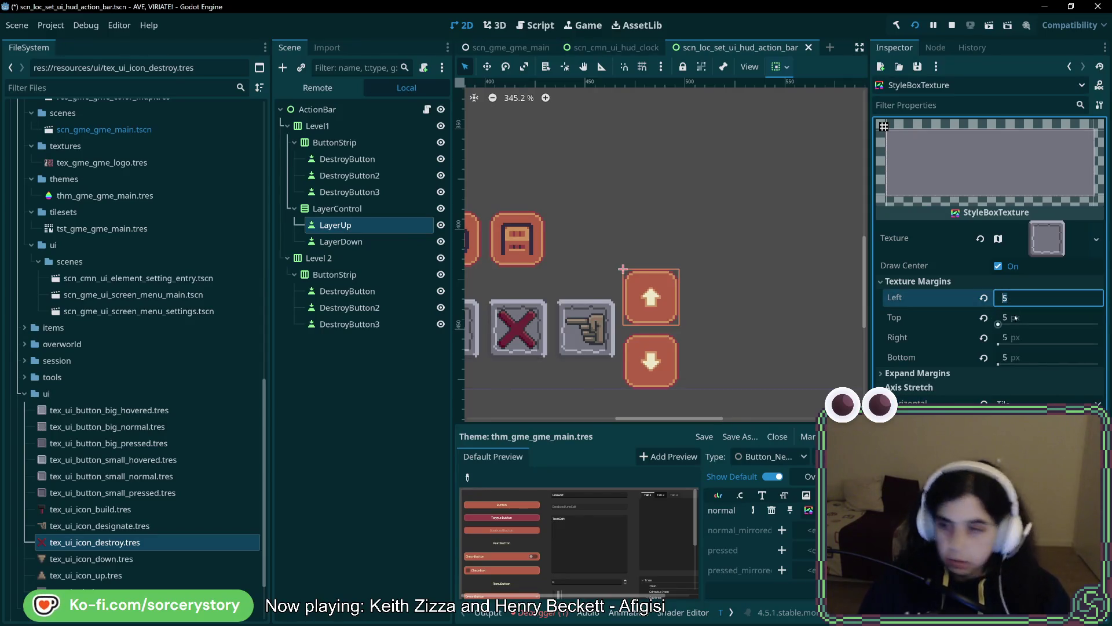
key("Tab")
type("6")
key("Tab")
type("6")
key("Tab")
type("6")
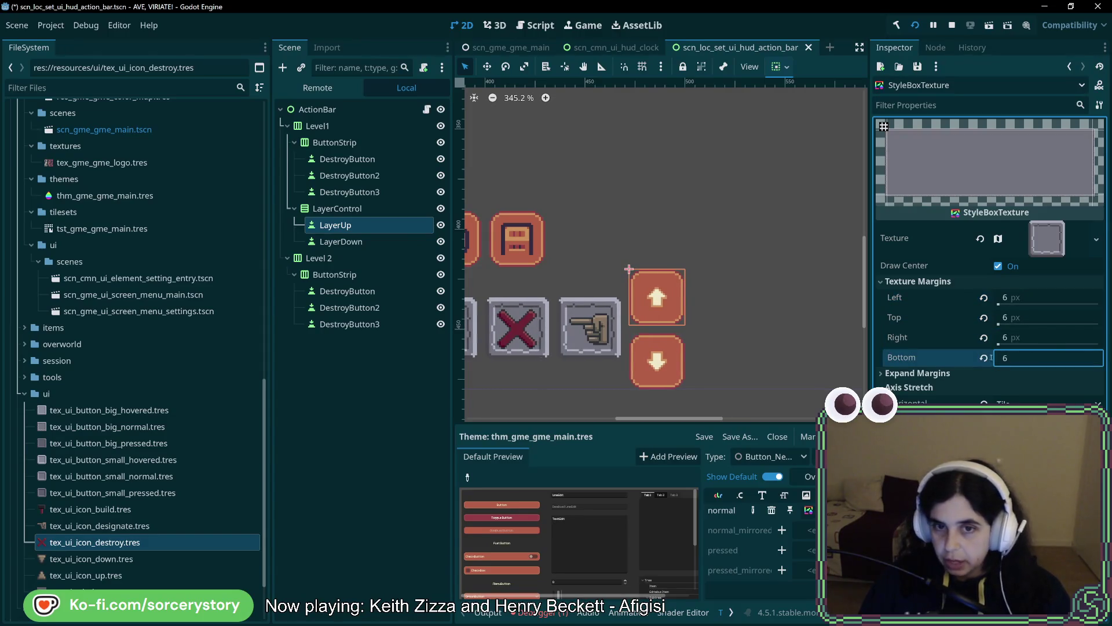
scroll(803, 327, "left", 5)
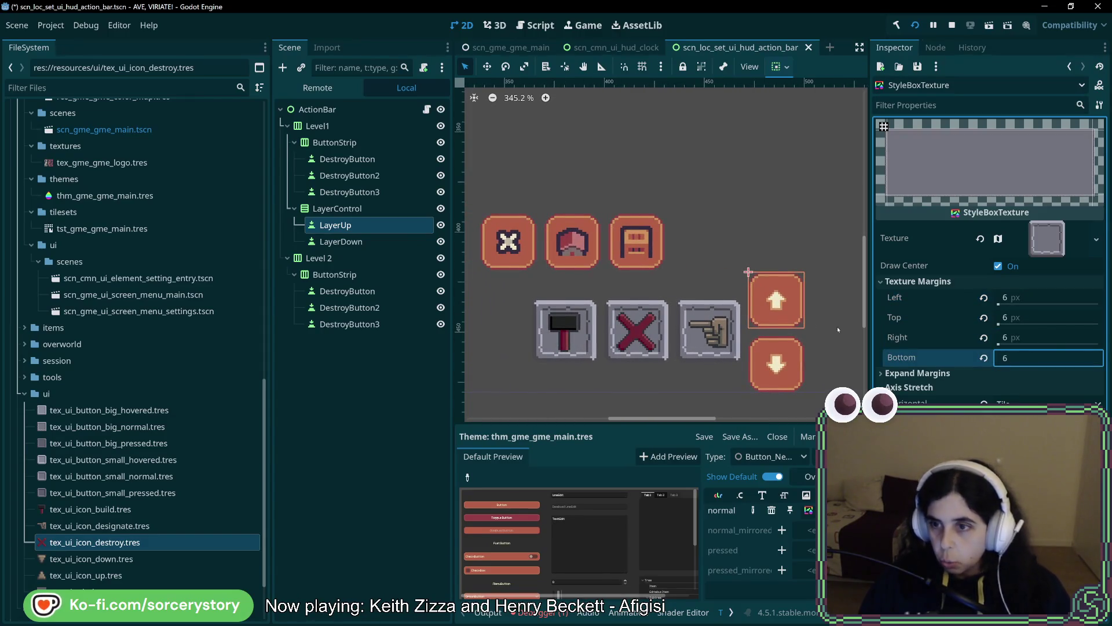
key("Escape")
left_click(1027, 335)
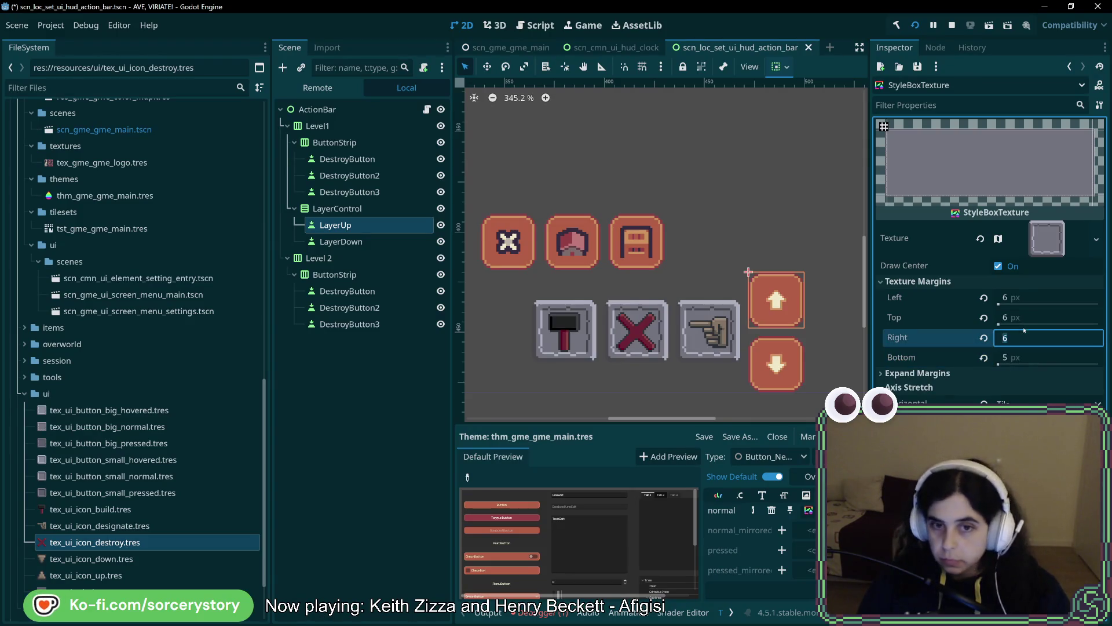
type("5")
left_click_drag(1019, 321, 1015, 321)
left_click(1020, 298)
type("5")
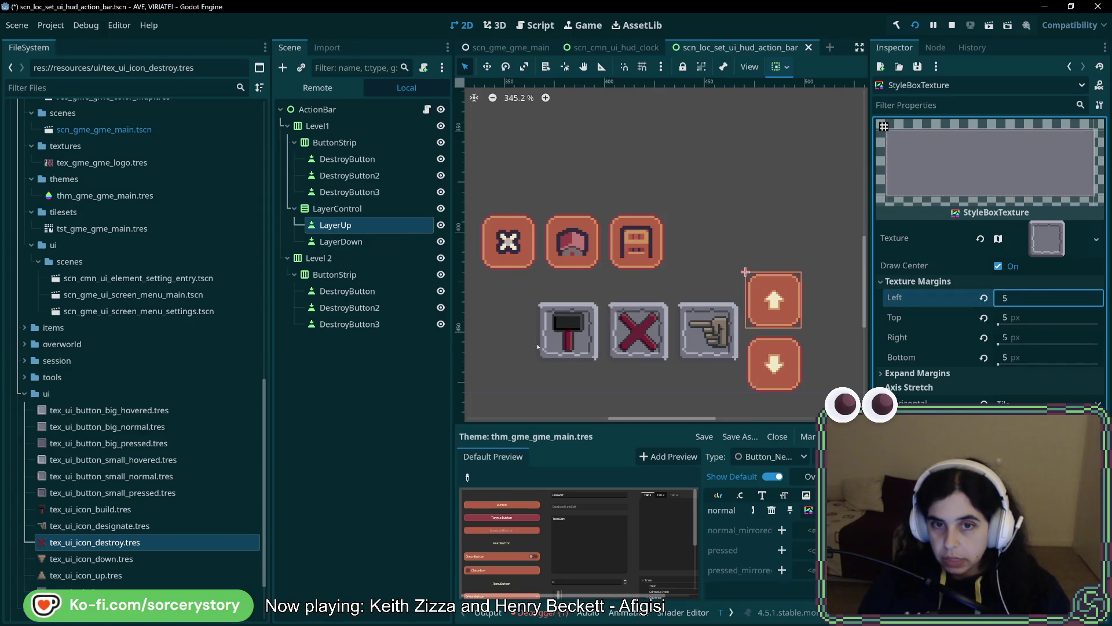
key("Return")
left_click(1030, 299)
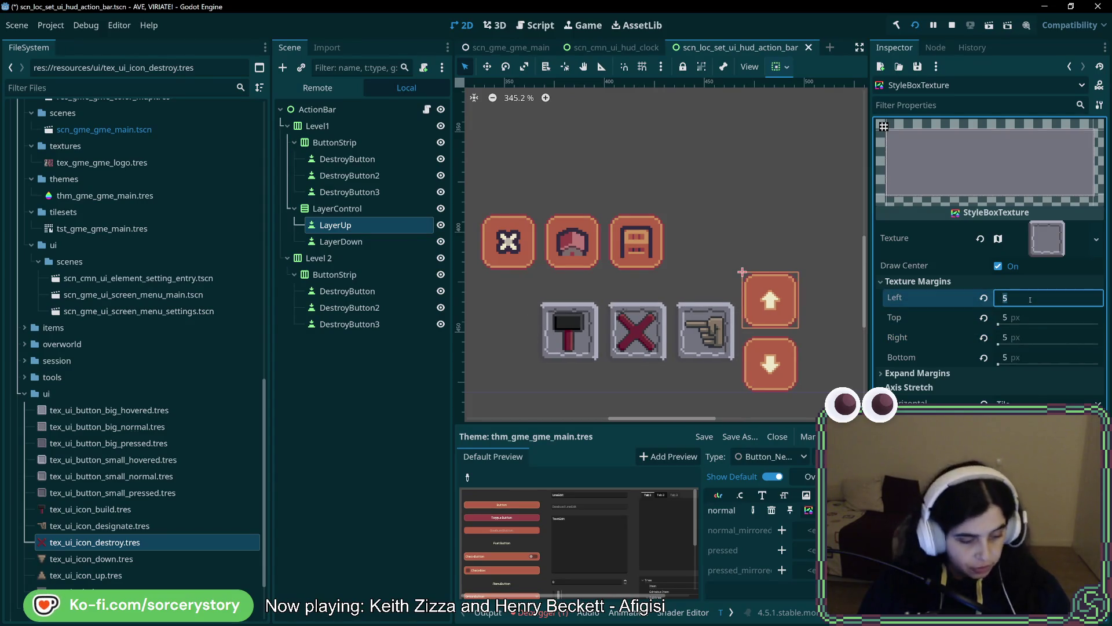
type("6")
key("Tab")
type("6")
key("Tab")
type("6")
key("Tab")
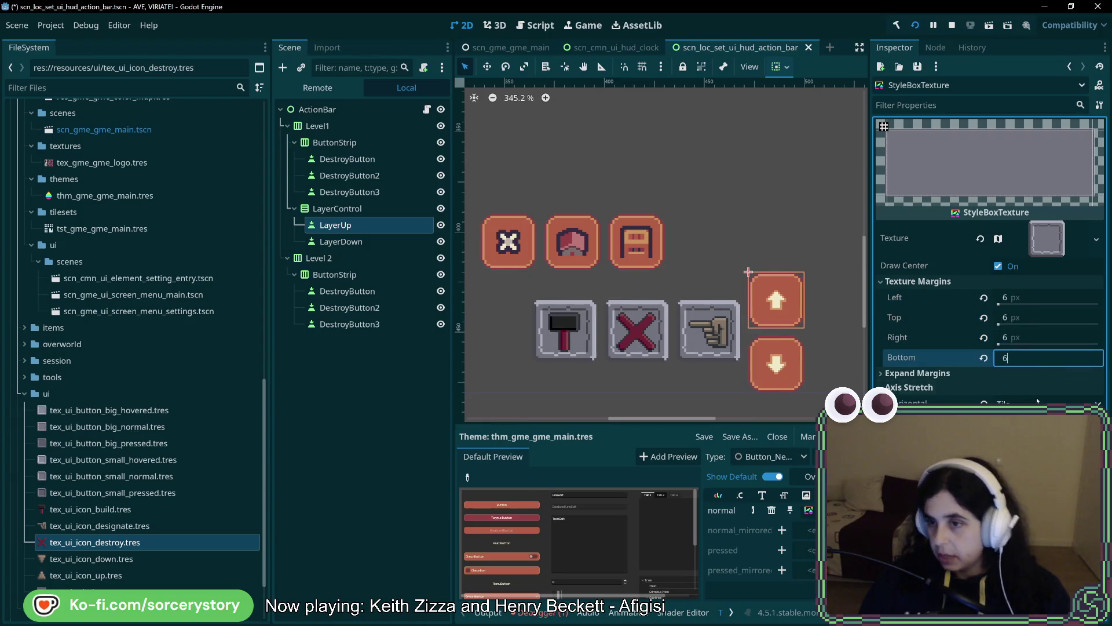
key("shift+Tab")
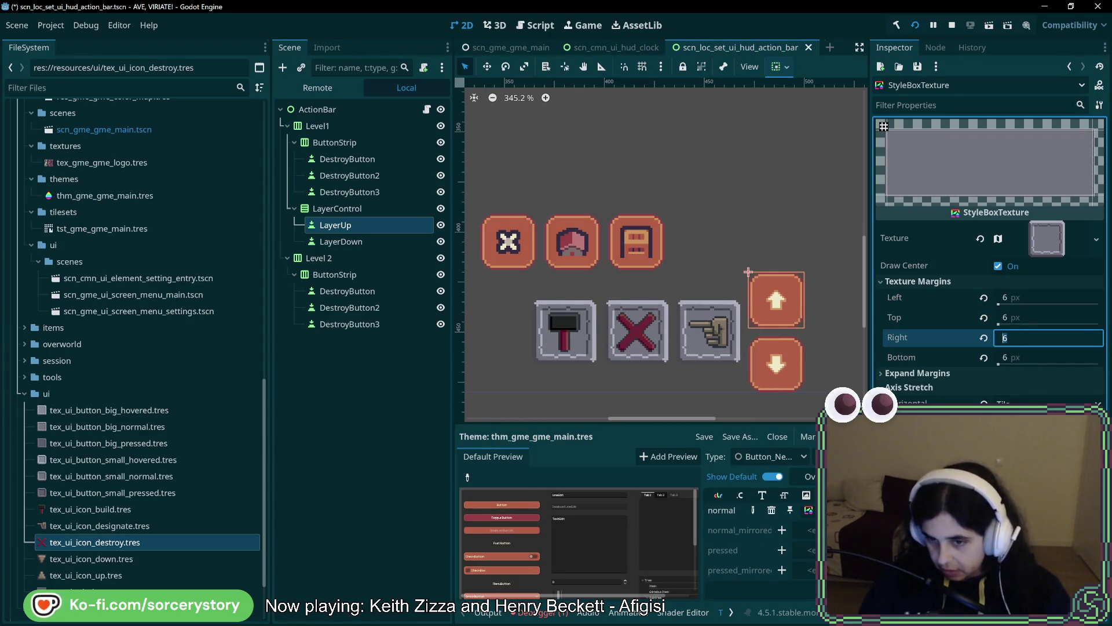
key("ctrl+z")
key("ctrl+z")
key("ctrl+z")
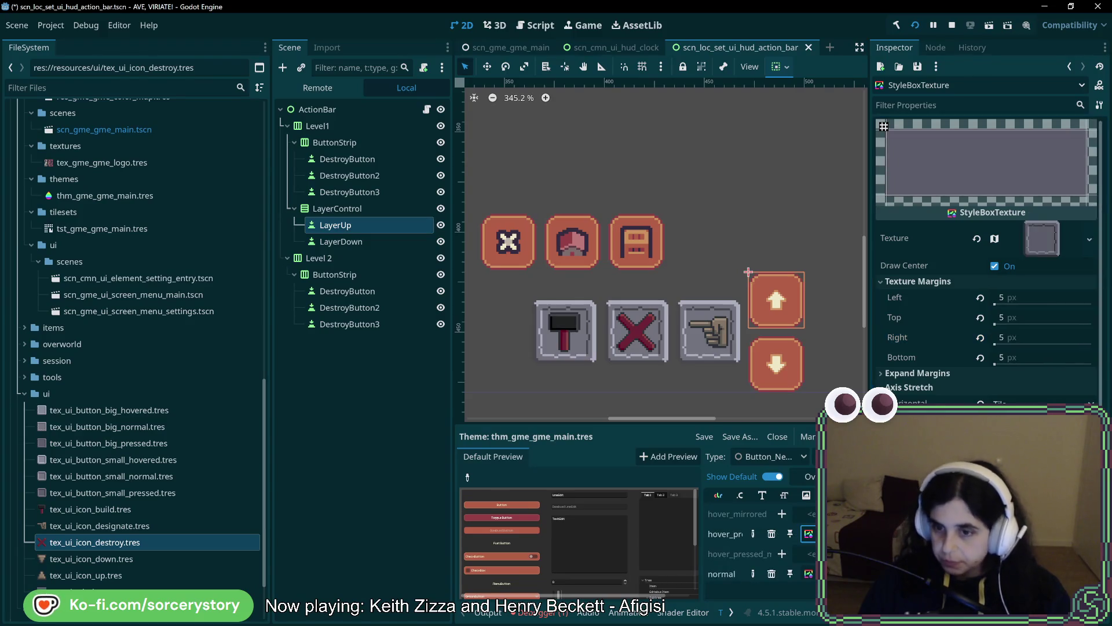
- Re-enter 6 px for all four texture margins of the normal stylebox and save the scene
type("6")
key("Tab")
type("6")
key("Tab")
type("6")
key("Tab")
scroll(770, 533, "up", 3)
key("ctrl+z")
key("ctrl+z")
key("ctrl+z")
left_click(1013, 297)
type("6")
key("Tab")
type("6")
key("Tab")
type("6")
key("Tab")
type("6")
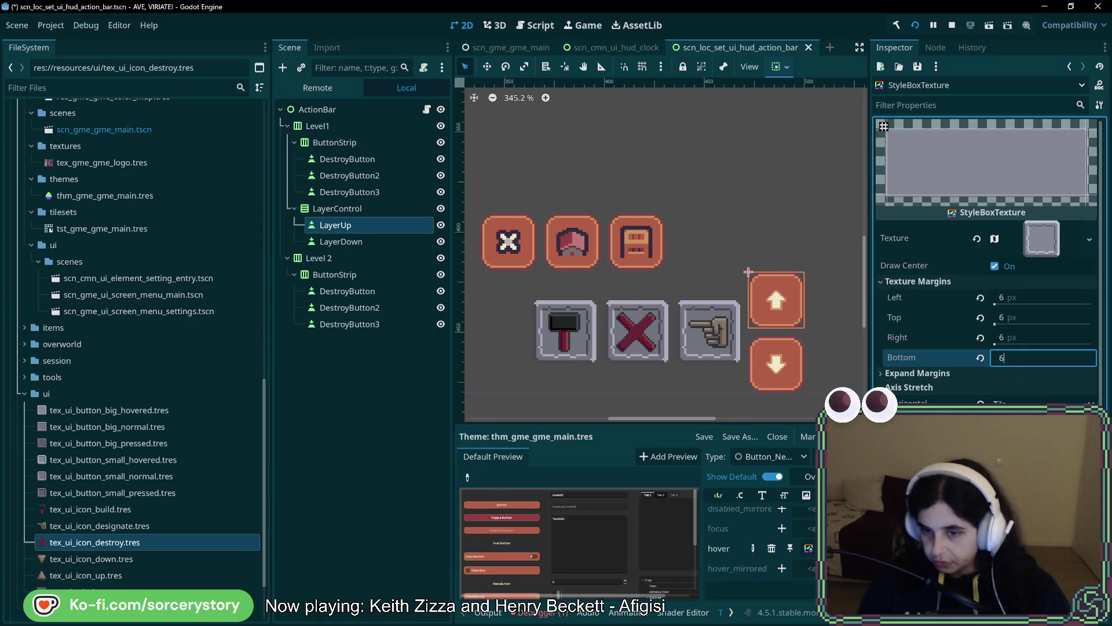
key("shift+Tab")
key("ctrl+s")
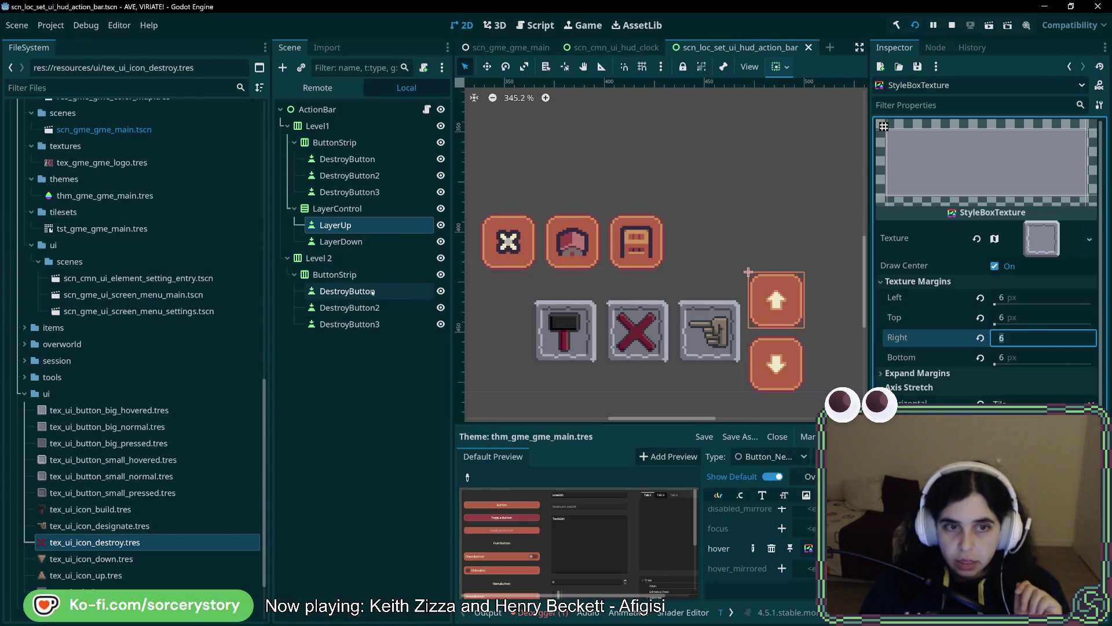
left_click(336, 225)
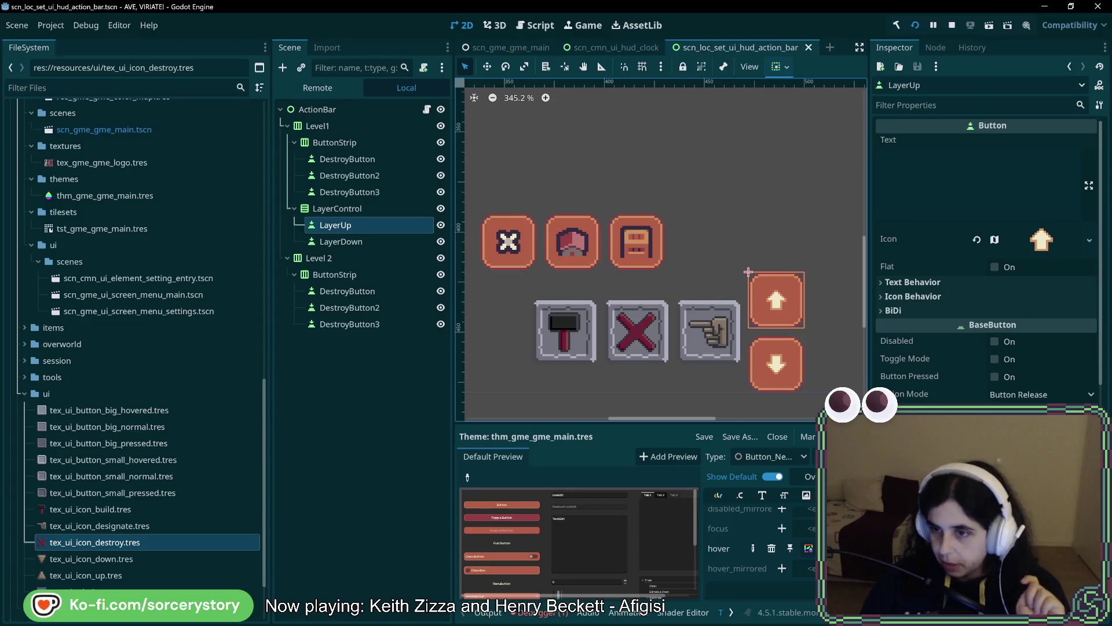
- Restore LayerUp's grey framed style and set LayerDown's icon to tex_ui_icon_down.tres
scroll(985, 261, "down", 10)
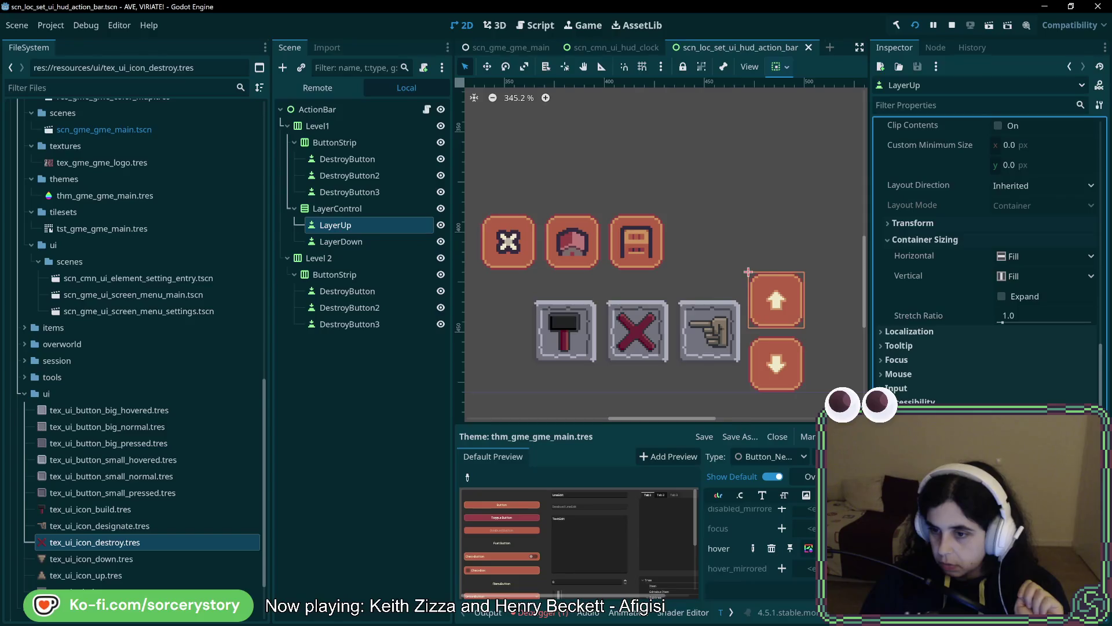
key("ctrl+z")
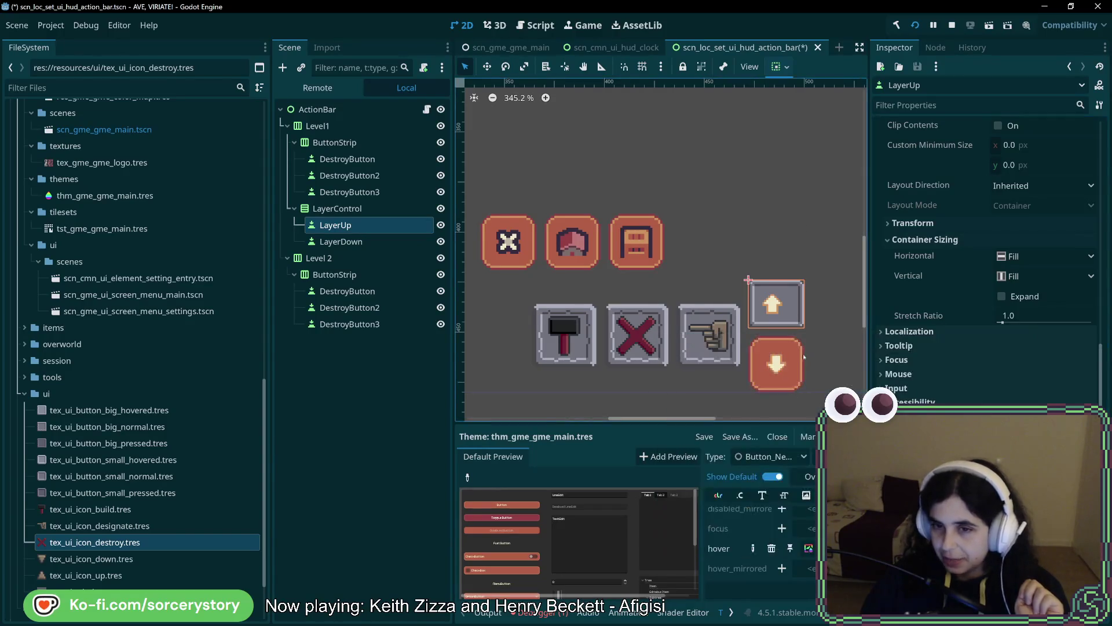
left_click(340, 241)
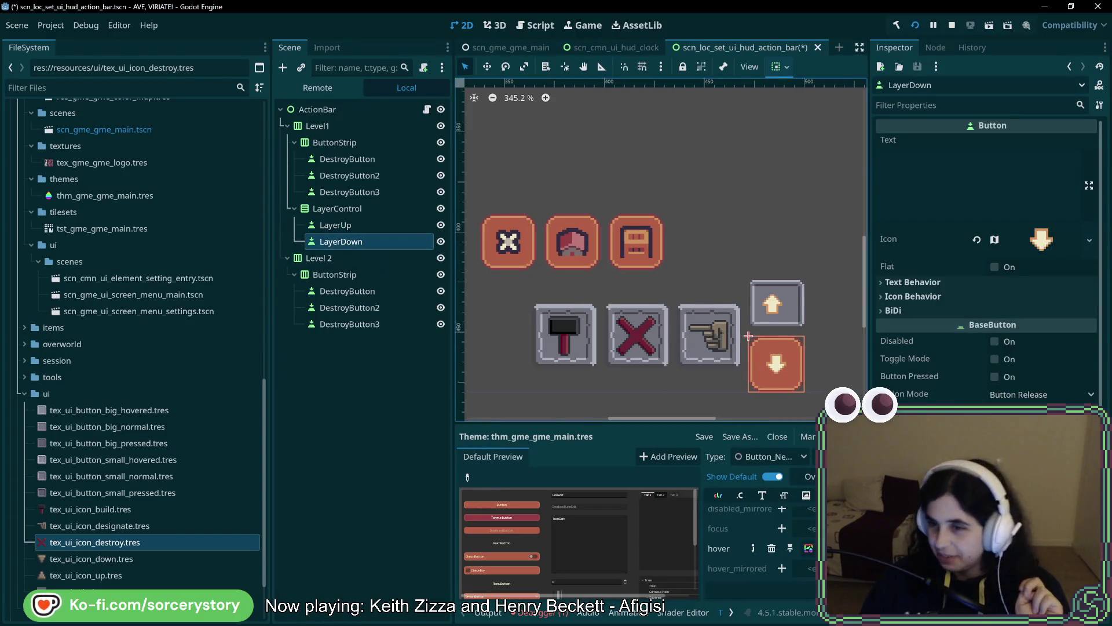
scroll(984, 261, "down", 1)
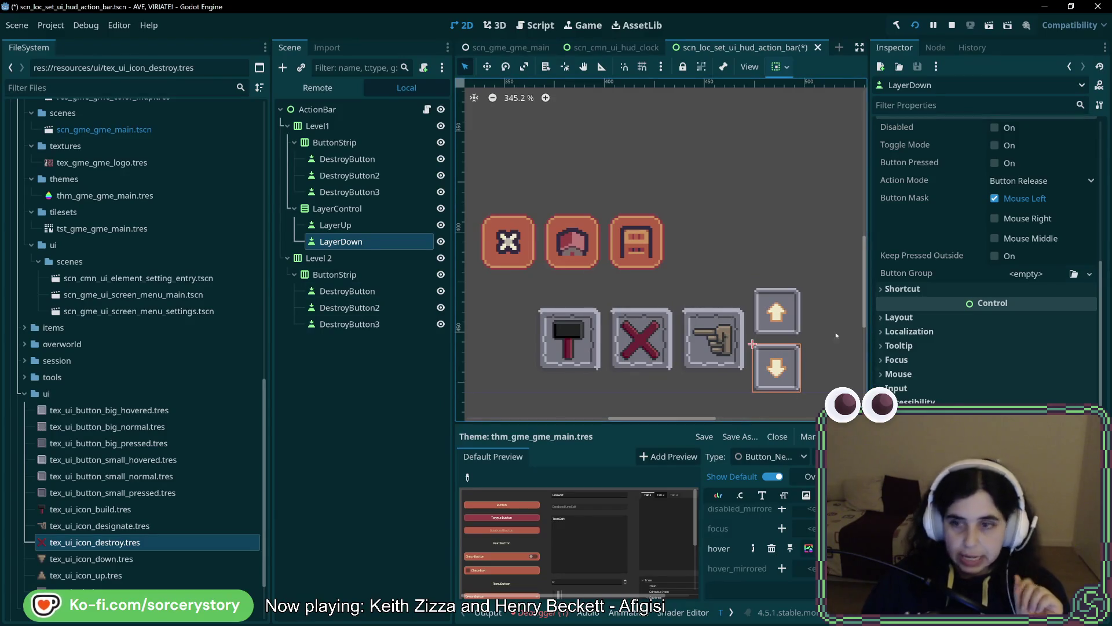
scroll(985, 261, "up", 5)
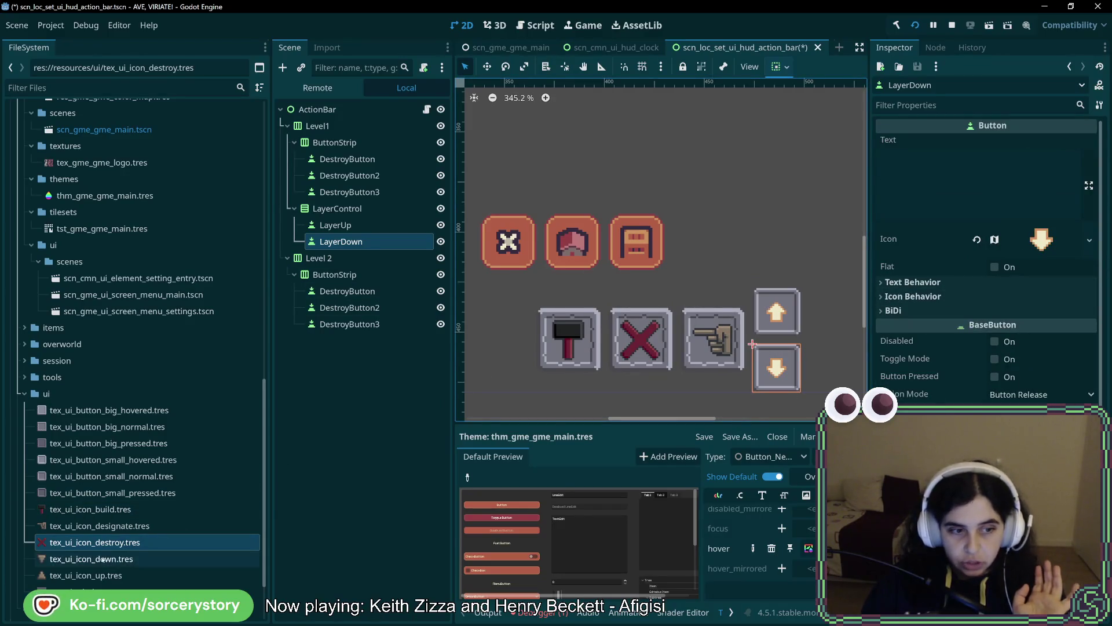
mouse_move(103, 559)
left_mouse_down()
mouse_move(1036, 273)
mouse_move(1046, 238)
left_mouse_up()
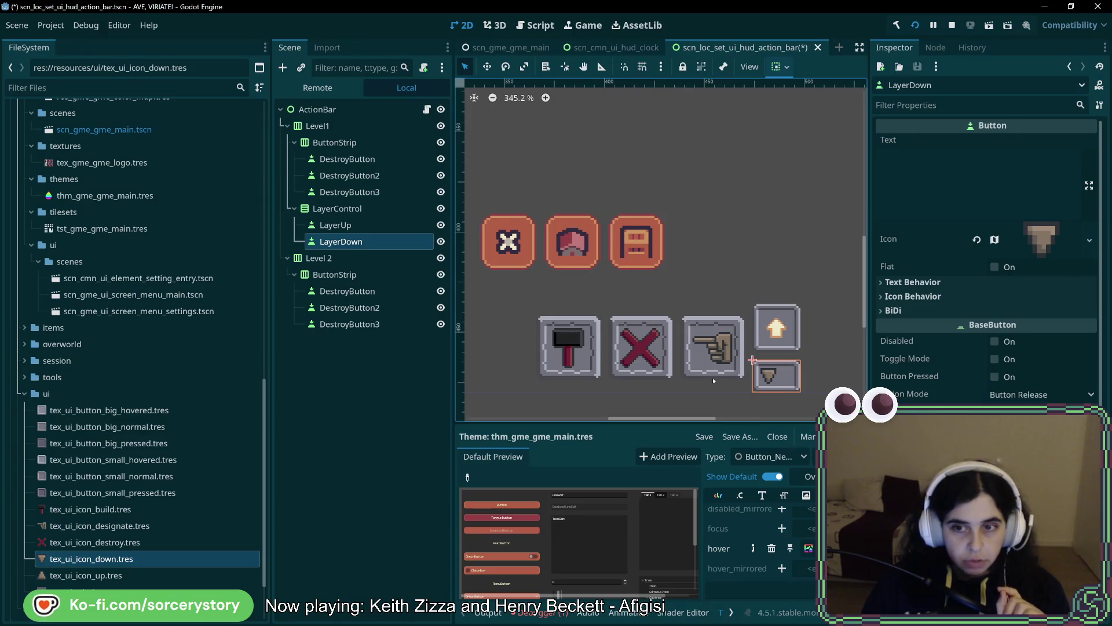
- Set LayerUp's icon to tex_ui_icon_up.tres and check both new arrow icons
left_click(113, 575)
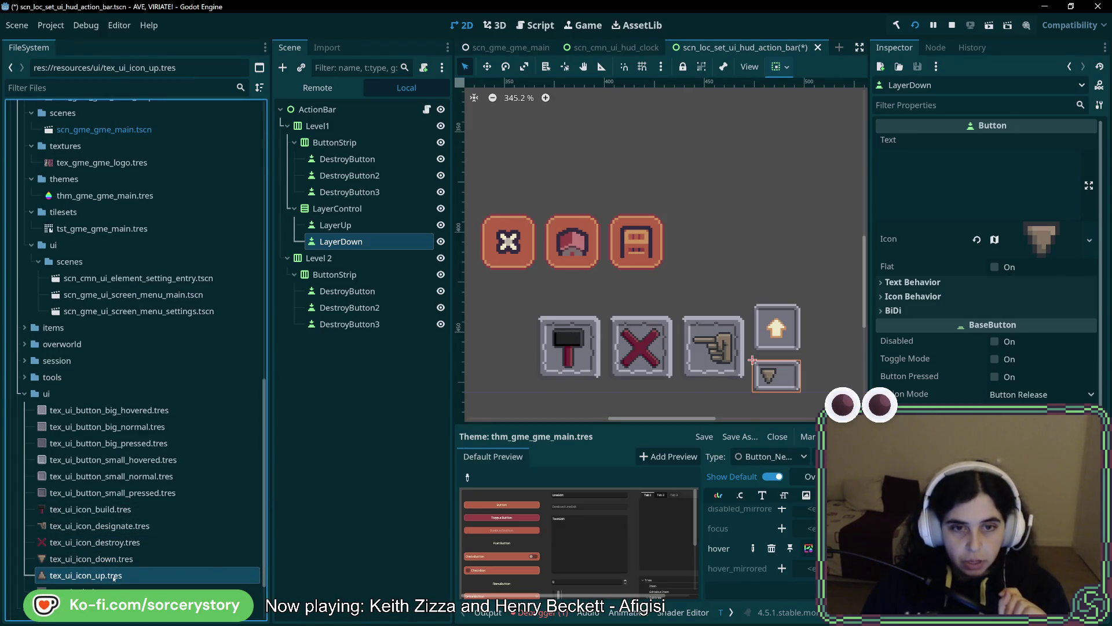
left_click(335, 224)
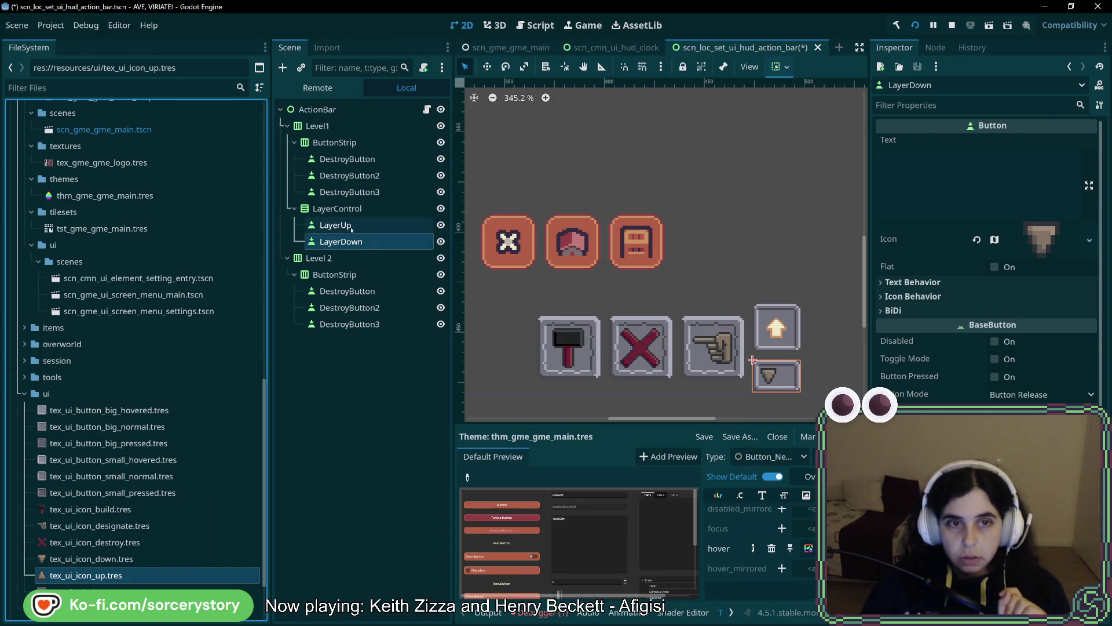
mouse_move(96, 582)
left_mouse_down()
mouse_move(695, 377)
mouse_move(950, 330)
mouse_move(1014, 278)
mouse_move(292, 540)
left_mouse_up()
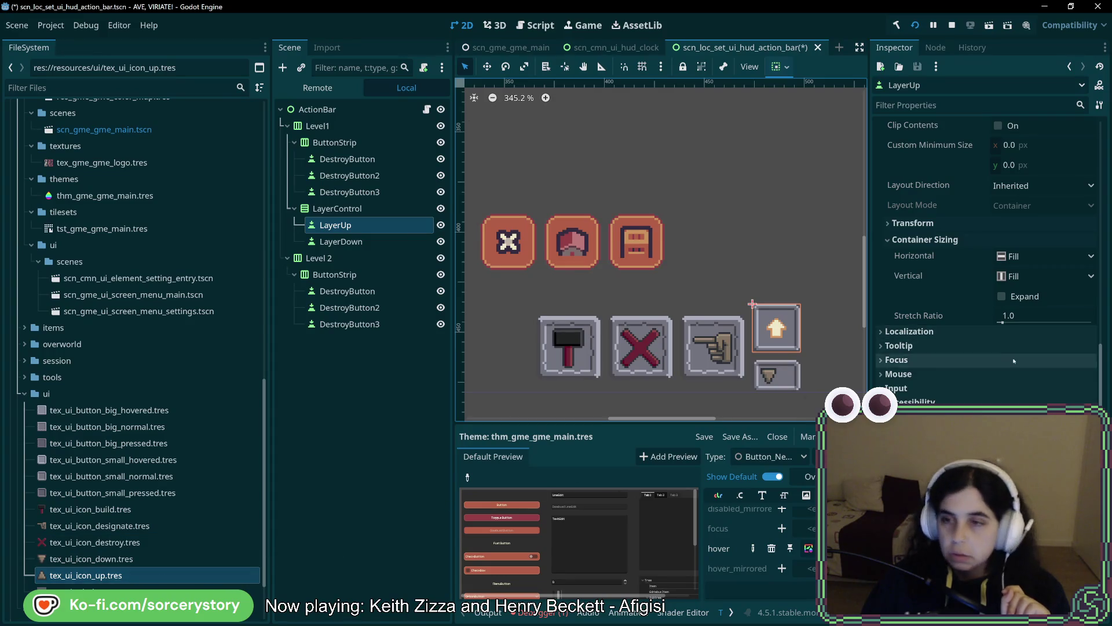
mouse_move(93, 574)
left_mouse_down()
mouse_move(521, 406)
mouse_move(1054, 241)
left_mouse_up()
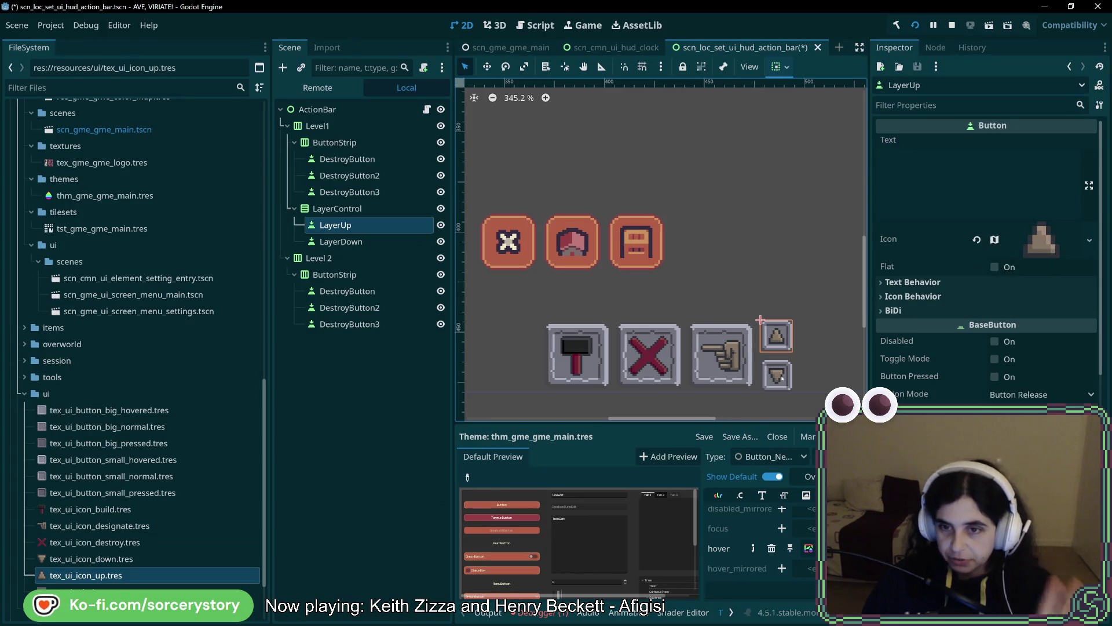
left_click(835, 348)
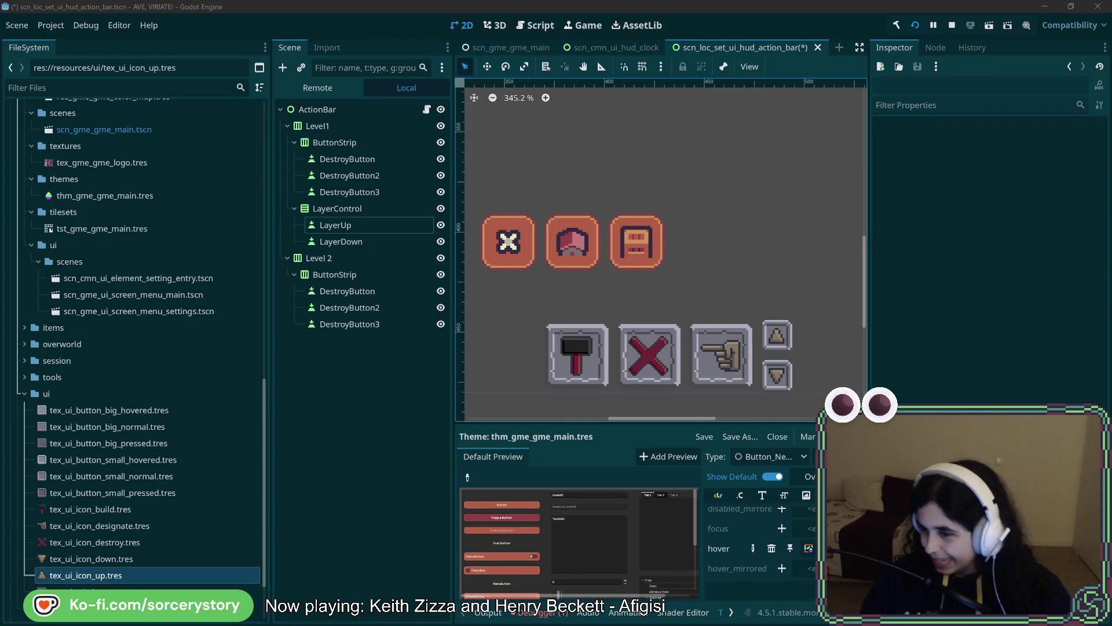
key("alt+Tab")
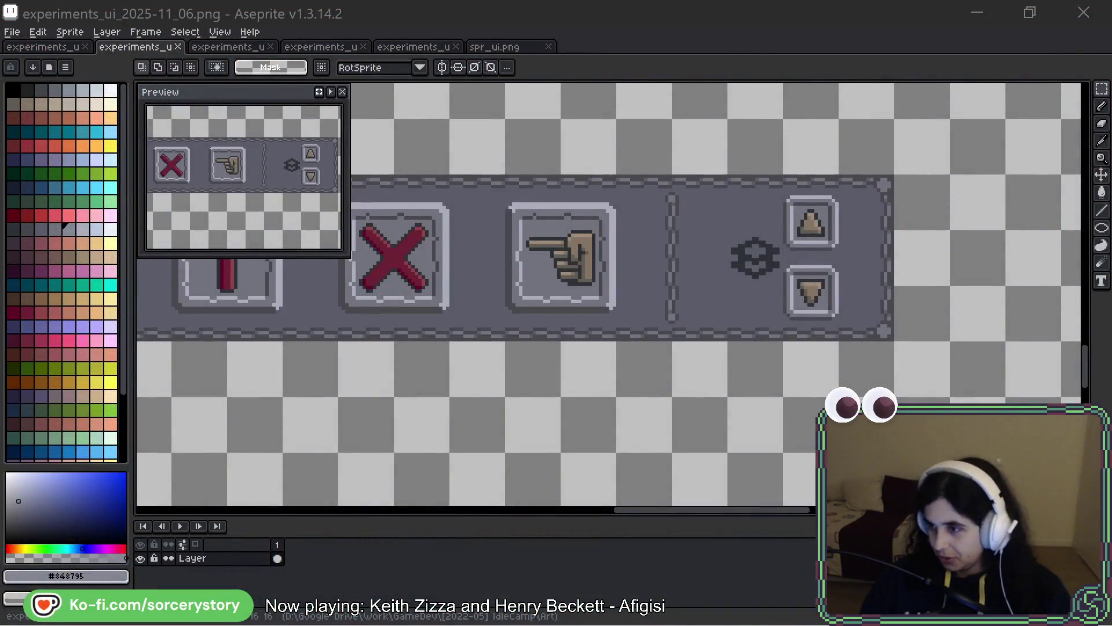
mouse_move(732, 172)
left_mouse_down()
mouse_move(756, 268)
mouse_move(769, 273)
left_mouse_up()
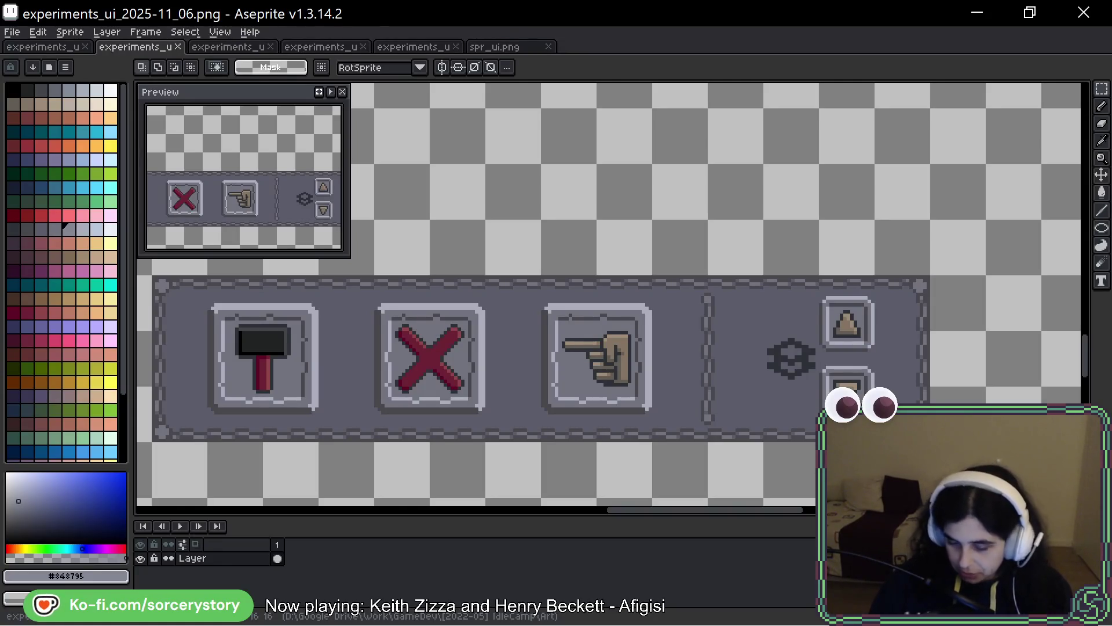
key("alt+Tab")
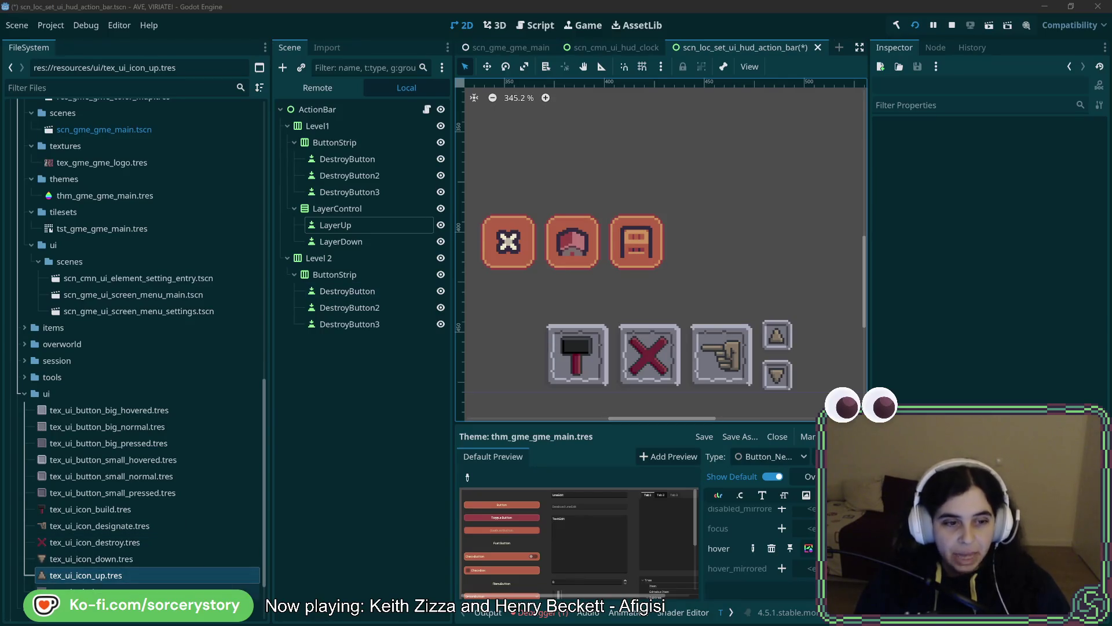
left_click(115, 591)
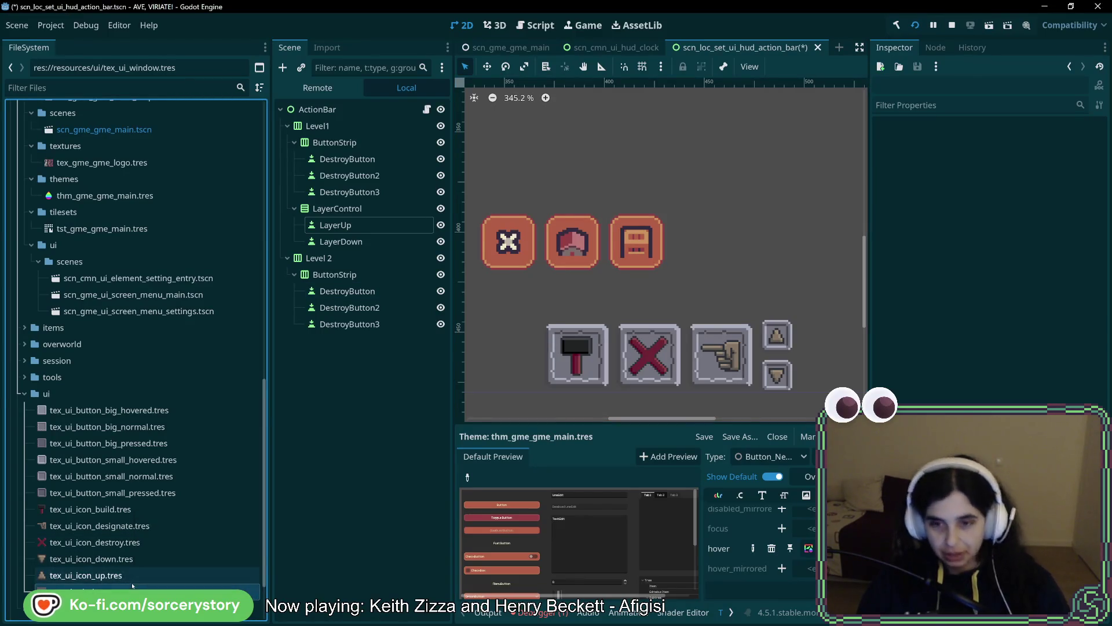
left_click(765, 456)
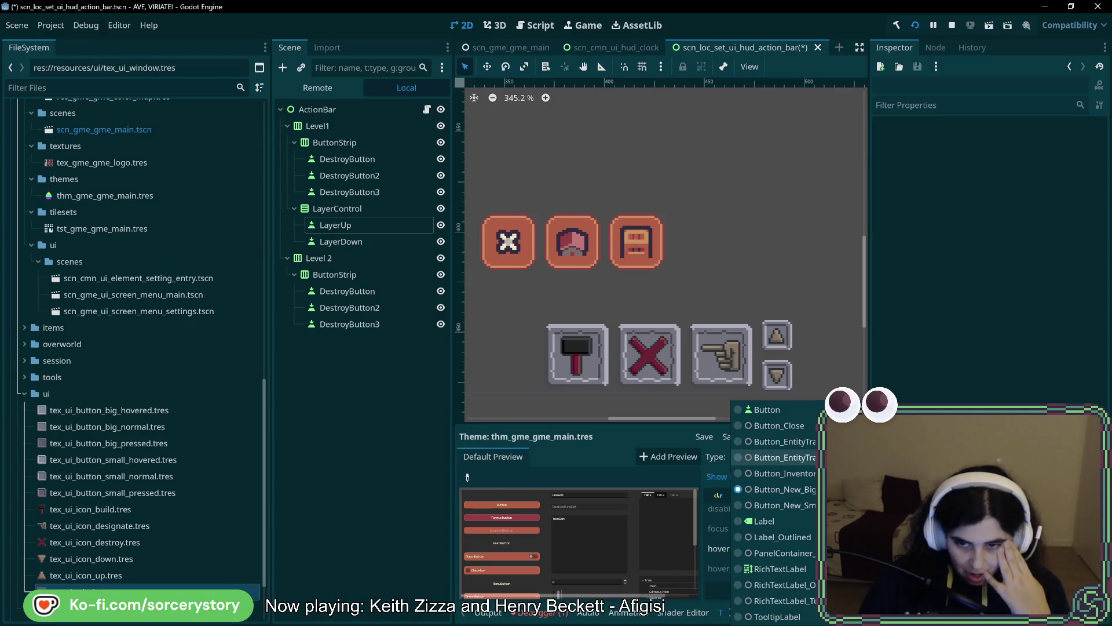
key("Escape")
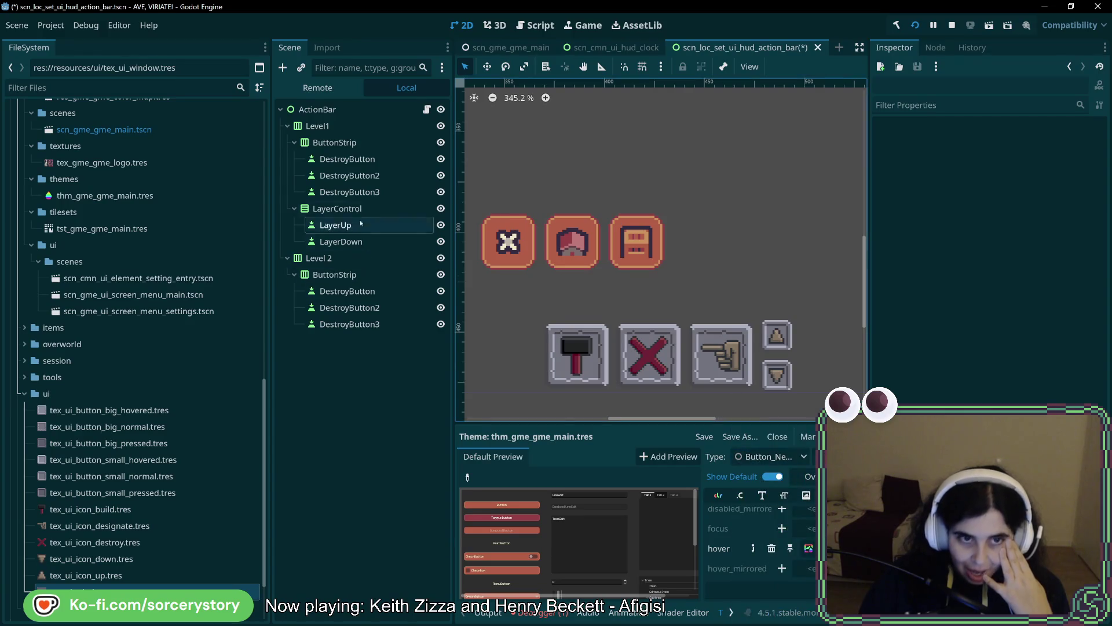
left_click(347, 142)
left_click(347, 126)
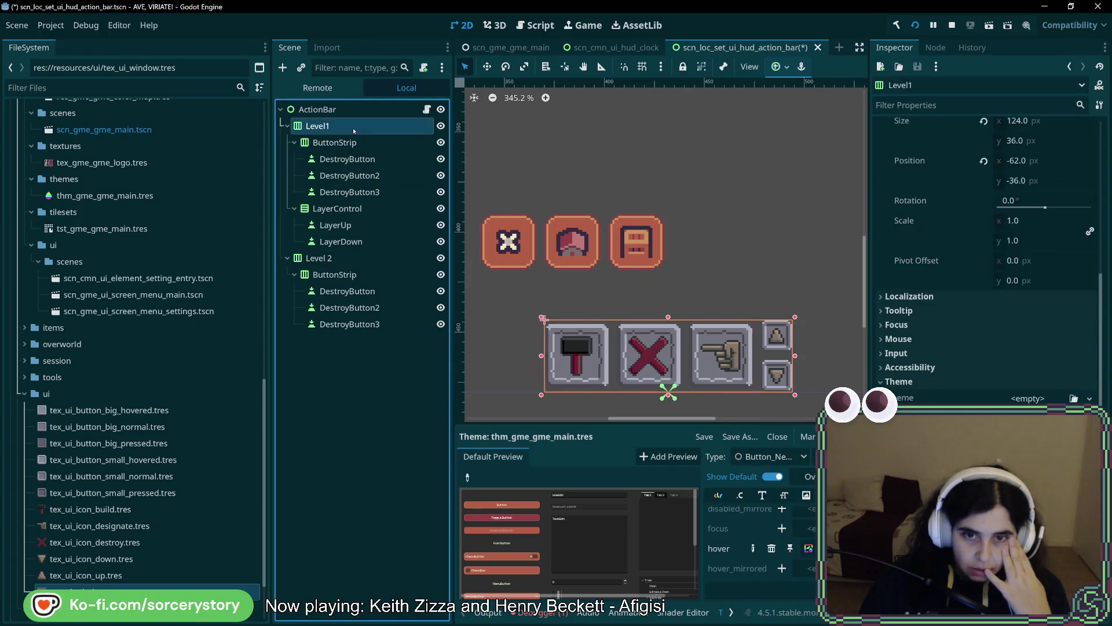
left_click(354, 143)
left_click(346, 125)
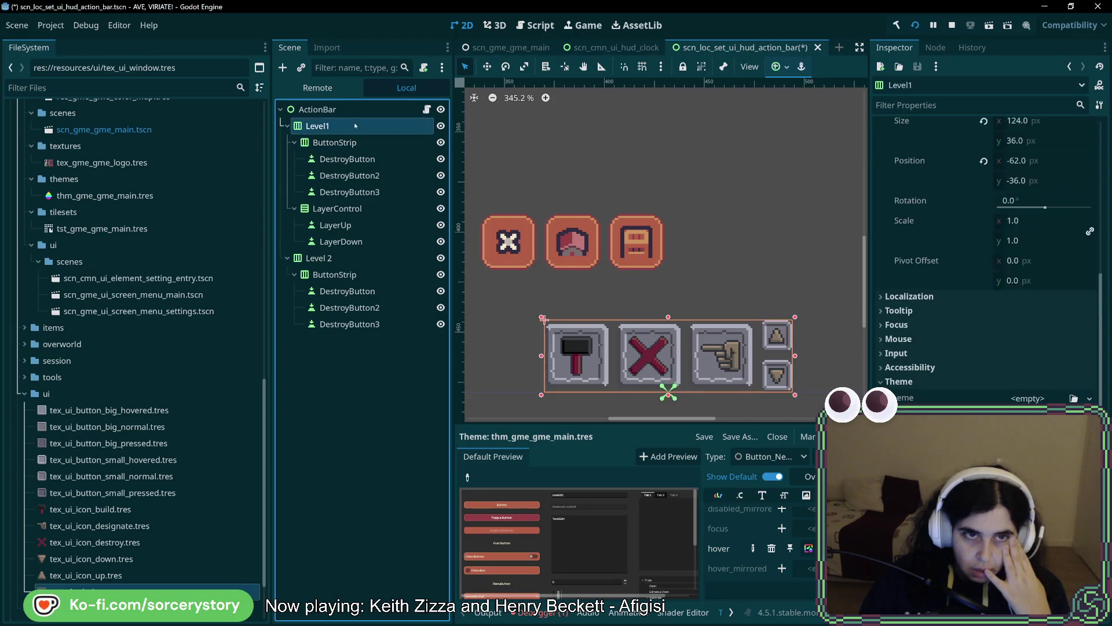
left_click(771, 457)
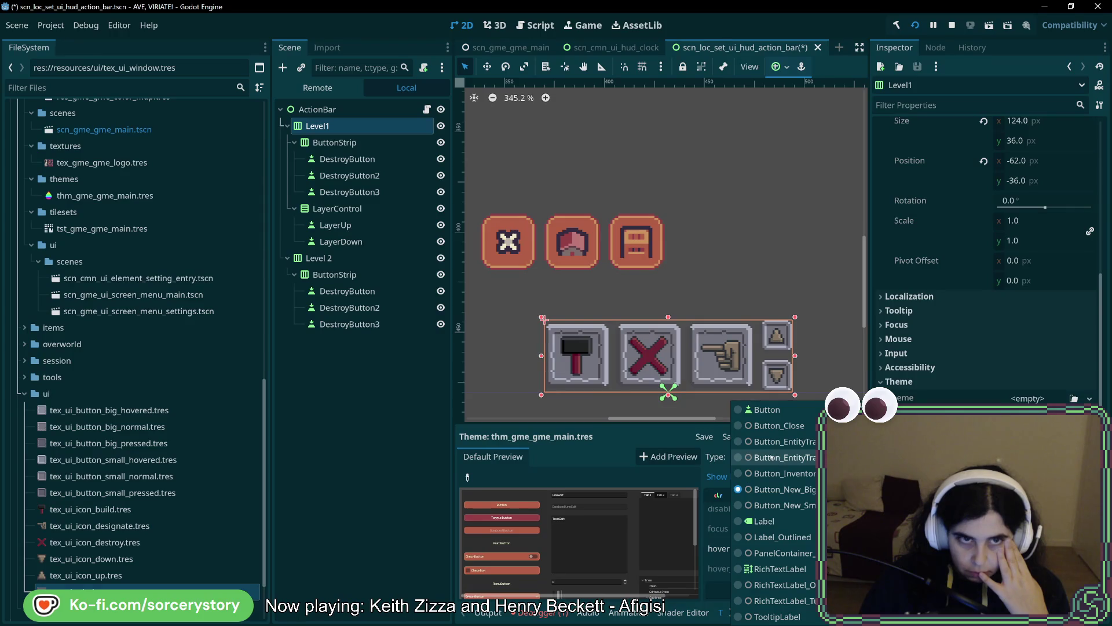
key("Escape")
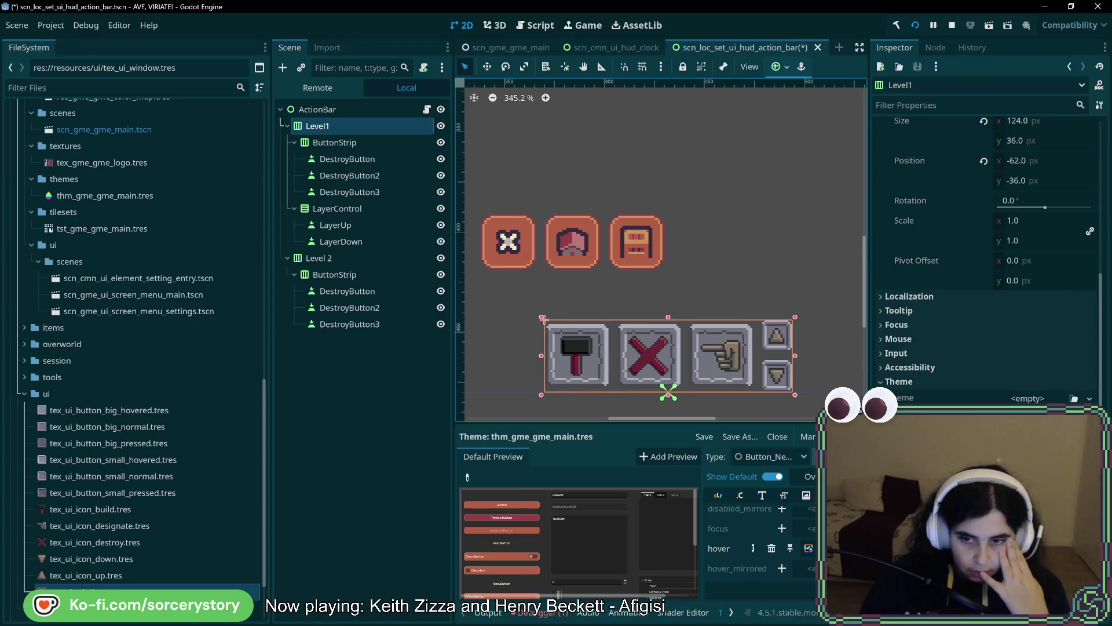
left_click(814, 456)
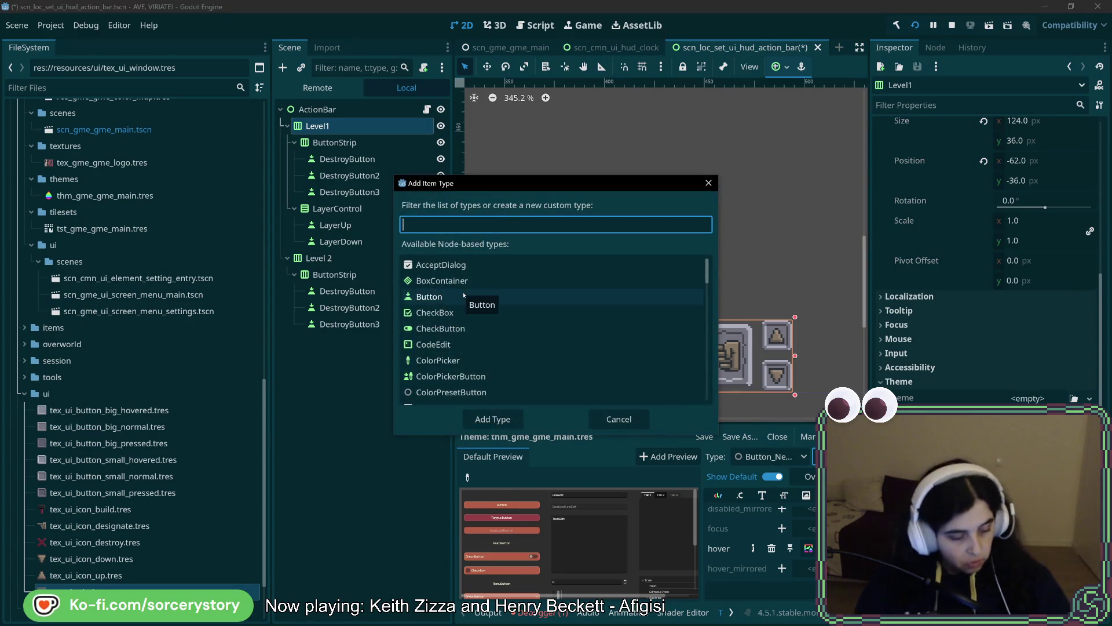
- Add a new theme type named HBoxContainer_New to the theme
type("HBo")
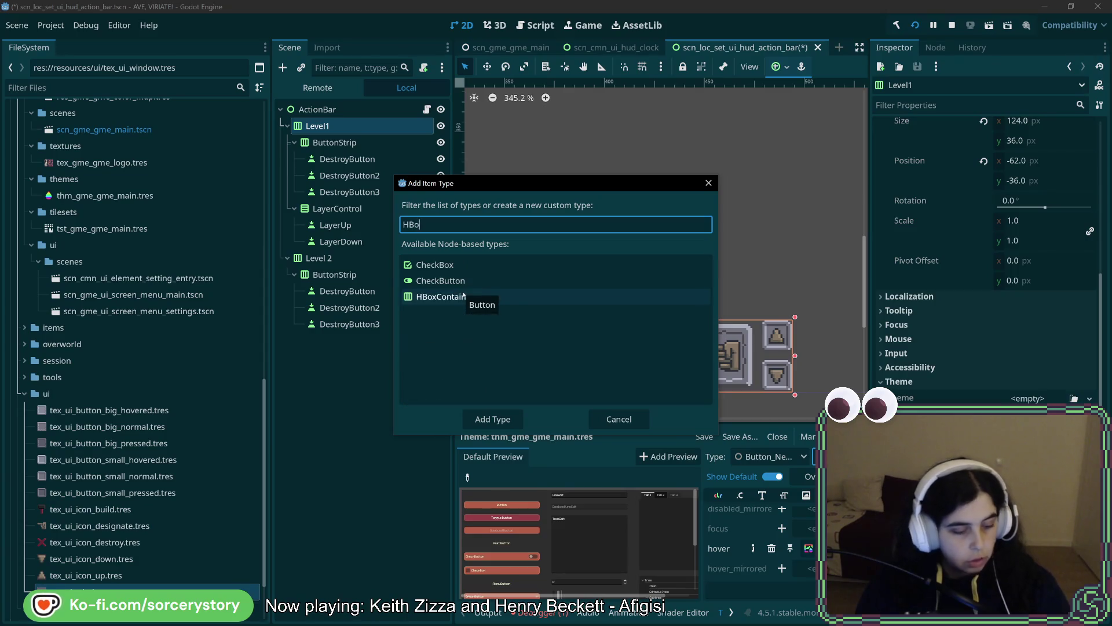
type("xCony")
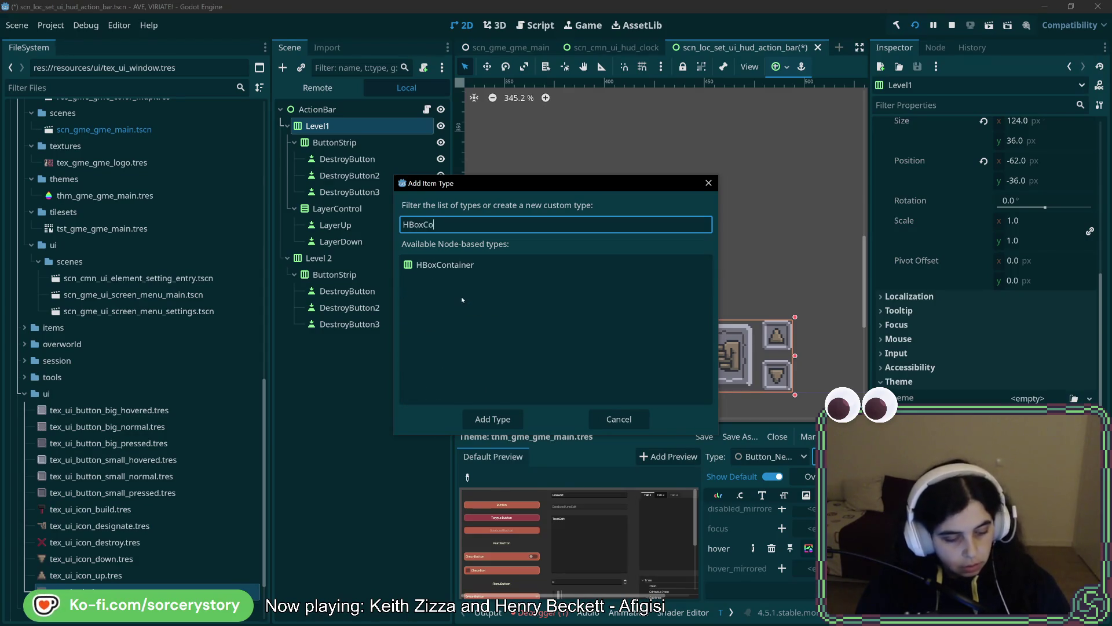
key("BackSpace")
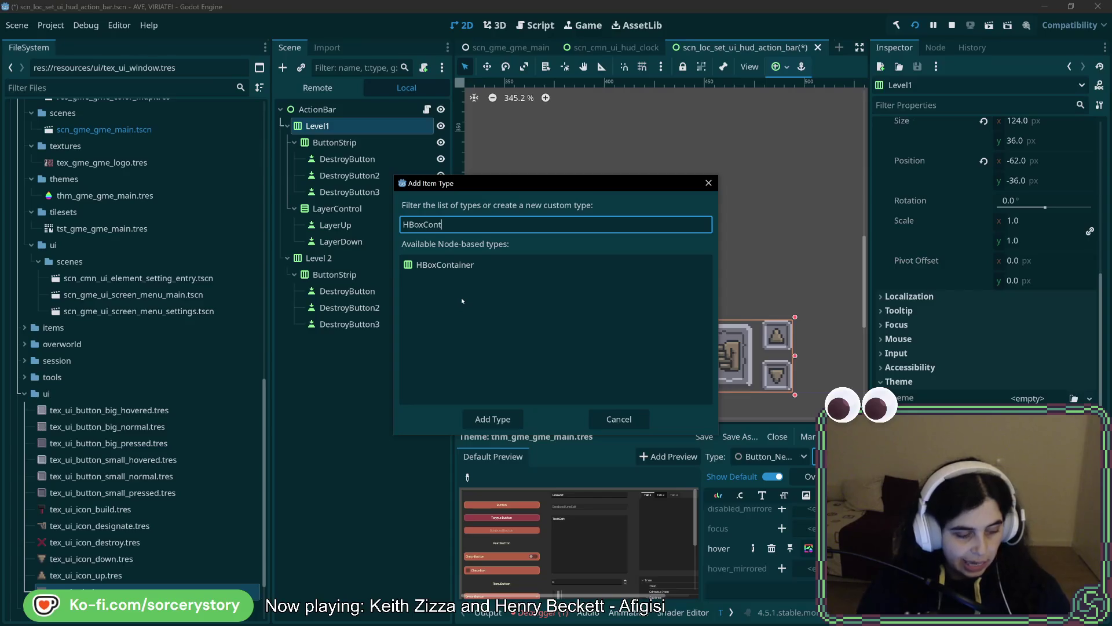
type("ainer")
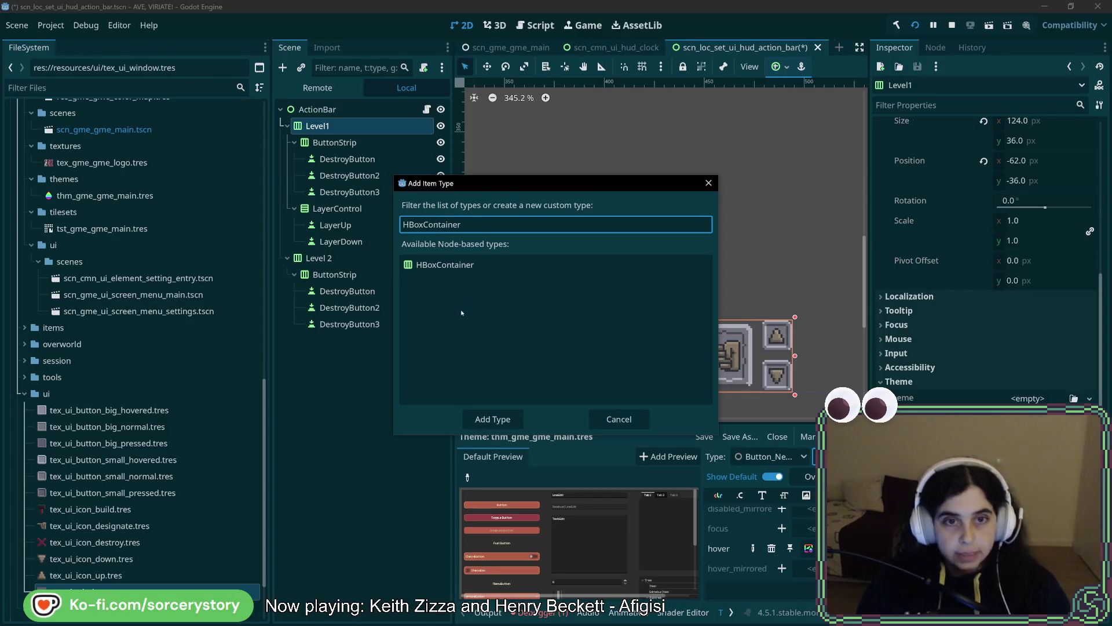
type("_")
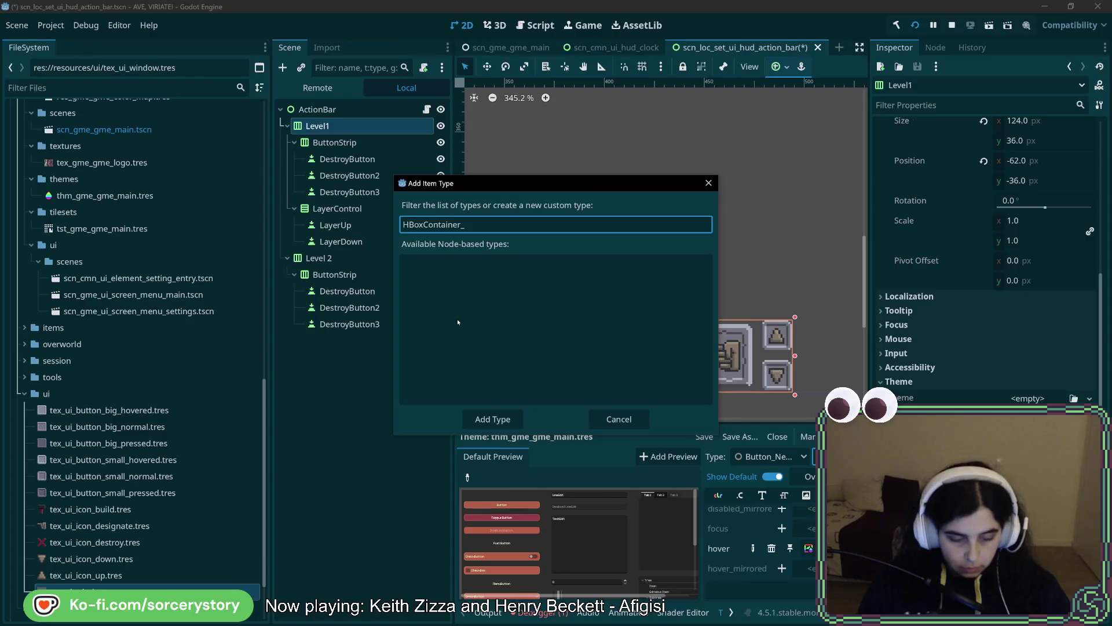
type("New")
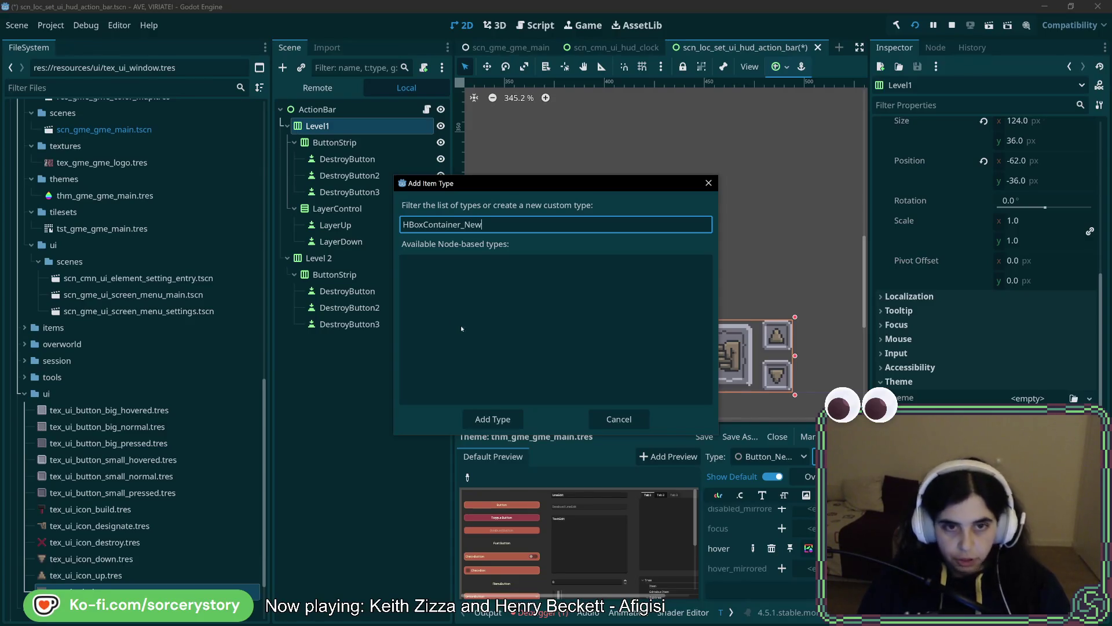
left_click(500, 426)
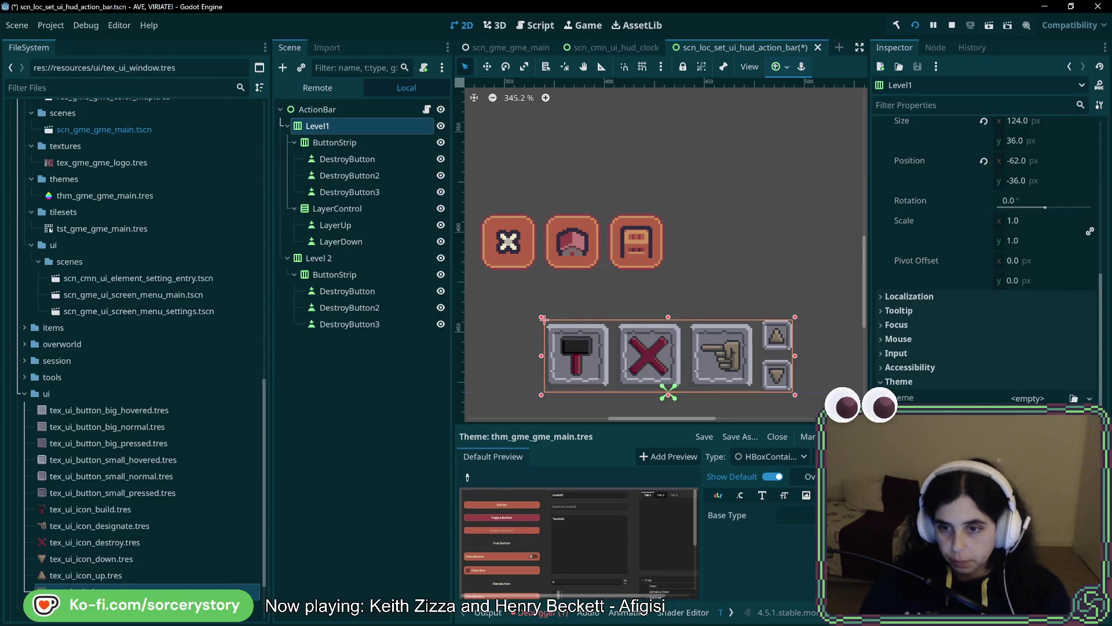
- Set HBoxContainer_New's variation base type to BoxContainer
left_click(796, 515)
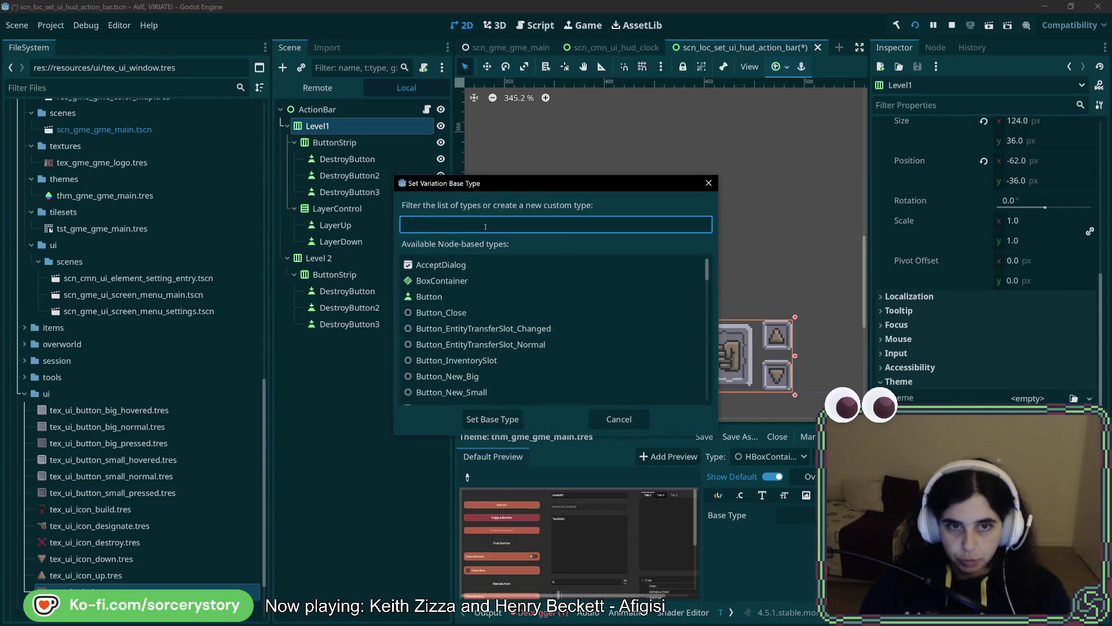
type("hb")
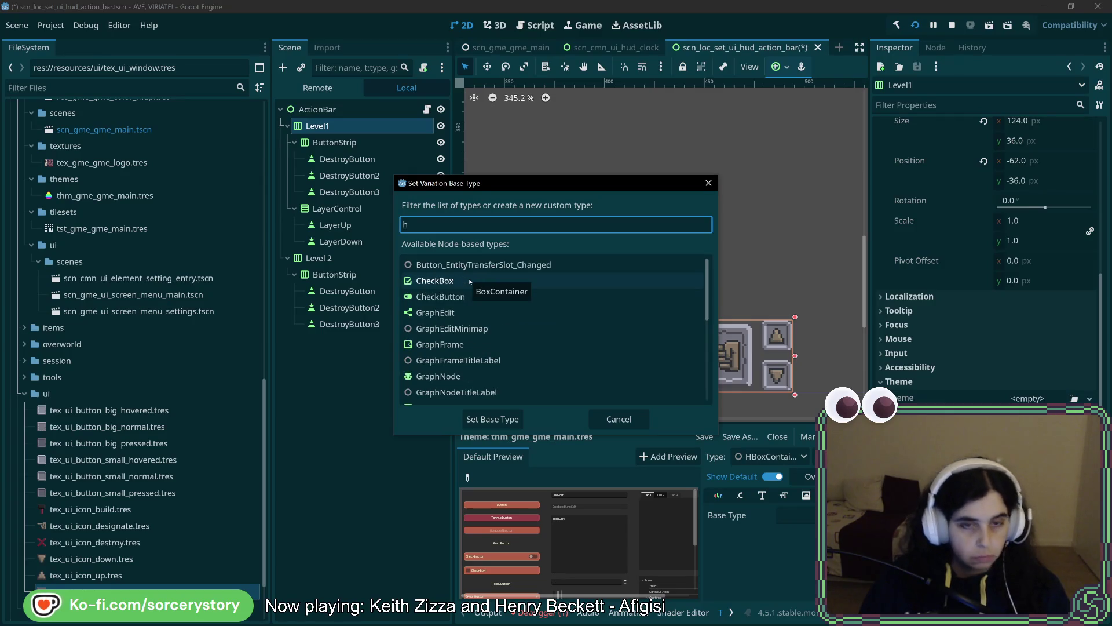
key("BackSpace")
key("BackSpace")
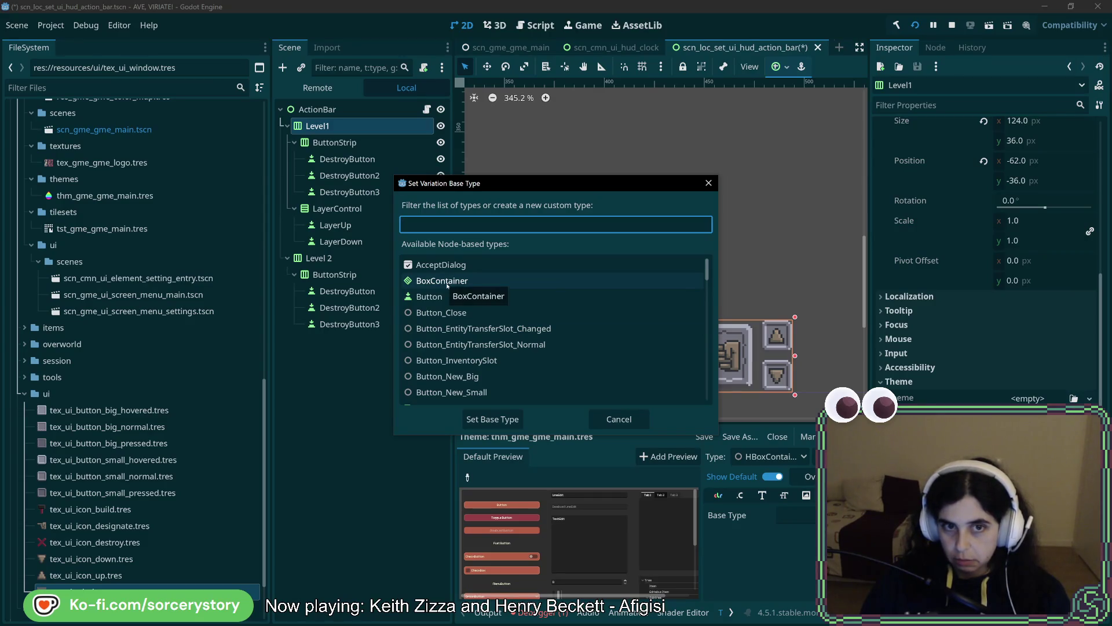
double_click(448, 282)
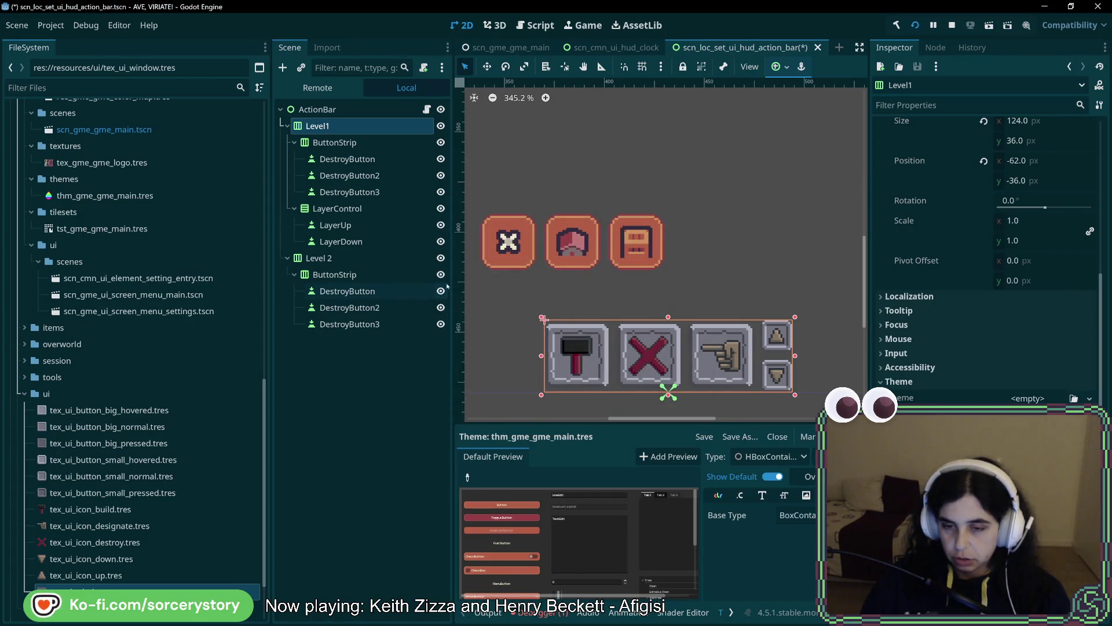
left_click(385, 414)
left_click(354, 123)
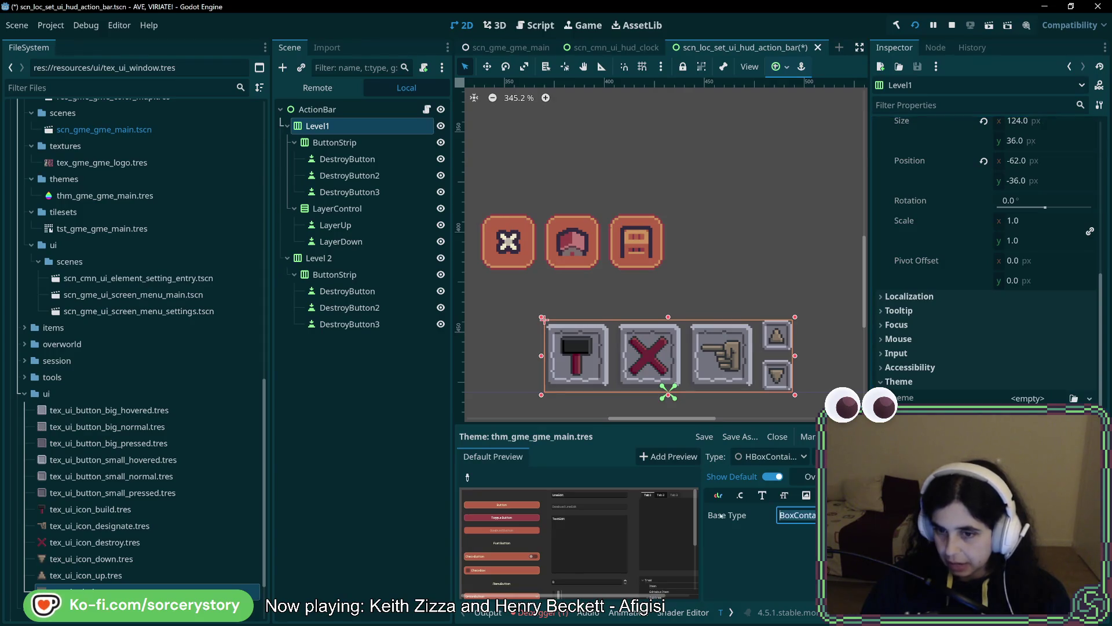
- Change the variation's base type to HBoxContainer and save the scene
left_click(797, 514)
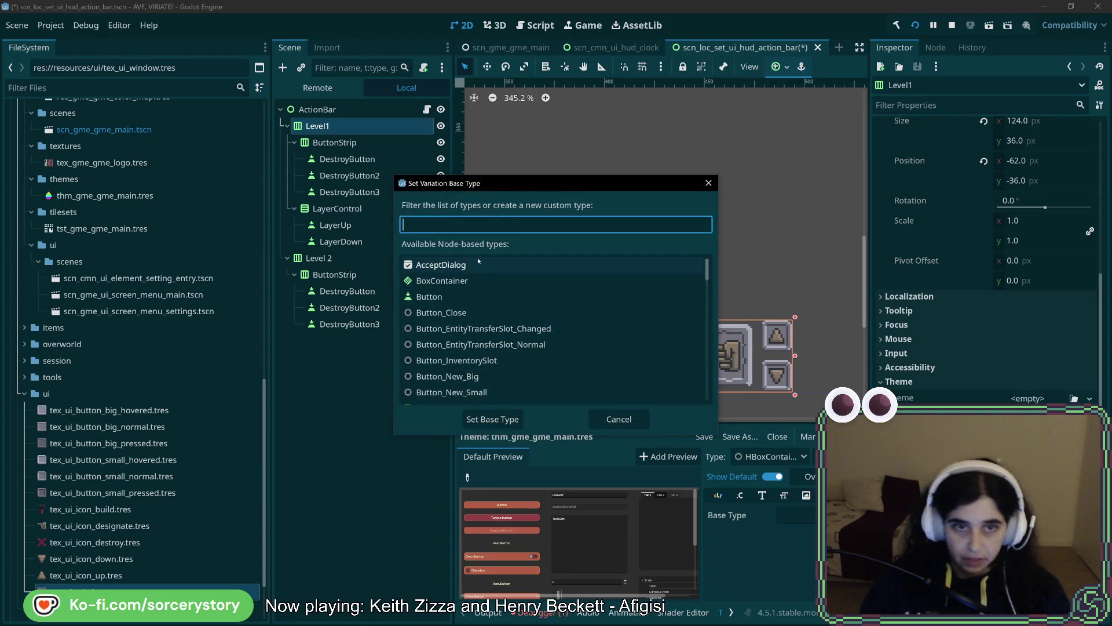
type("hb")
double_click(467, 330)
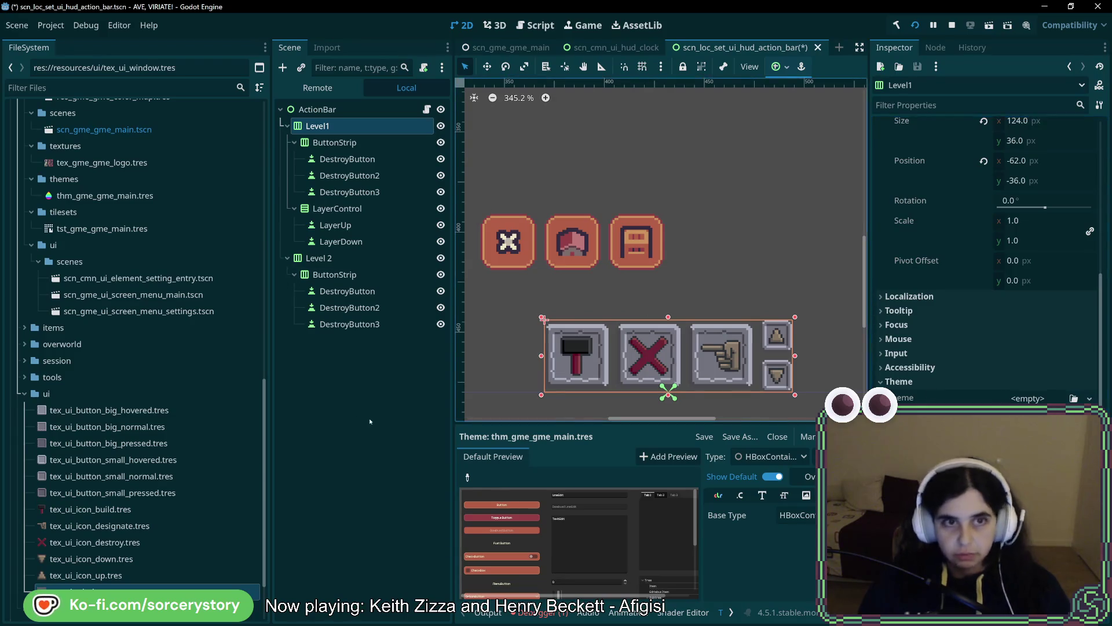
left_click(399, 435)
key("ctrl+s")
- With Level1 reselected, switch the base type back to BoxContainer and save
left_click(335, 143)
left_click(339, 126)
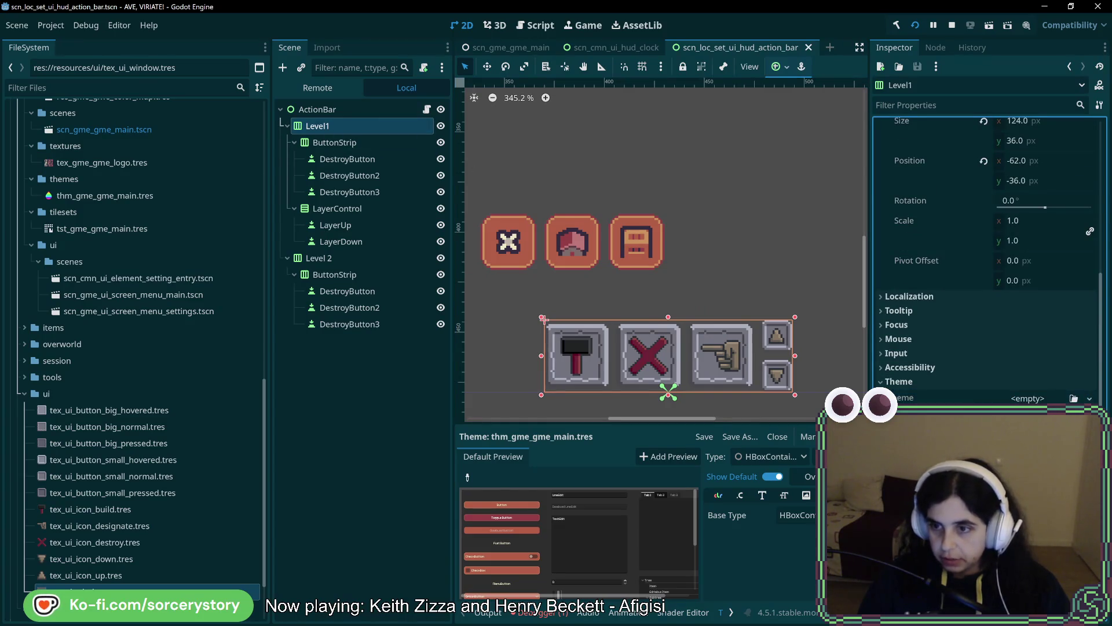
left_click(798, 515)
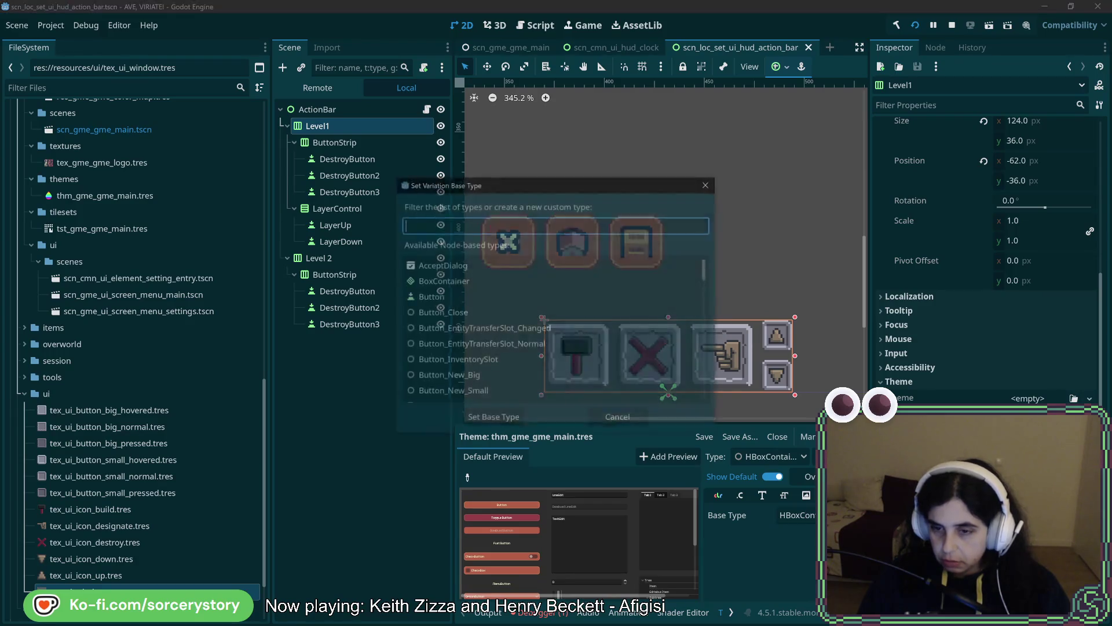
double_click(422, 281)
key("ctrl+s")
- Set the base type to HBoxContainer once more and save the action bar scene
left_click(325, 142)
left_click(317, 126)
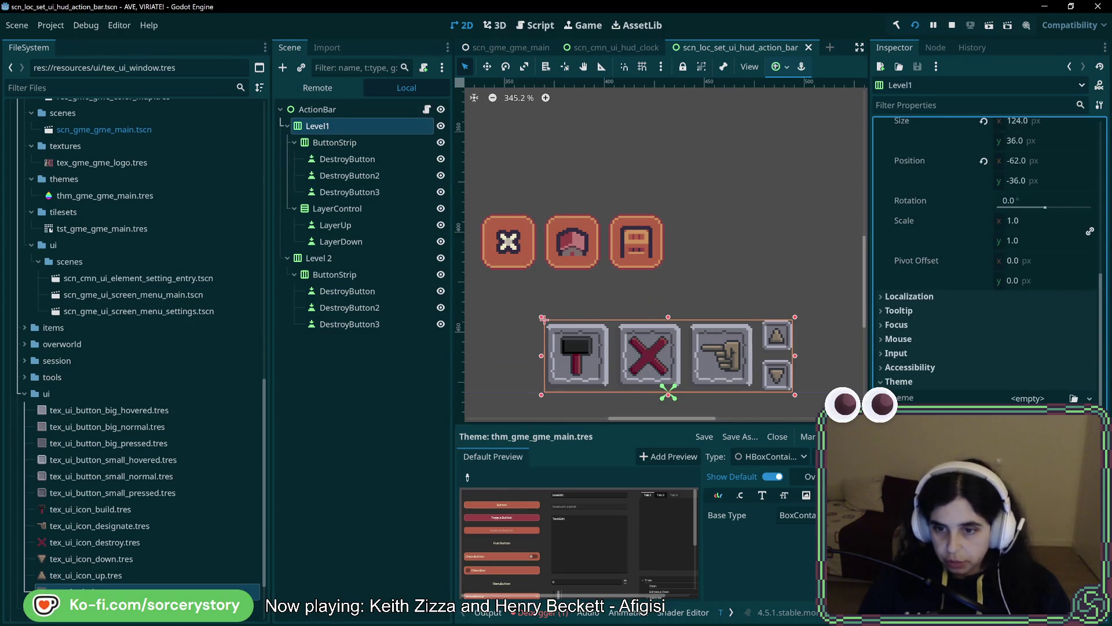
left_click(798, 515)
type("hb")
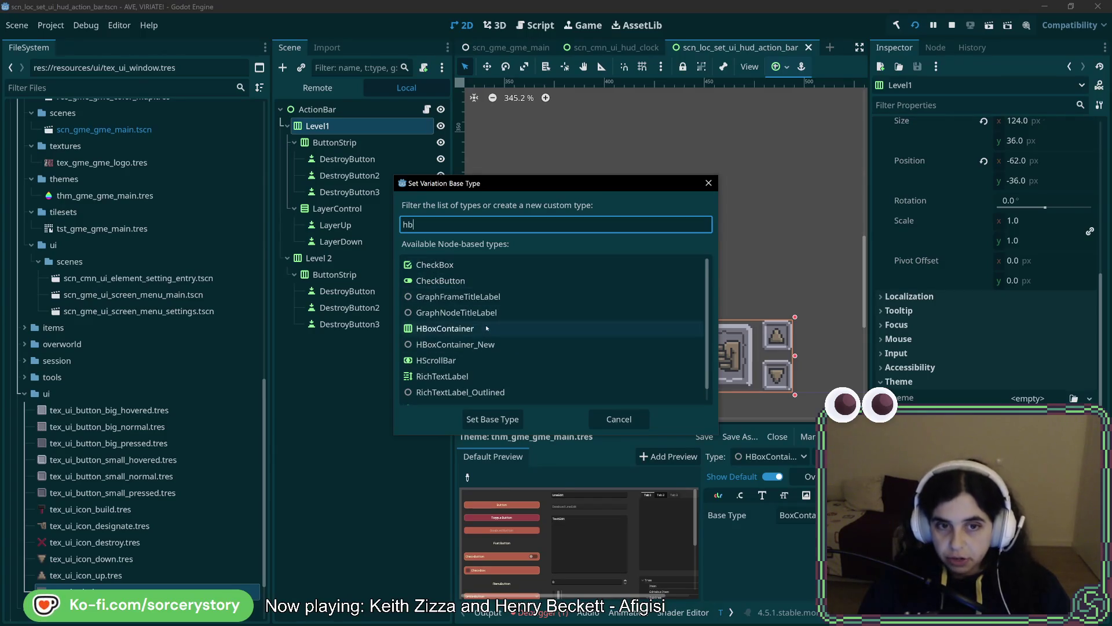
double_click(487, 328)
key("ctrl+s")
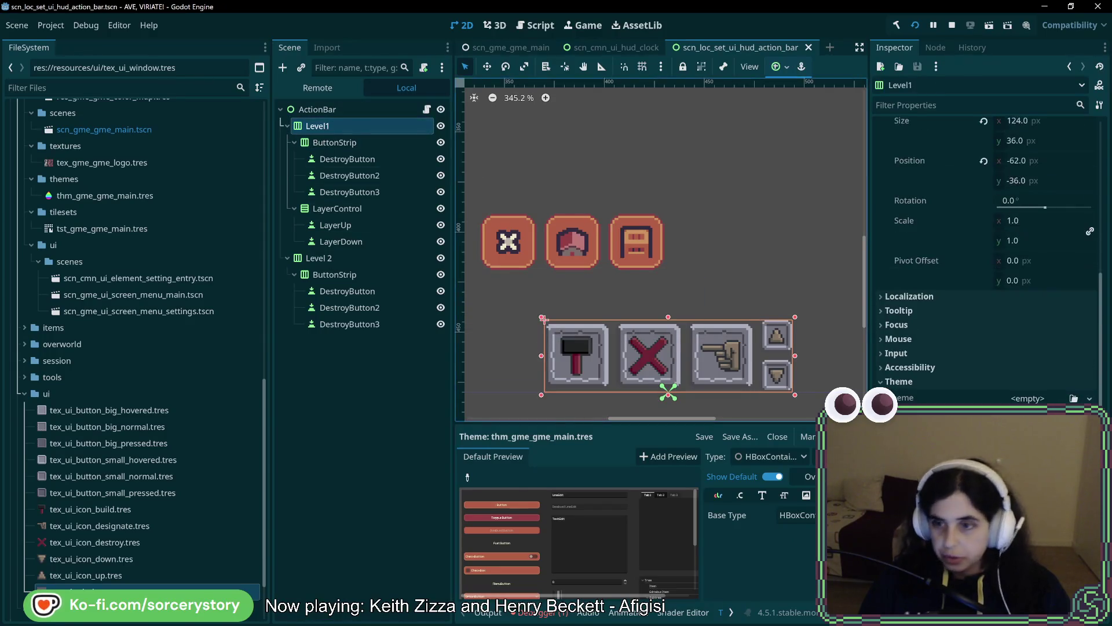
left_click(717, 387)
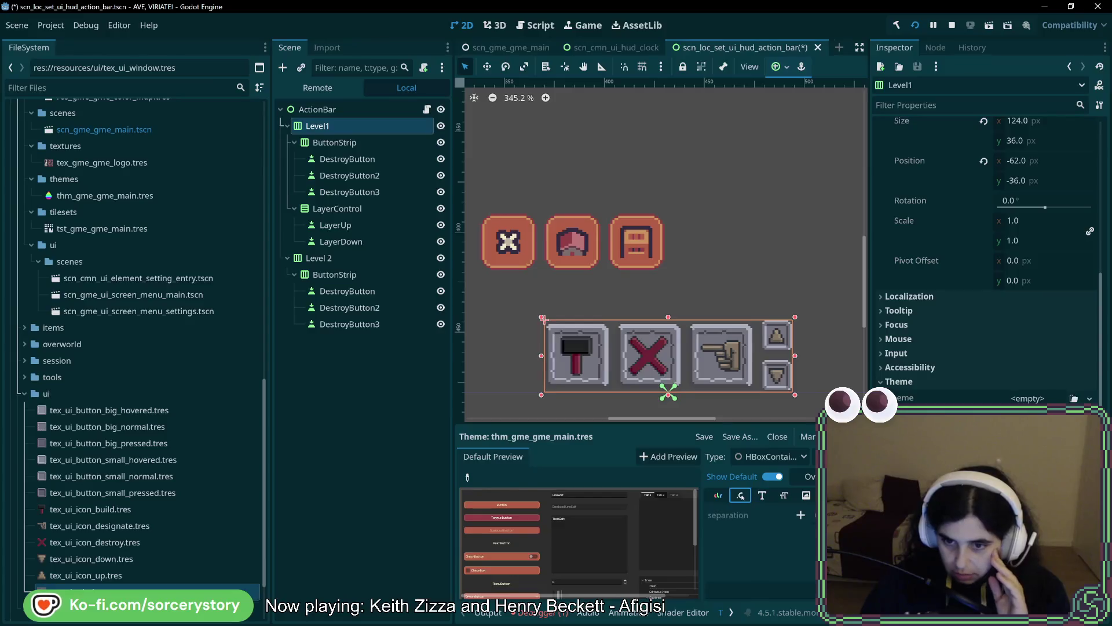
left_click(740, 495)
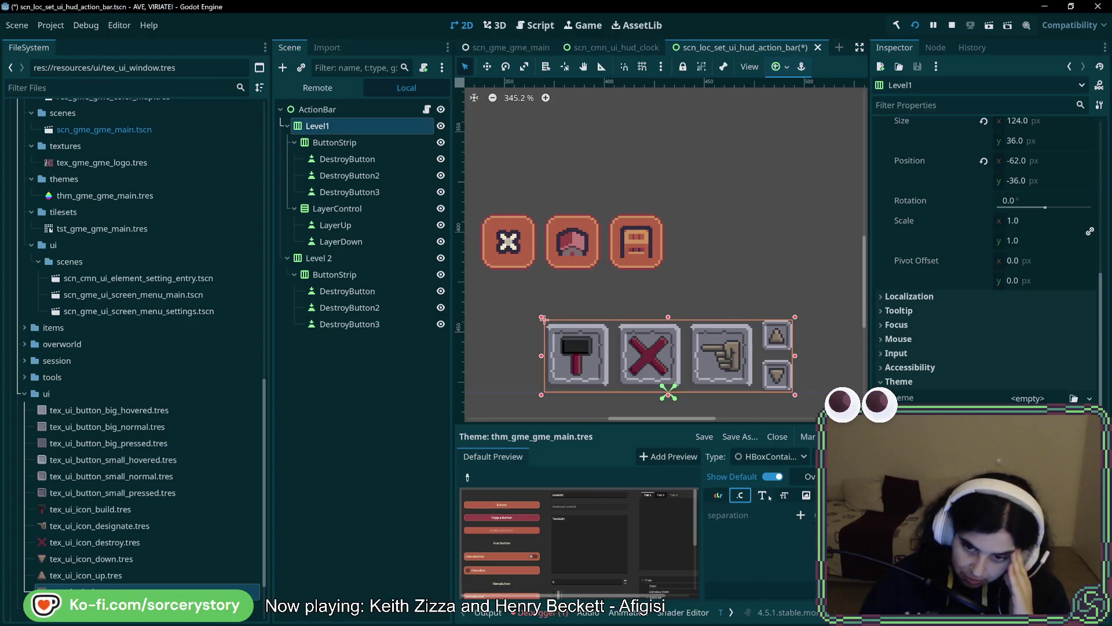
left_click(806, 495)
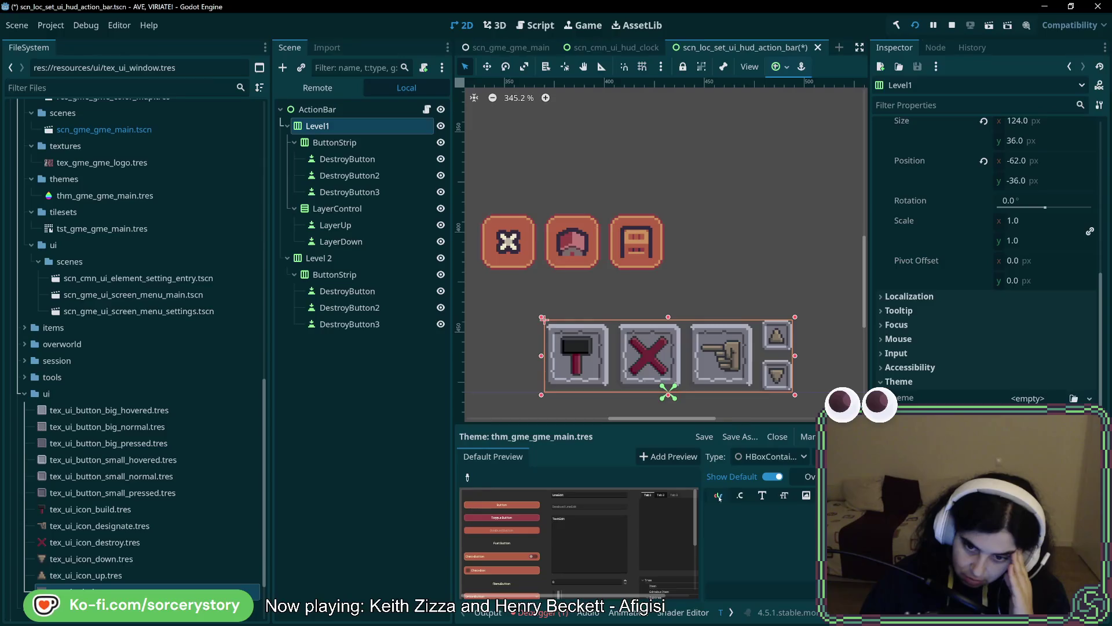
left_click(783, 496)
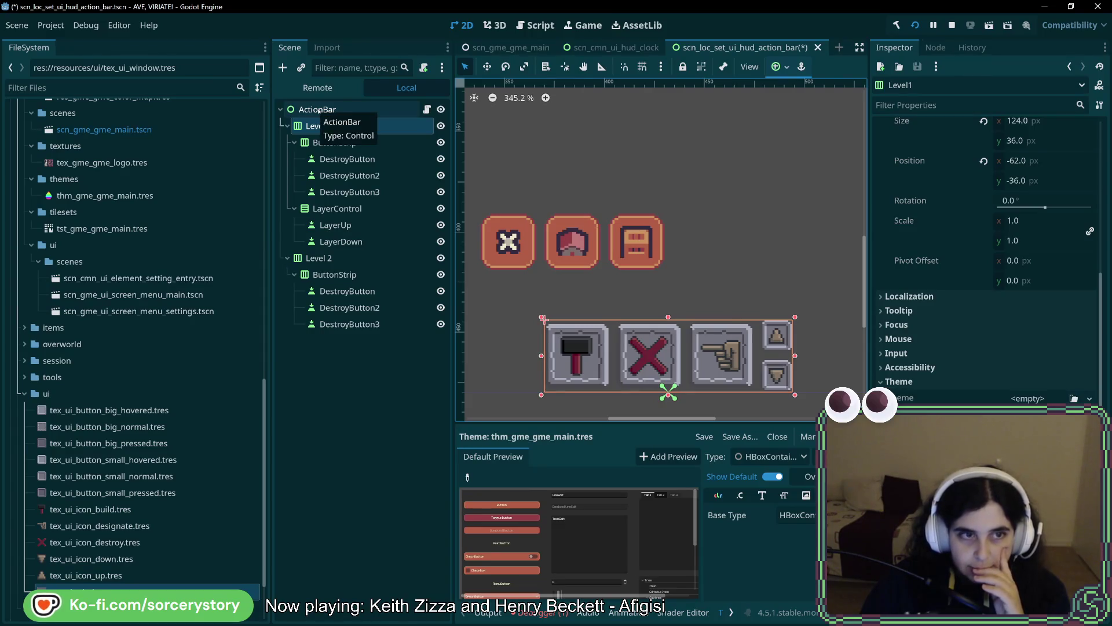
scroll(145, 428, "up", 10)
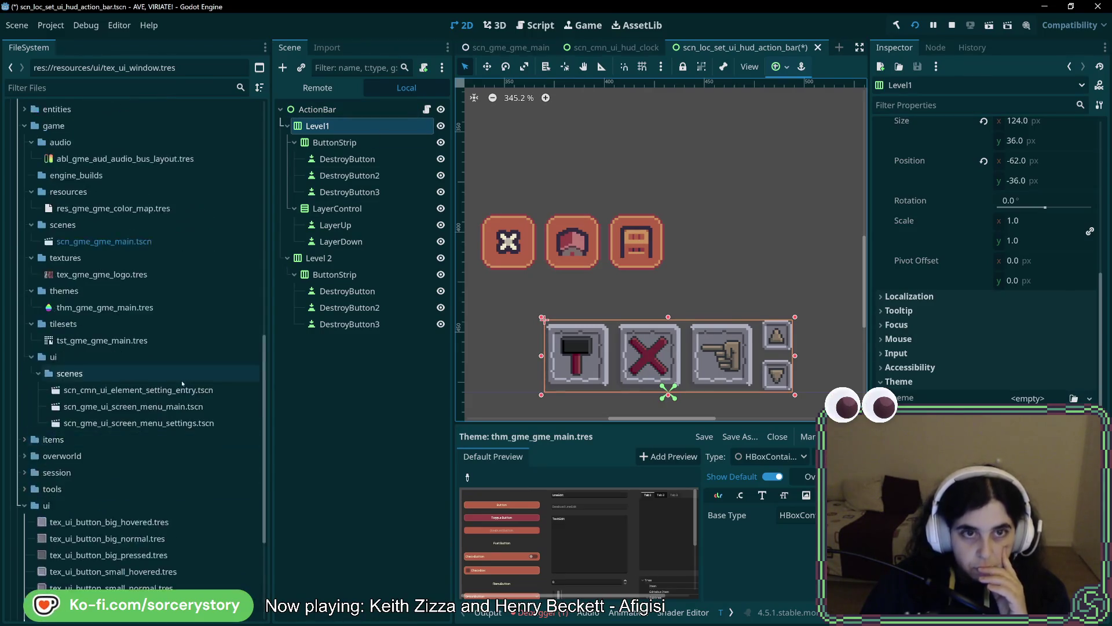
left_click(633, 48)
key("f")
key("shift+f")
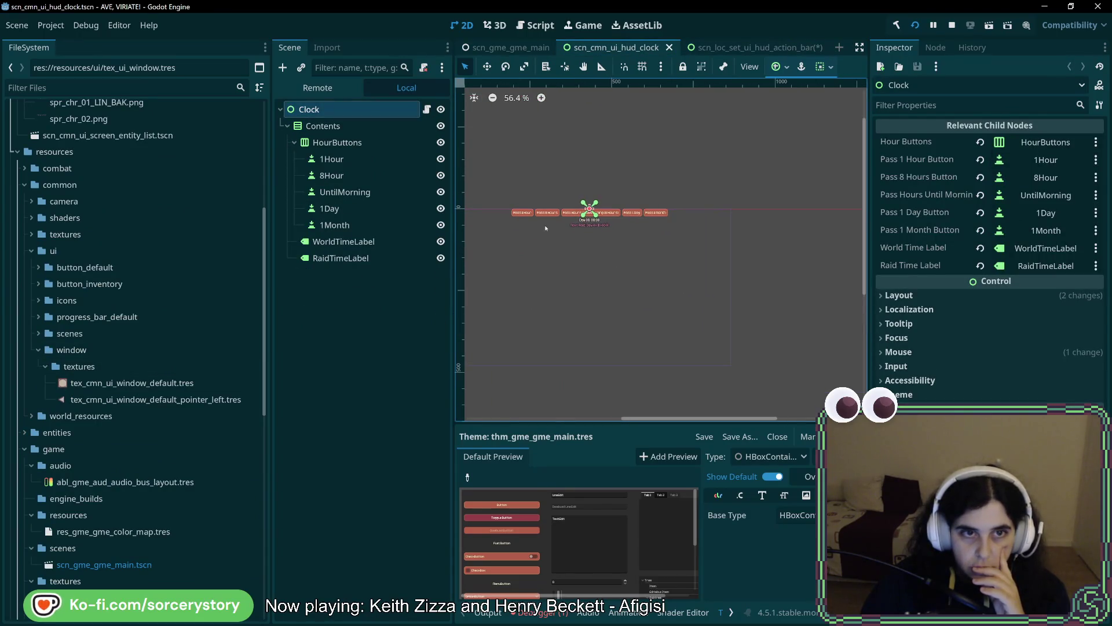
left_click(736, 47)
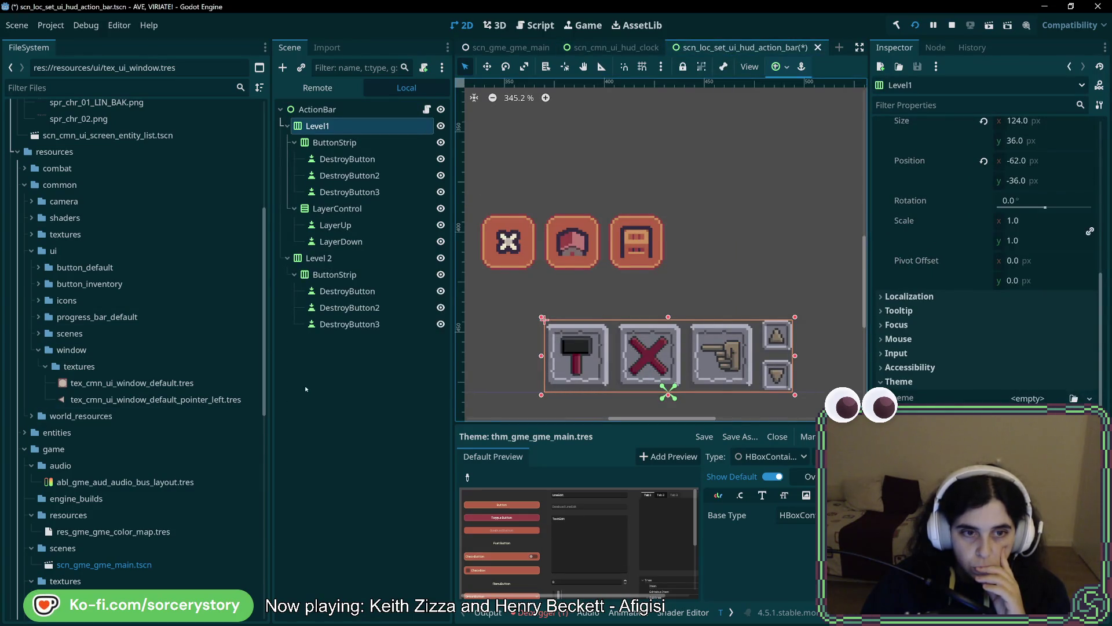
scroll(146, 473, "up", 15)
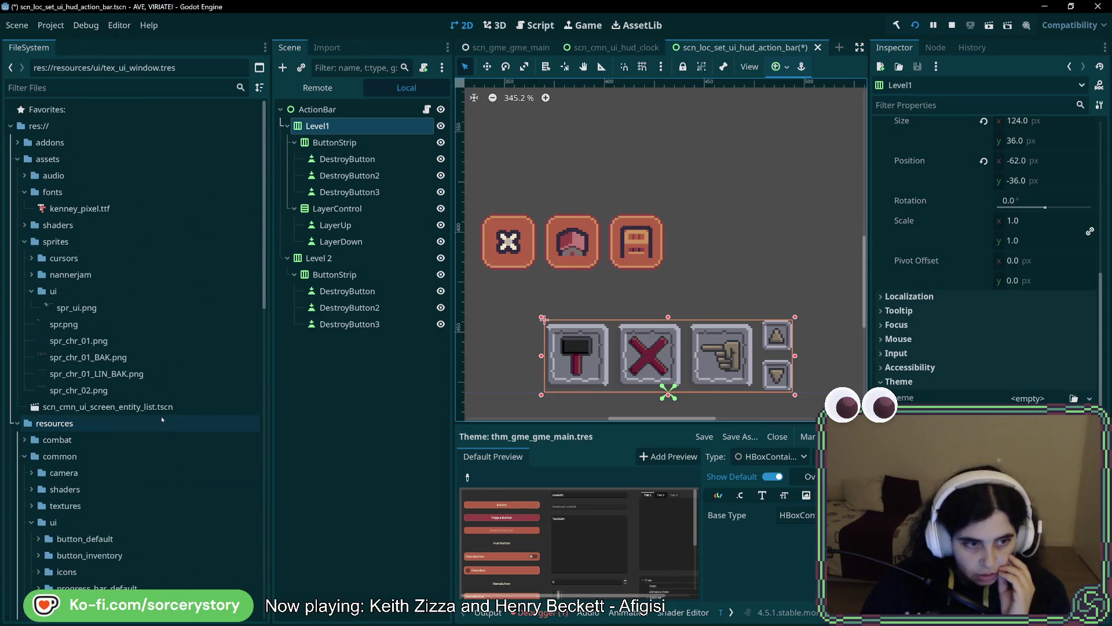
scroll(162, 420, "down", 10)
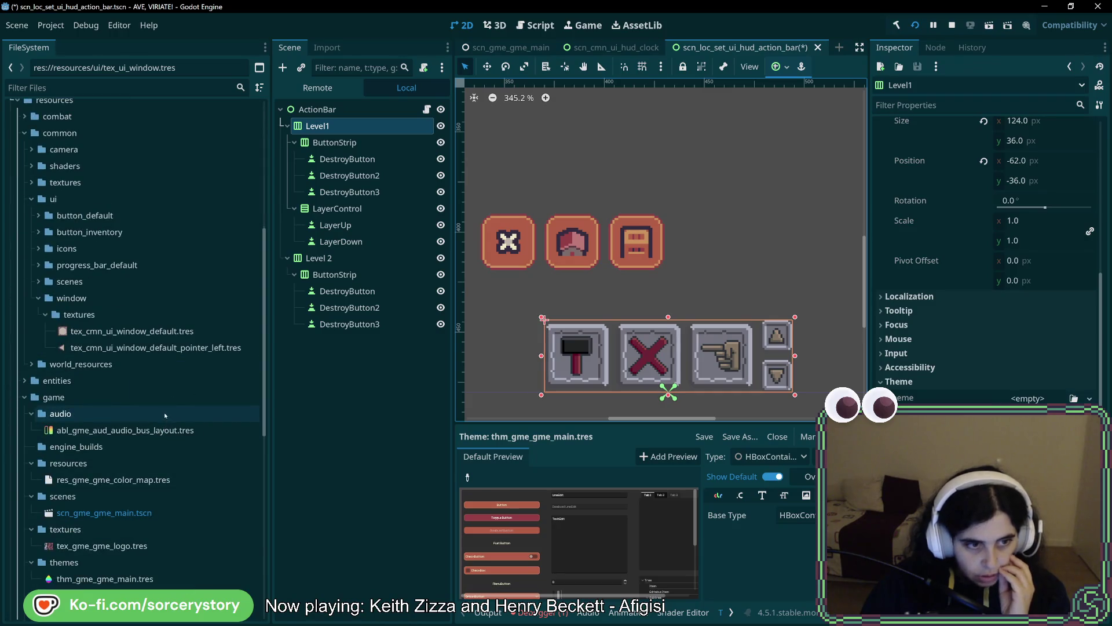
scroll(165, 415, "down", 14)
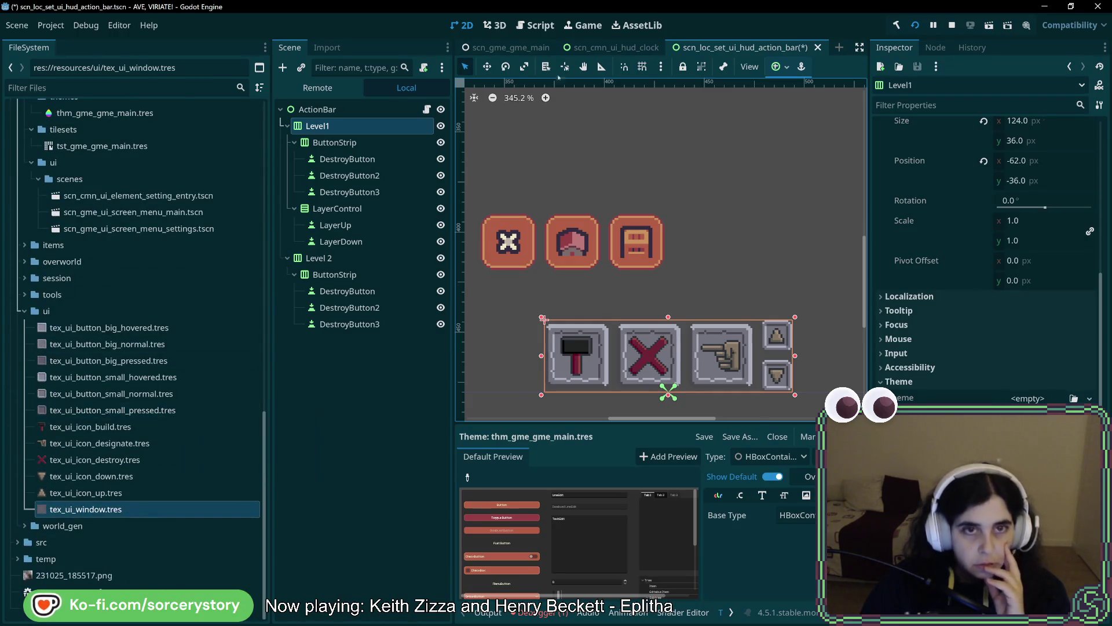
right_click(758, 51)
left_click(809, 130)
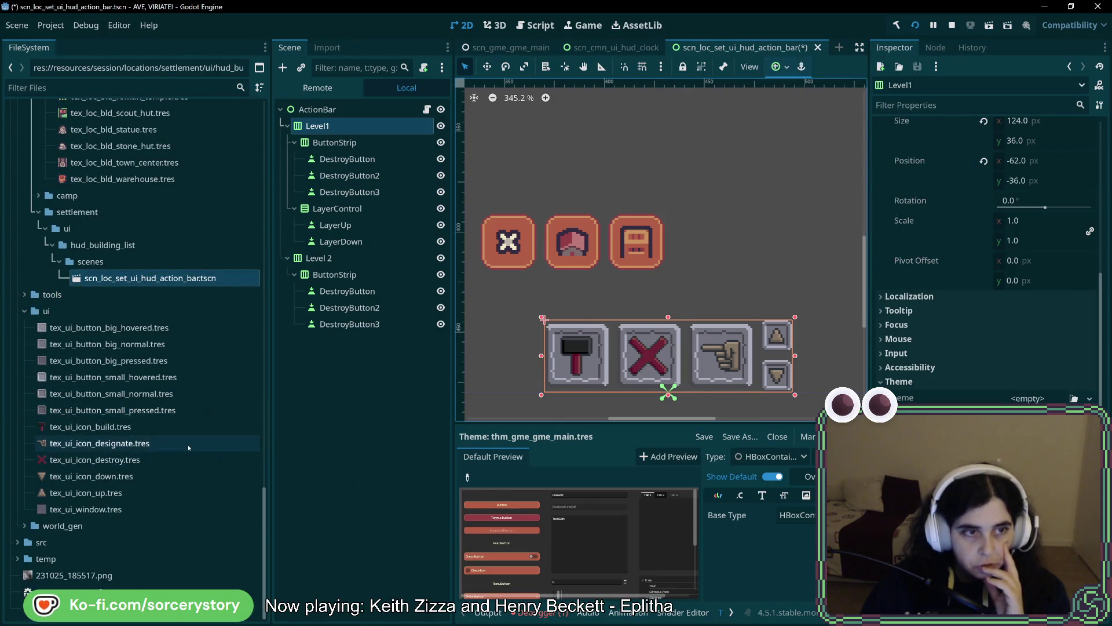
scroll(187, 447, "up", 15)
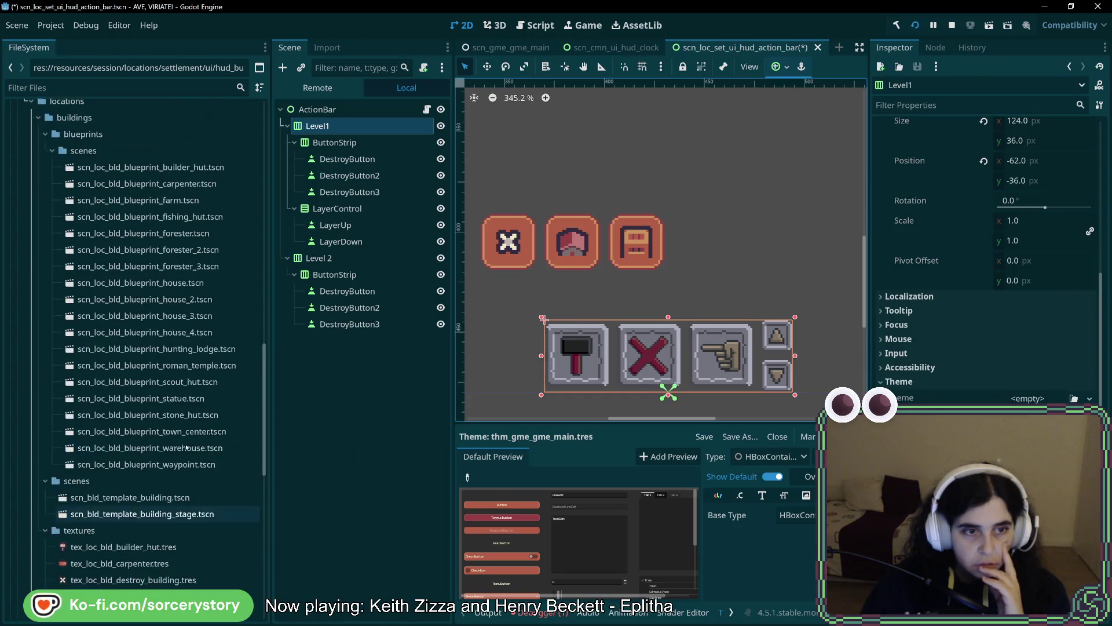
scroll(182, 445, "up", 3)
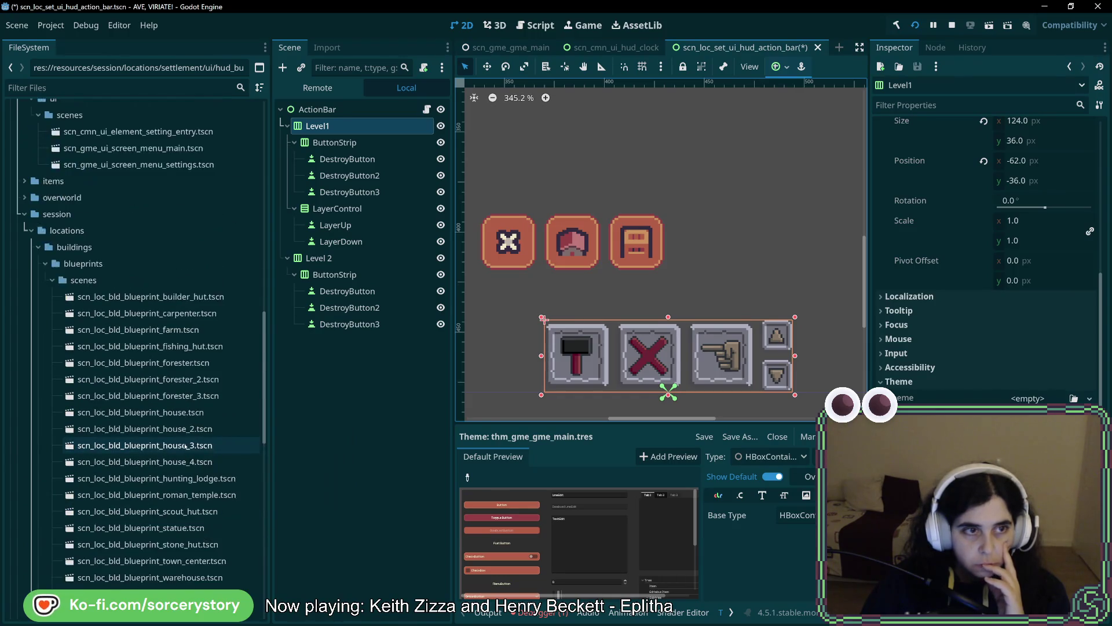
scroll(179, 441, "up", 5)
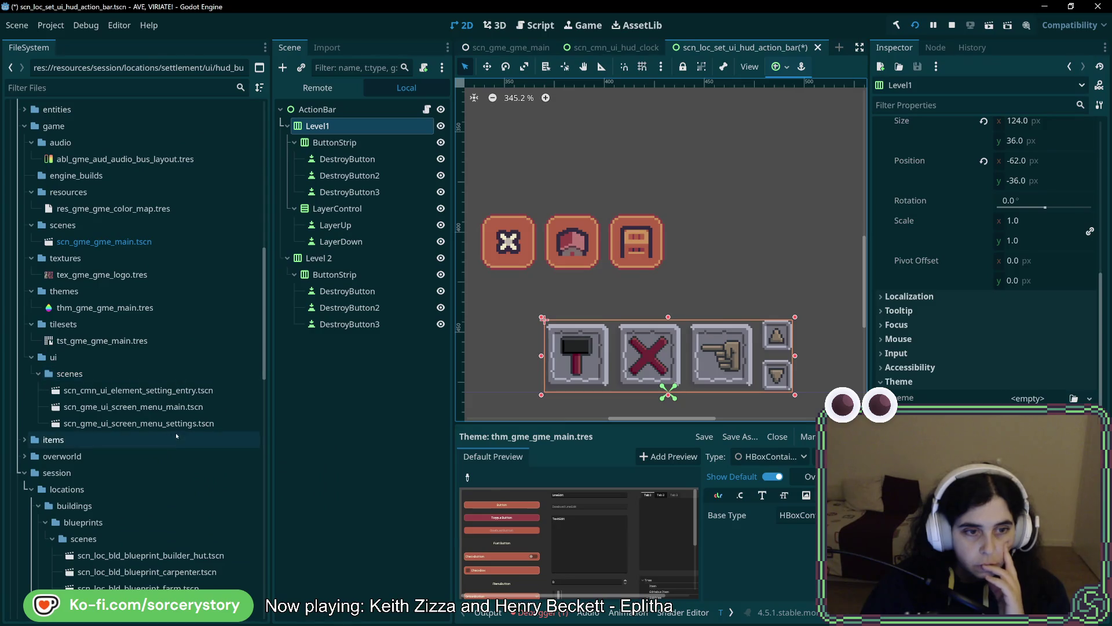
scroll(179, 413, "up", 5)
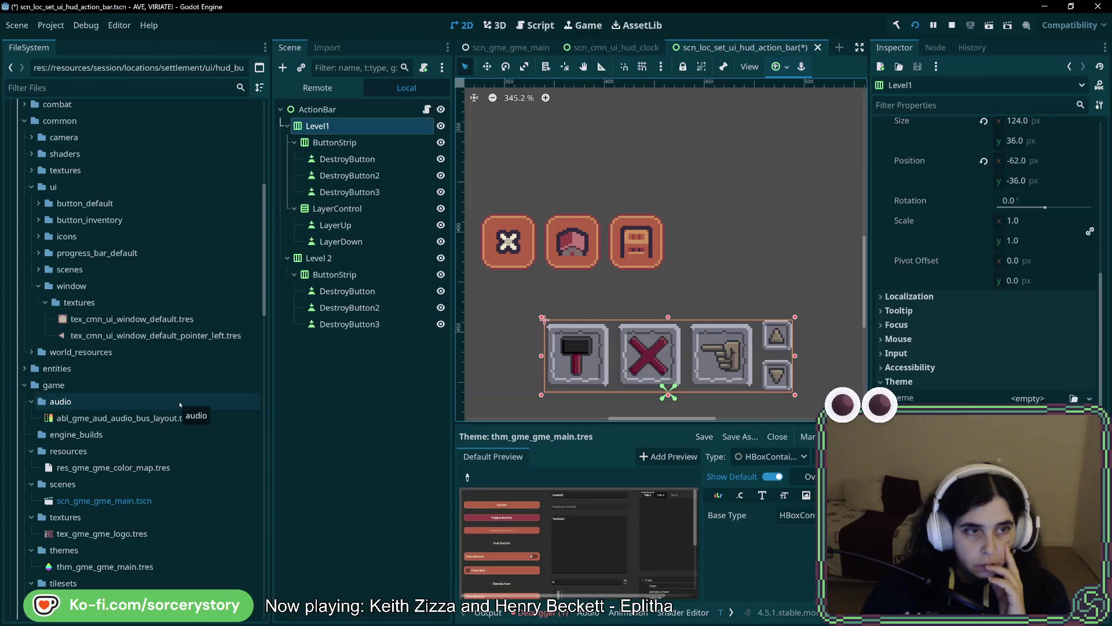
left_click(39, 253)
left_click(46, 268)
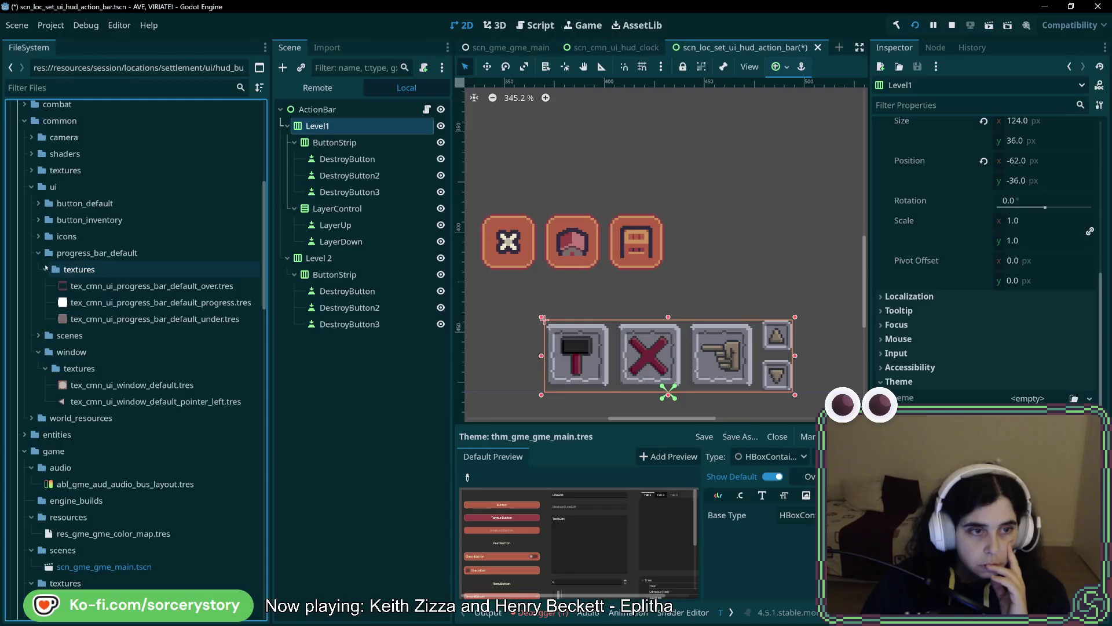
left_click(38, 253)
left_click(38, 237)
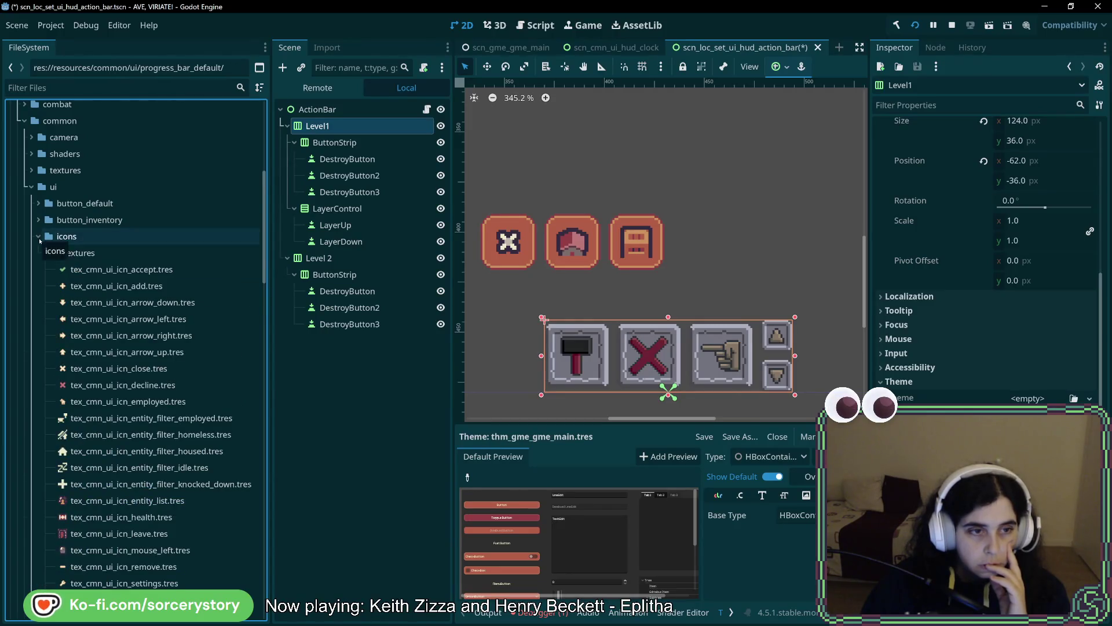
left_click(39, 237)
scroll(69, 343, "down", 10)
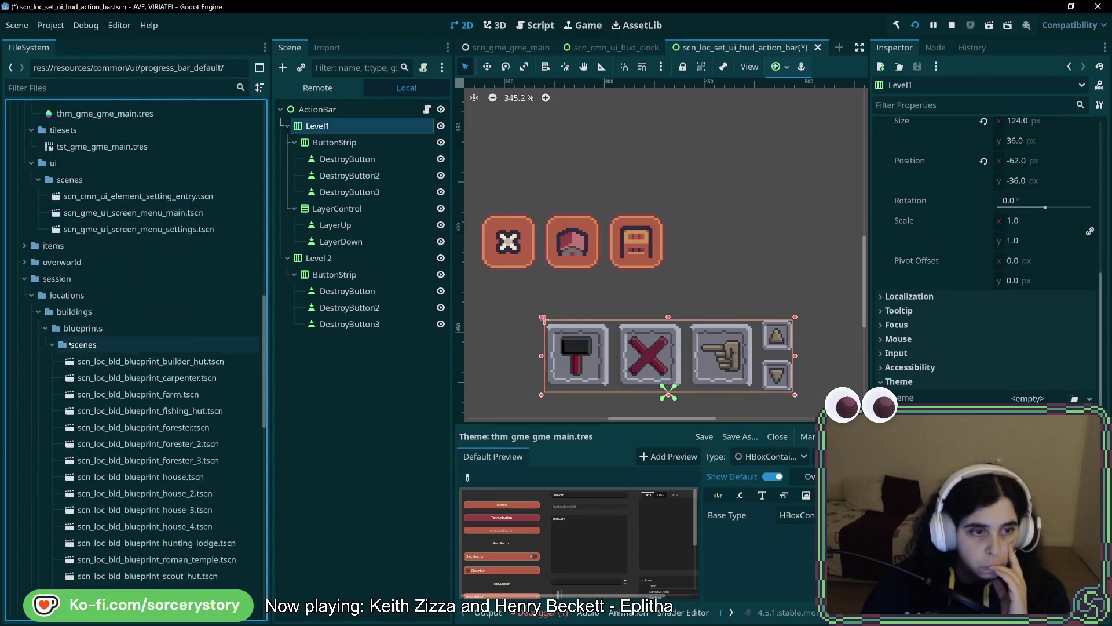
scroll(70, 339, "down", 10)
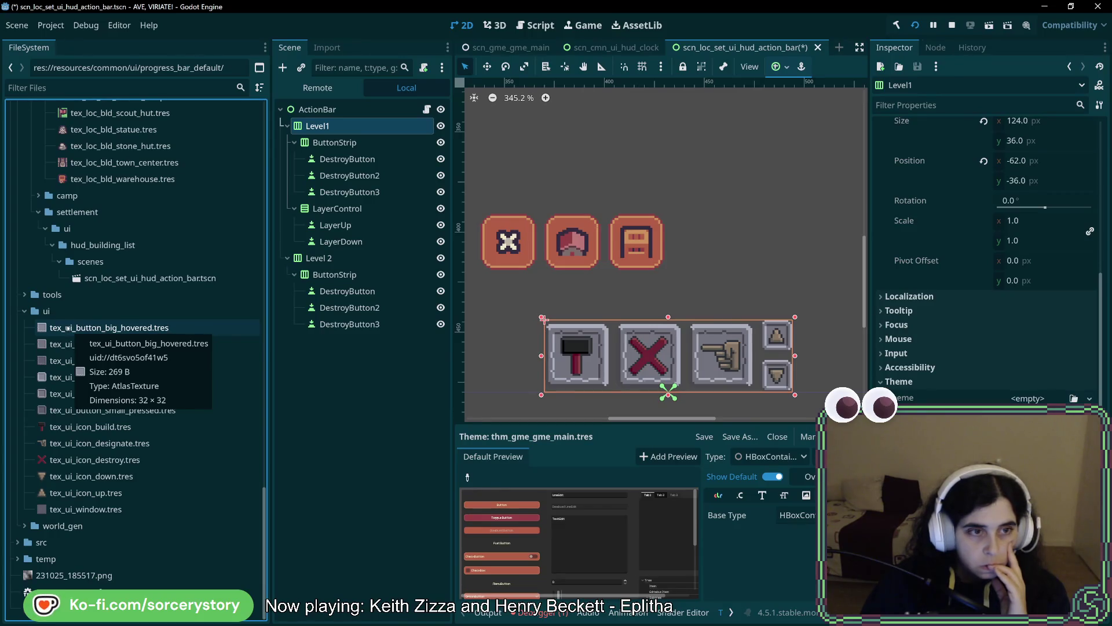
scroll(80, 409, "up", 15)
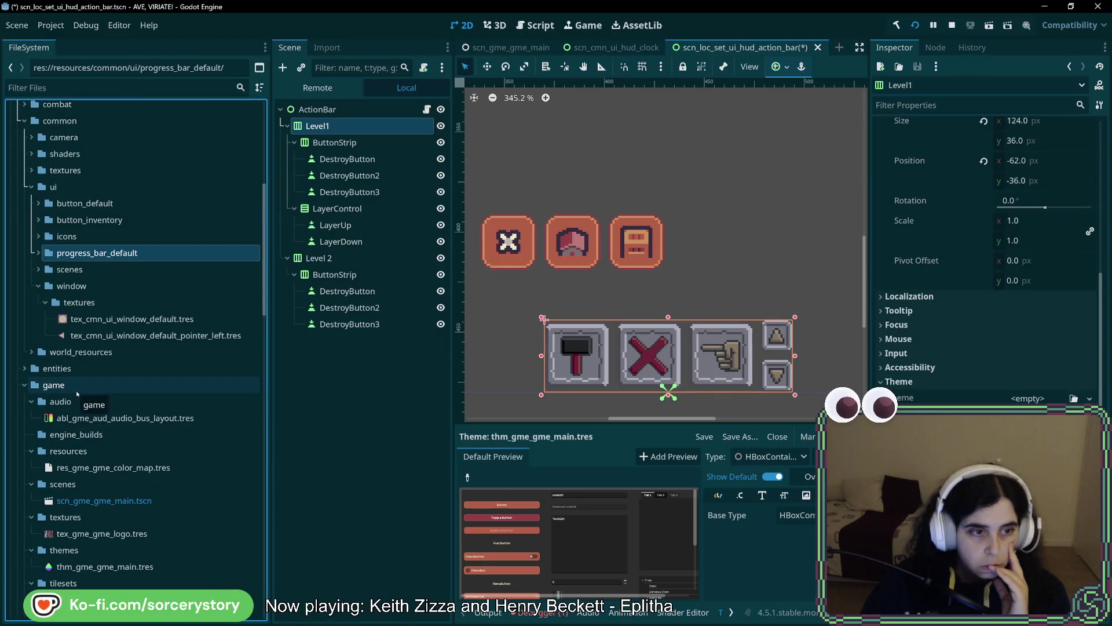
scroll(73, 384, "up", 5)
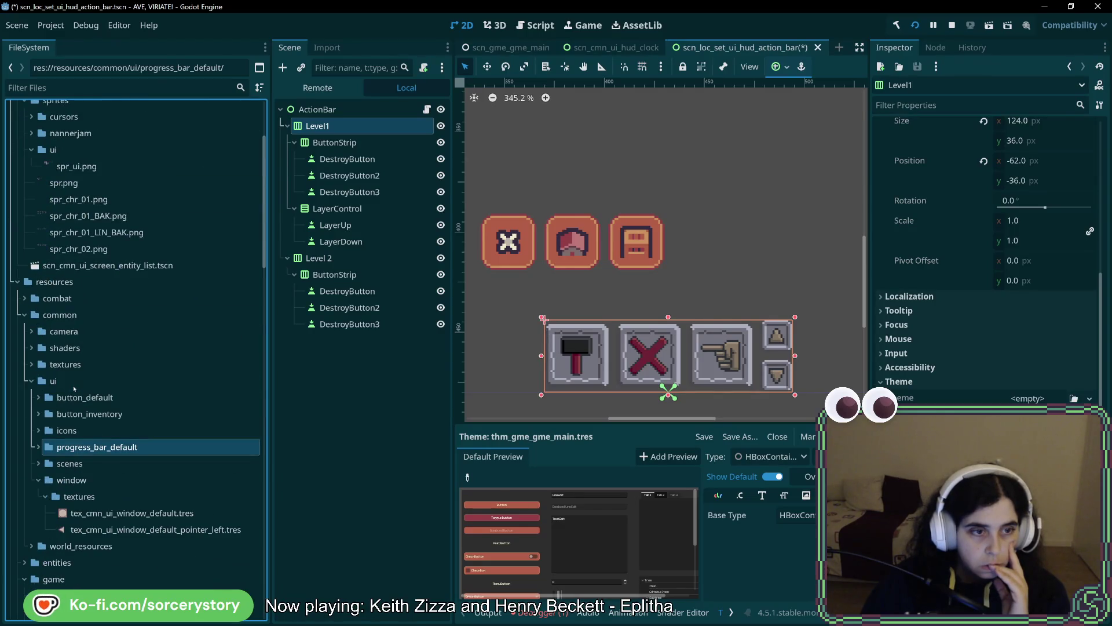
scroll(73, 384, "up", 5)
left_click(116, 88)
type("loca")
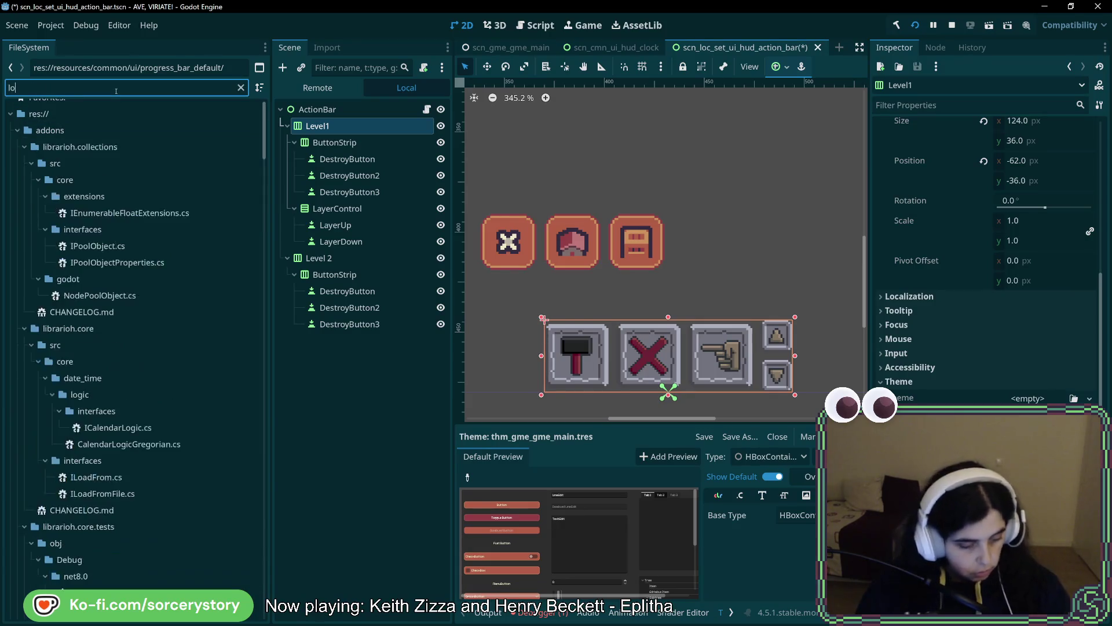
scroll(145, 313, "up", 1)
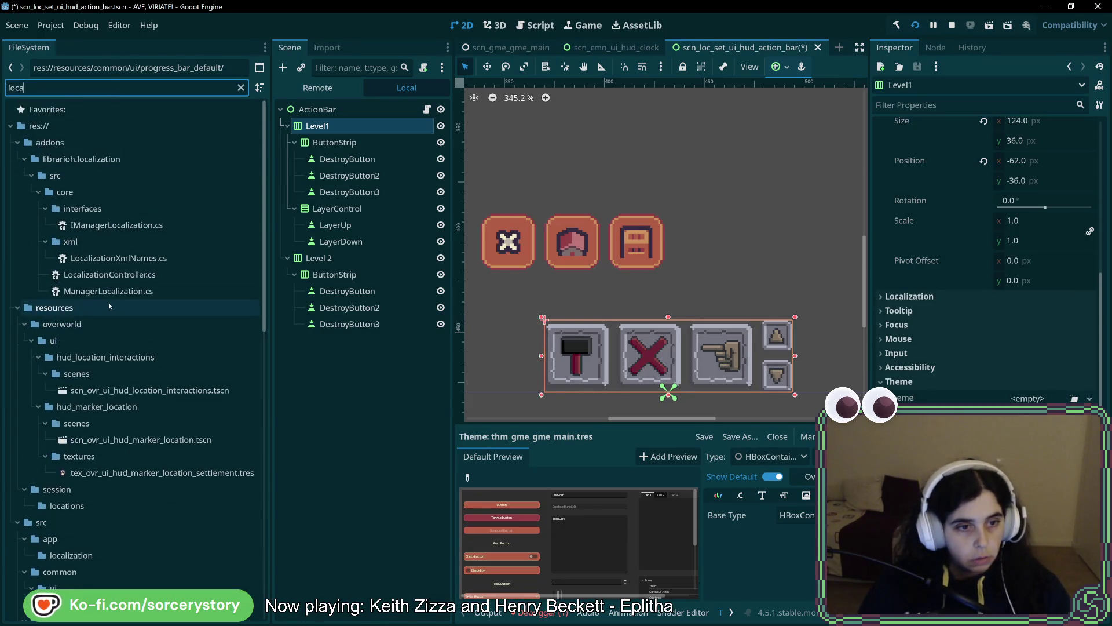
double_click(165, 389)
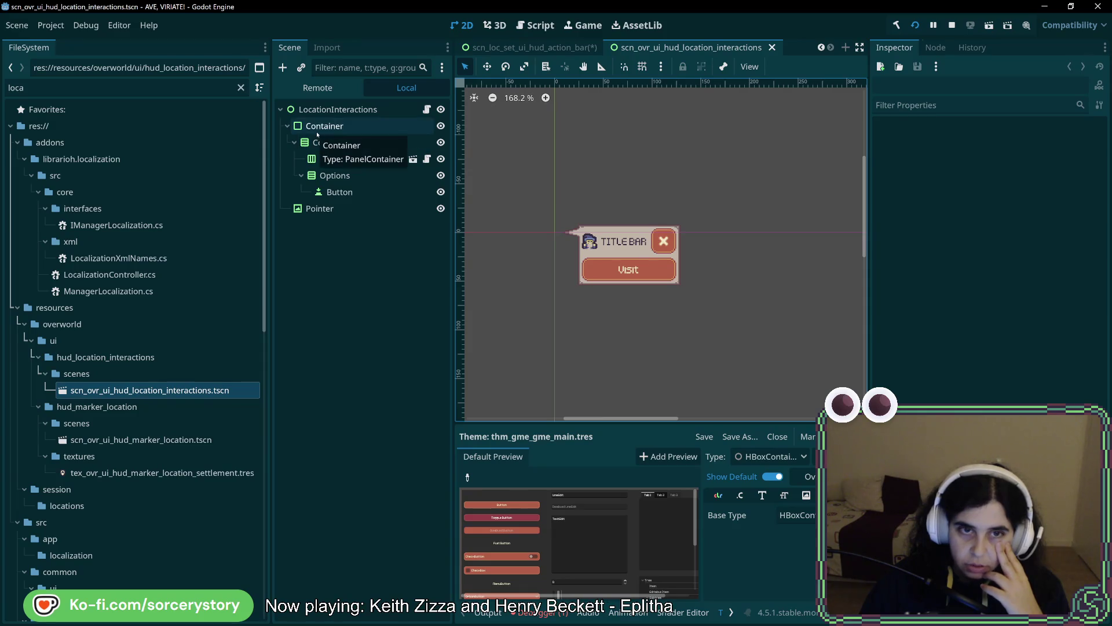
left_click(522, 48)
left_click(317, 258)
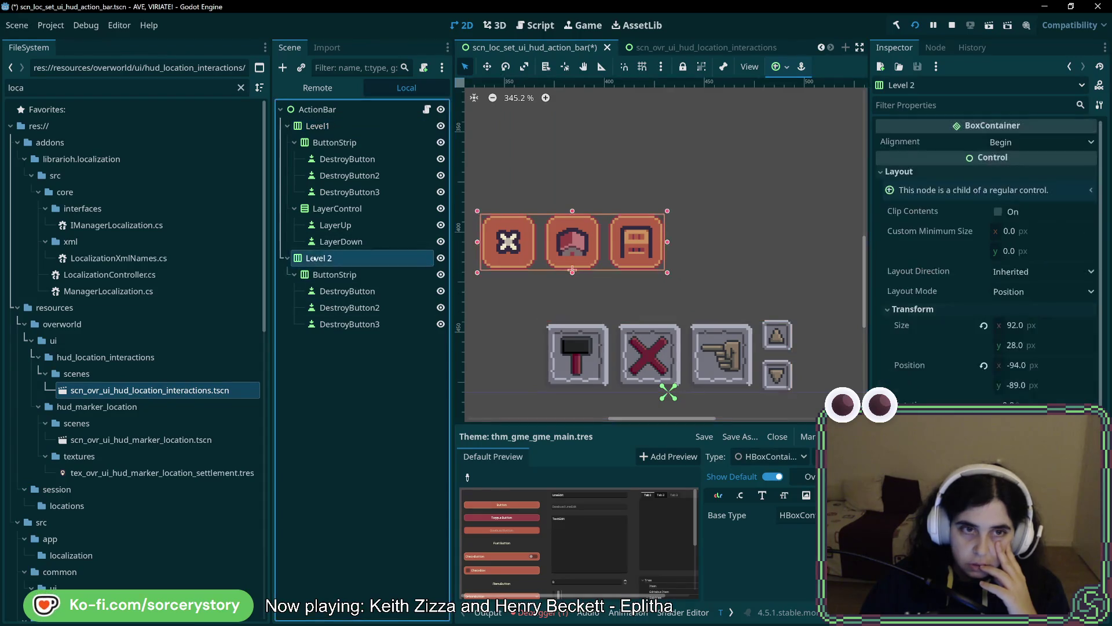
left_click(320, 127)
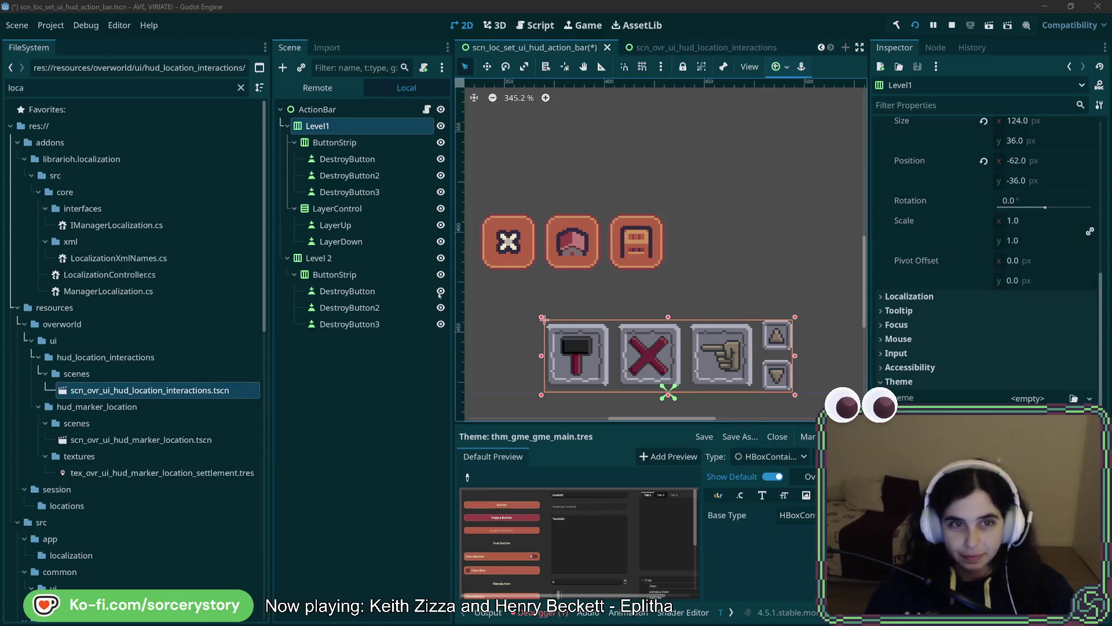
right_click(319, 133)
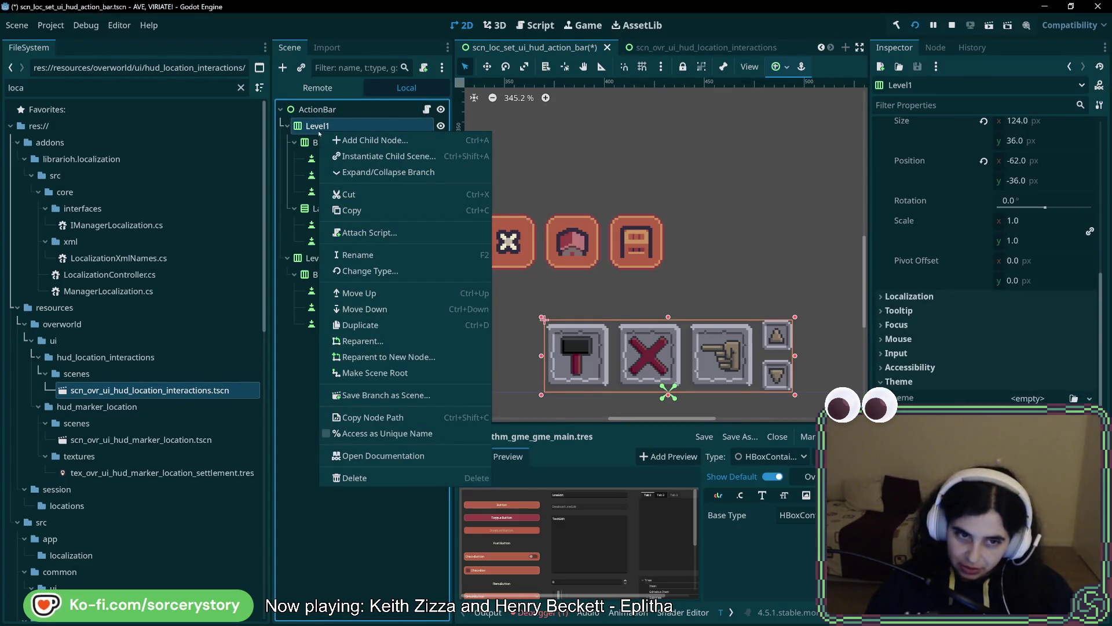
- Set the HBoxContainer_New variation's base type to PanelContainer
key("Escape")
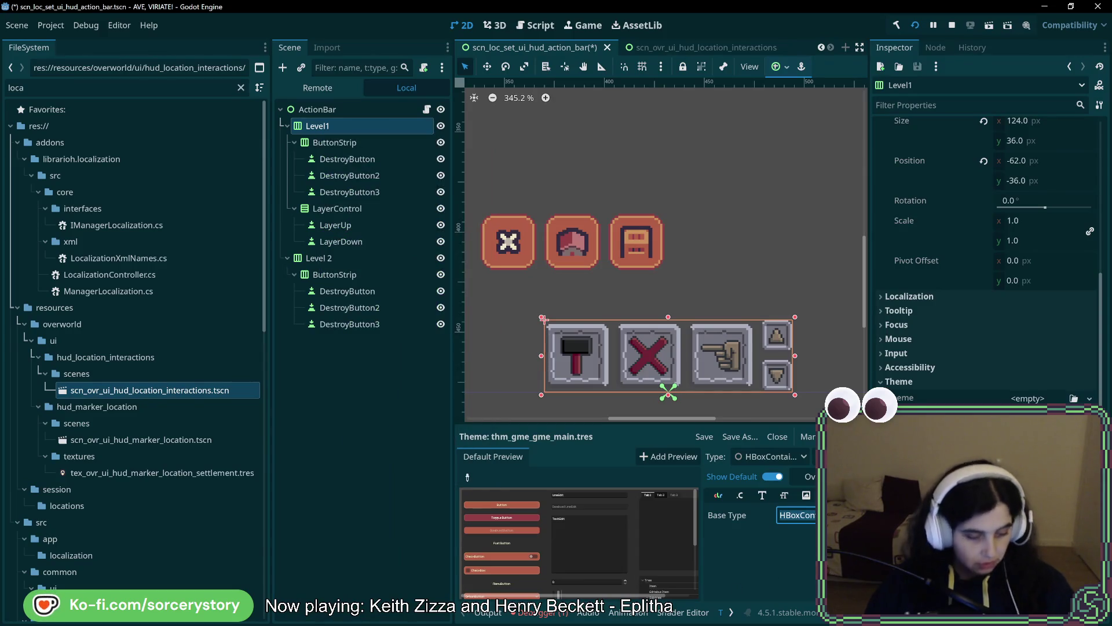
type("Pane")
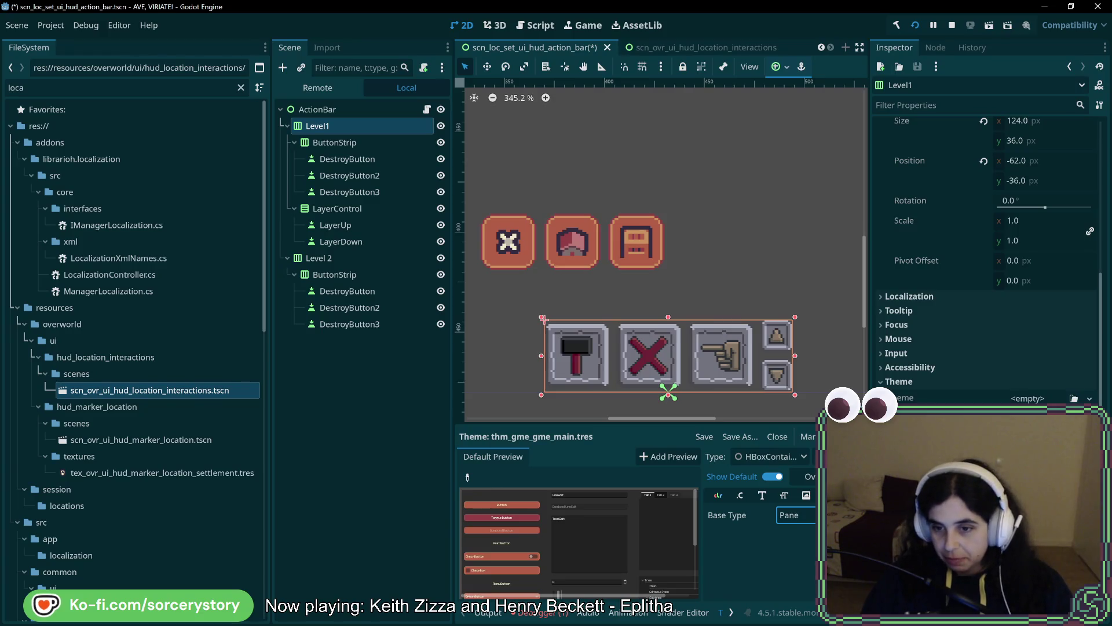
key("Return")
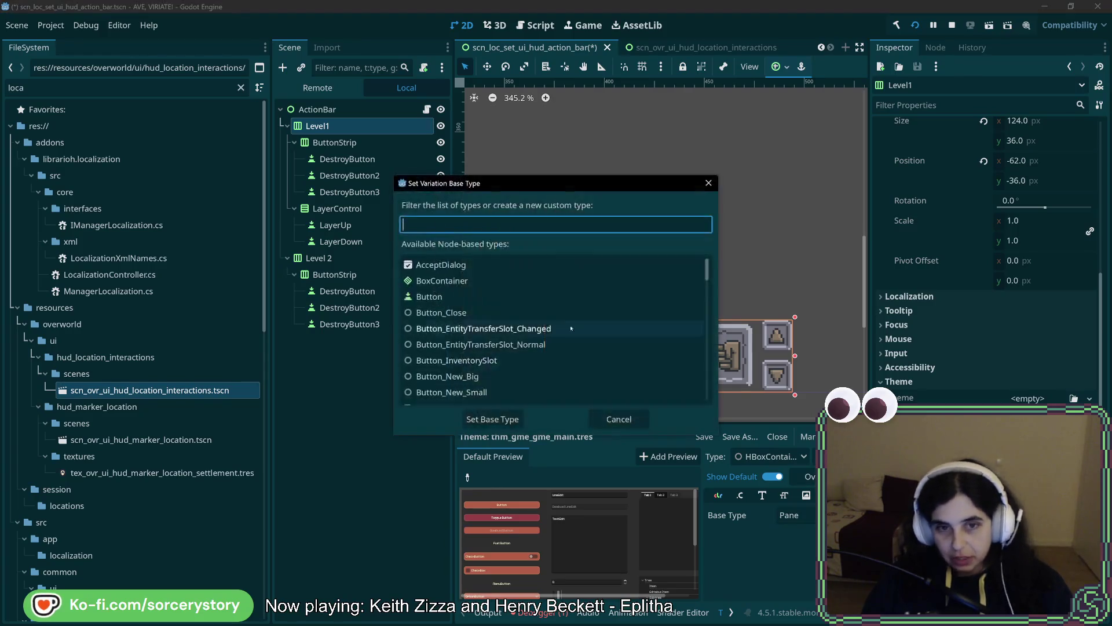
type("pane")
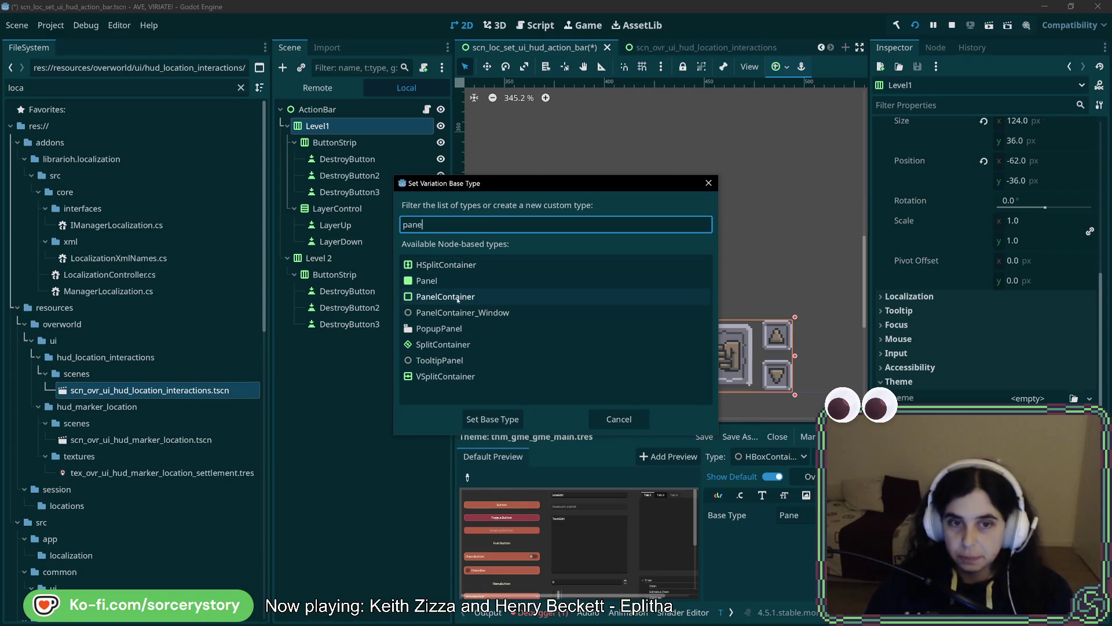
left_click(458, 297)
left_click(492, 419)
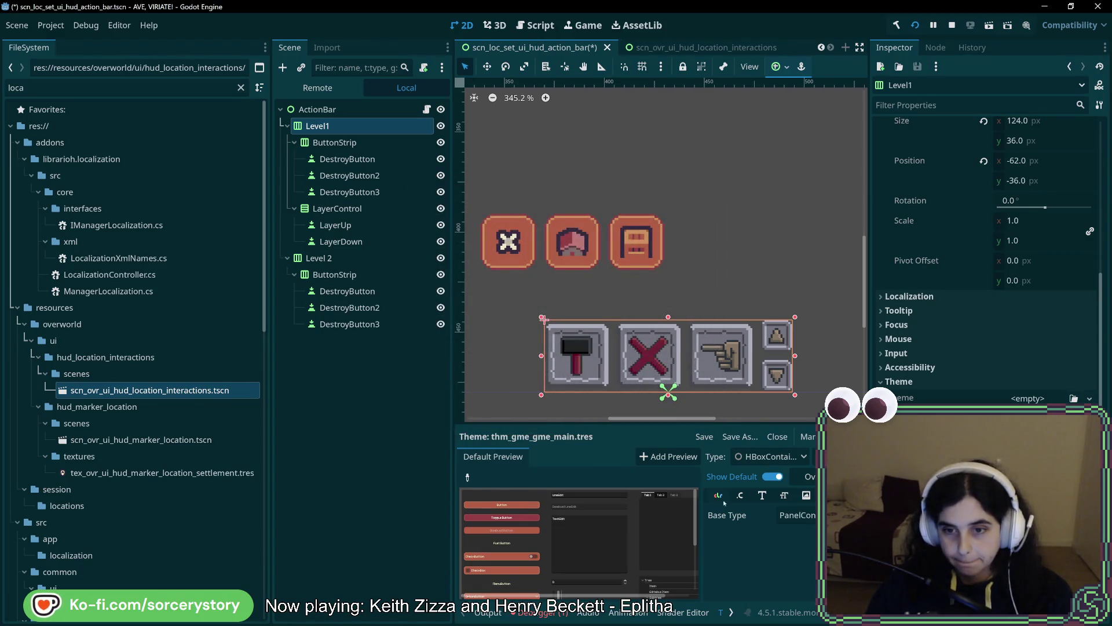
- Check its StyleBox items, then open Rename for HBoxContainer_New with 'HBox' selected
left_click(806, 495)
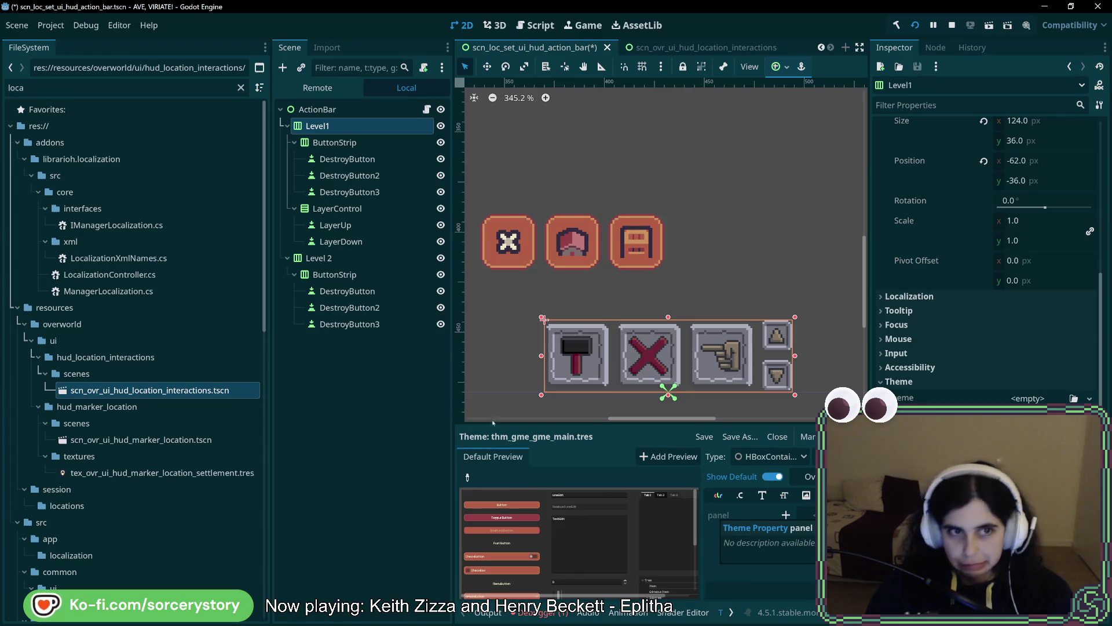
left_click(794, 457)
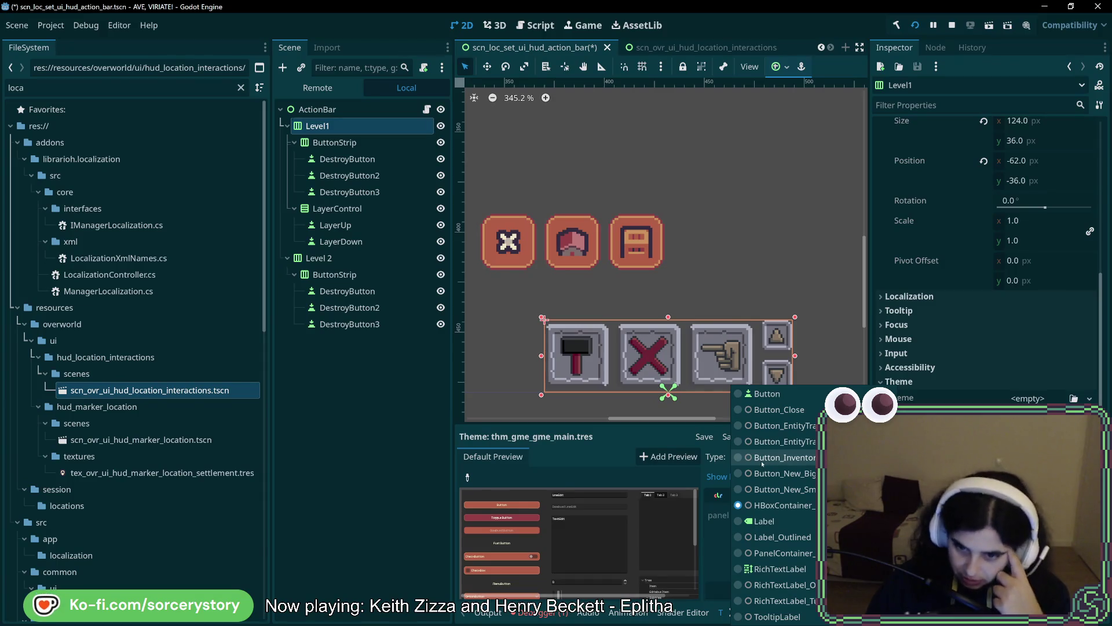
left_click(801, 553)
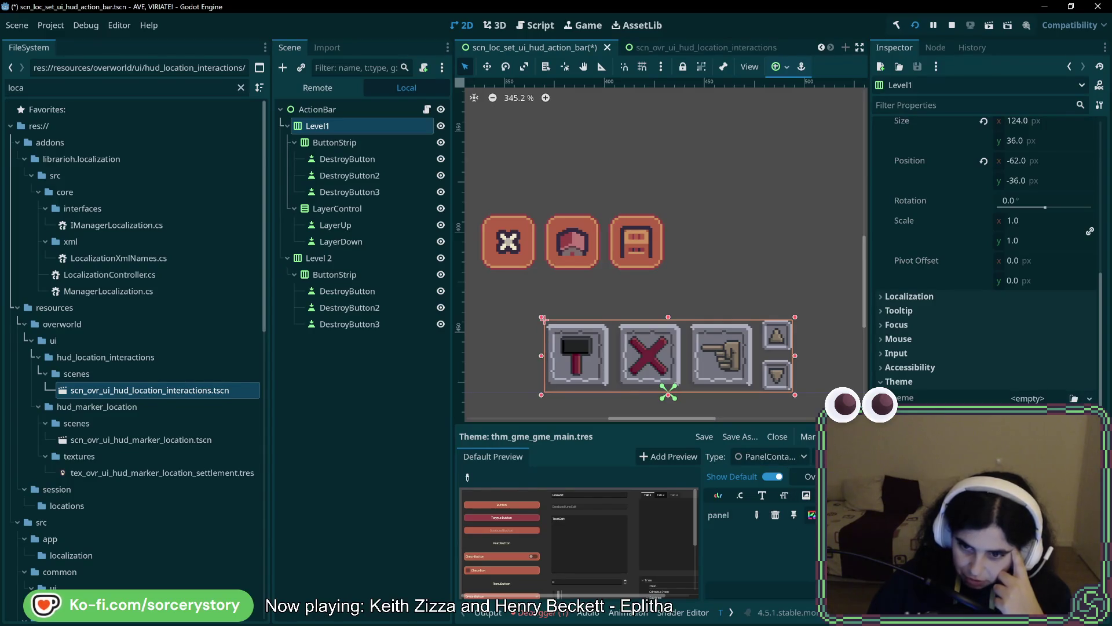
left_click(794, 457)
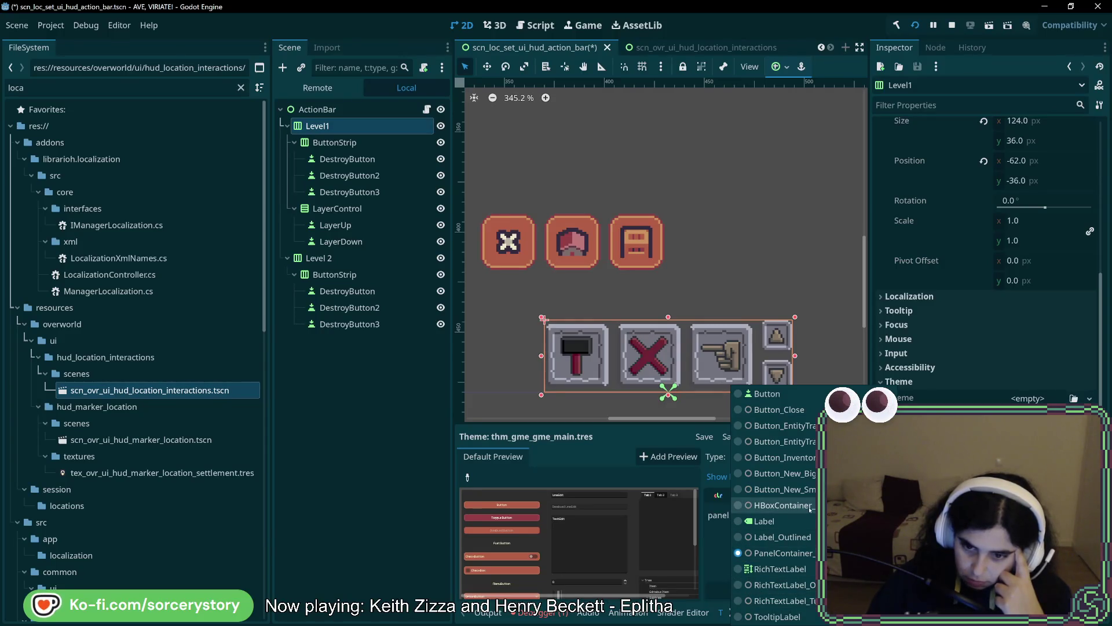
left_click(782, 505)
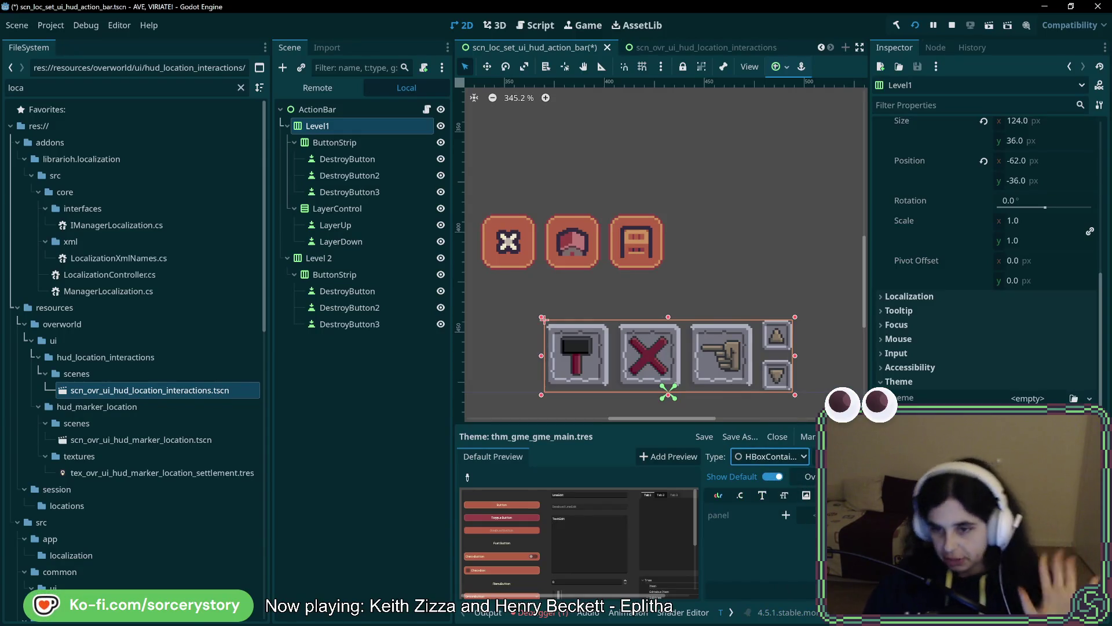
left_click(818, 456)
left_click_drag(548, 300, 458, 302)
left_click(507, 300)
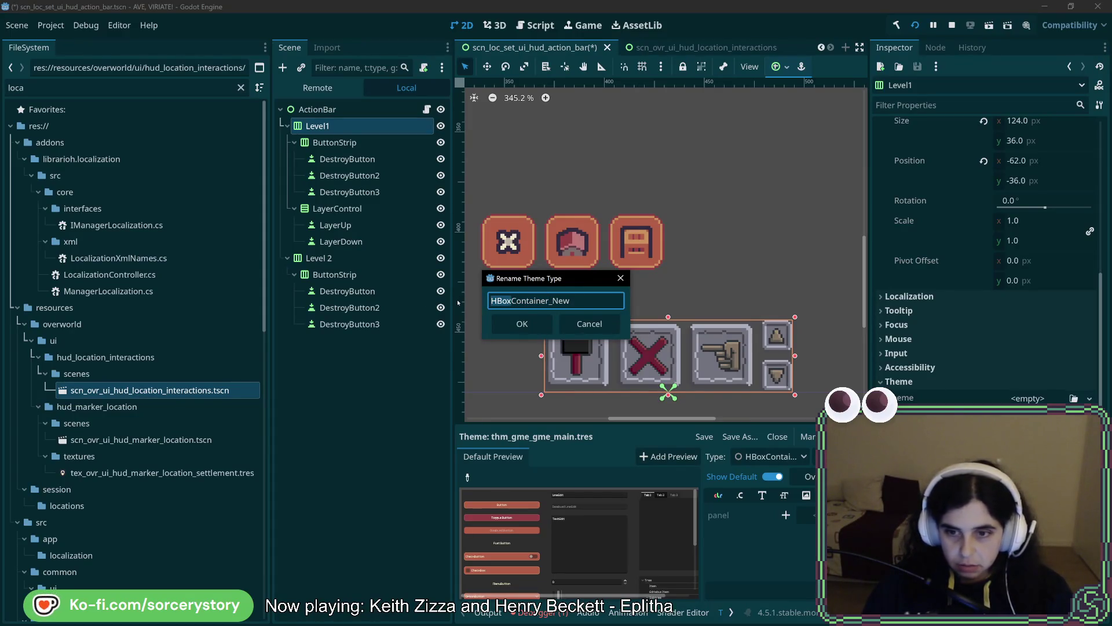
- Replace 'HBox' with 'Panel' so the variation becomes PanelContainer_New
type("Panel")
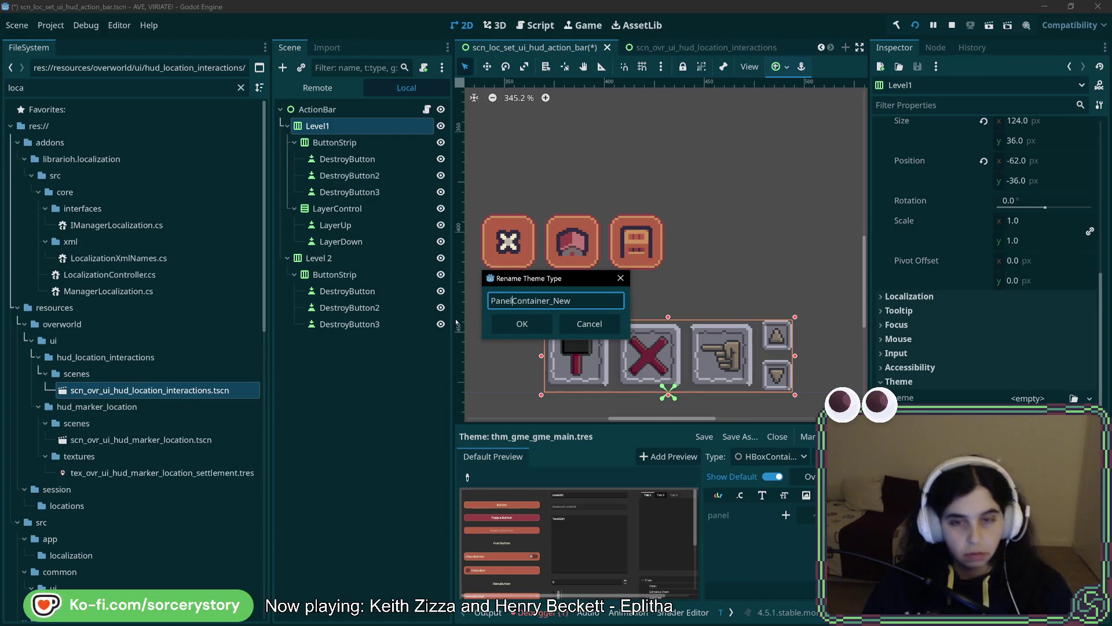
key("Return")
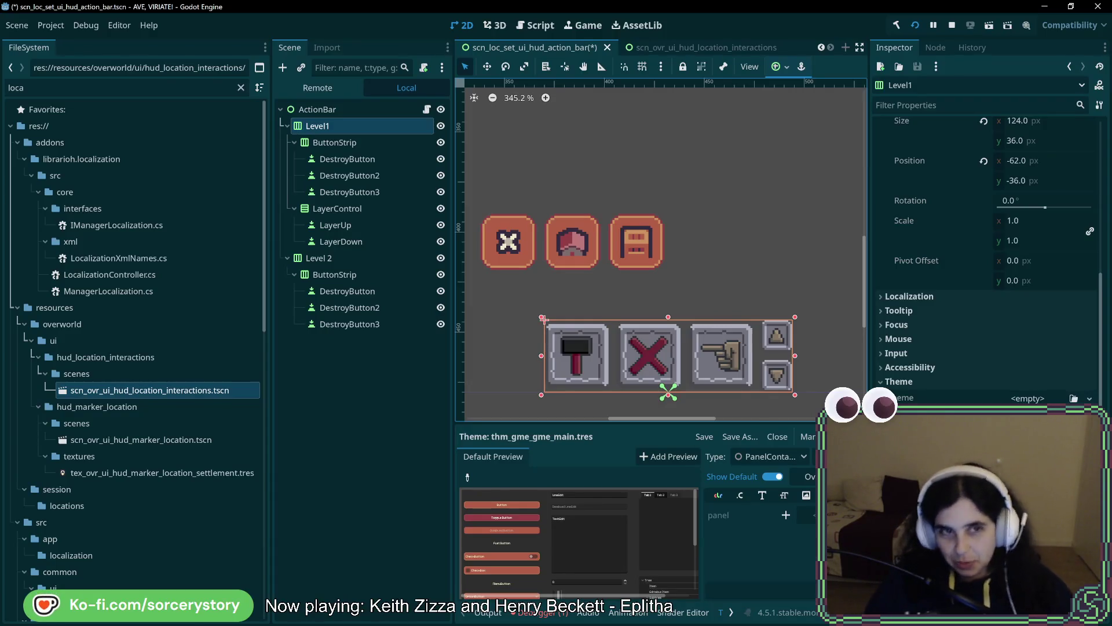
right_click(342, 126)
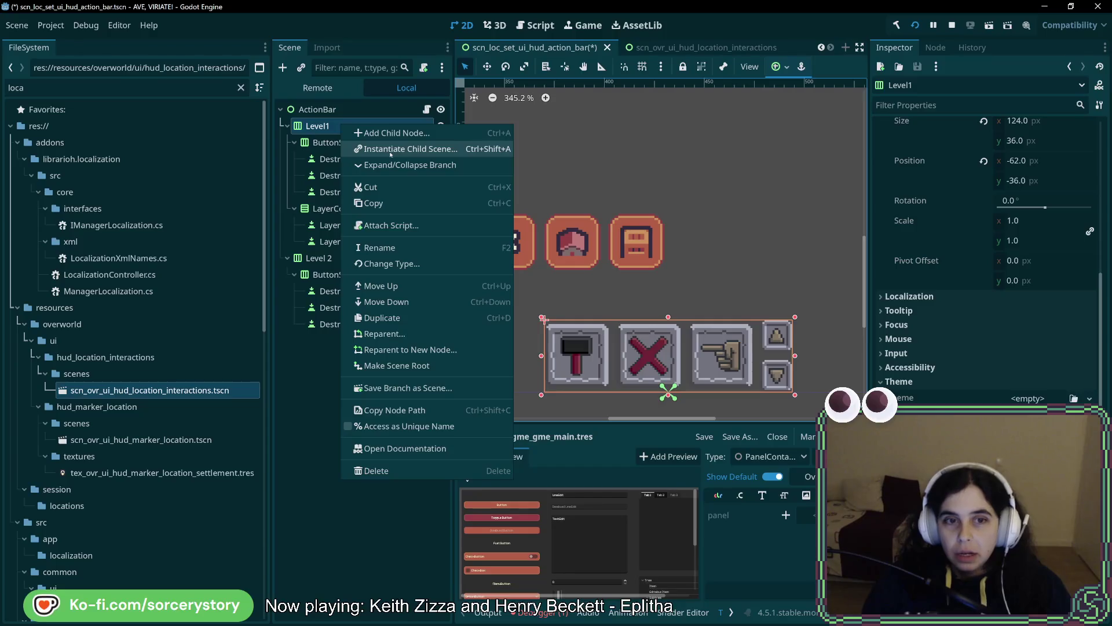
- Reparent Level1 under a new PanelContainer node and select that container
left_click(433, 349)
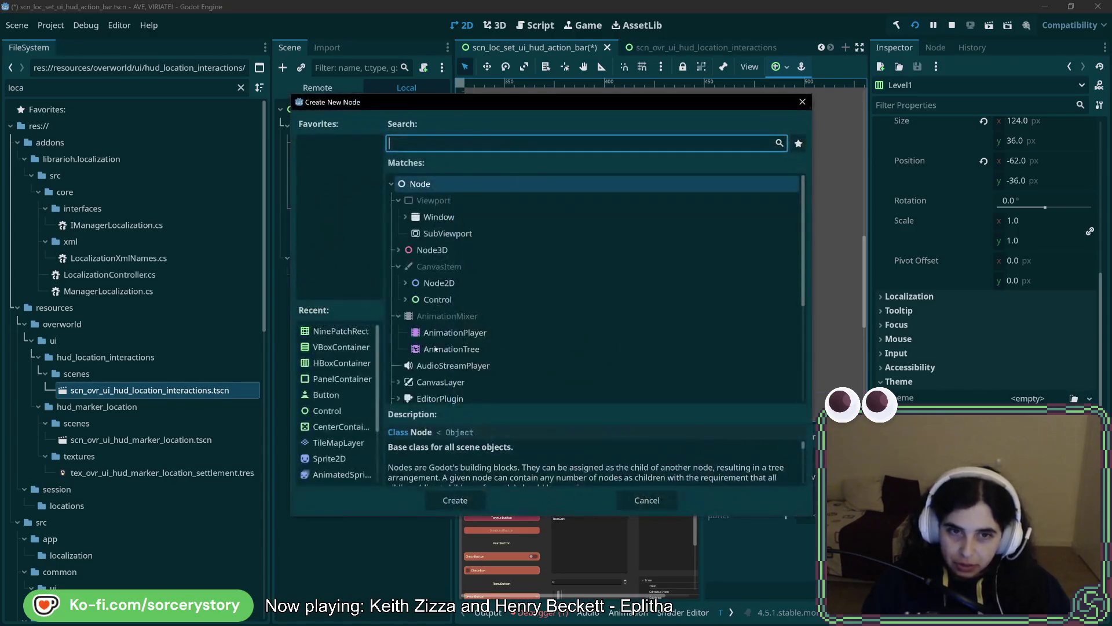
double_click(343, 380)
scroll(589, 364, "down", 5)
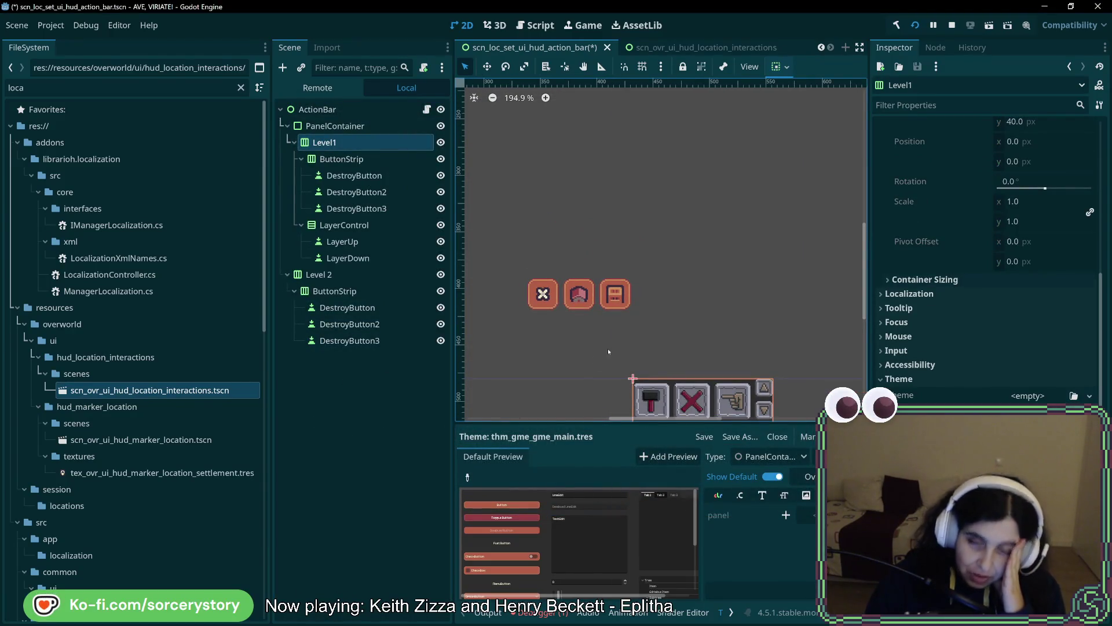
left_click(334, 126)
left_click(324, 142)
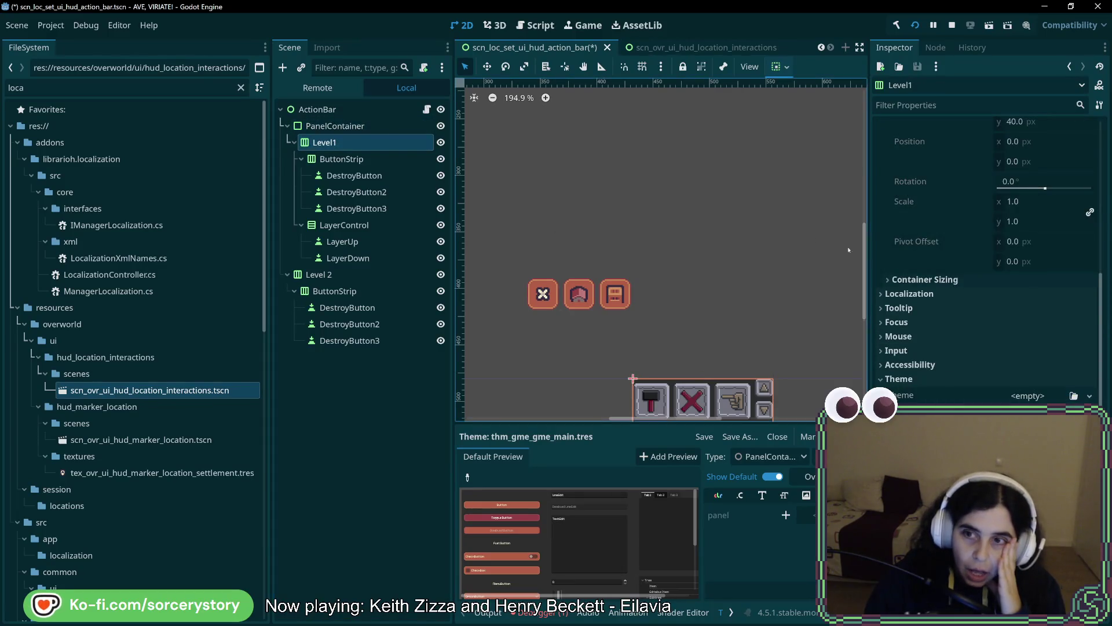
key("Up")
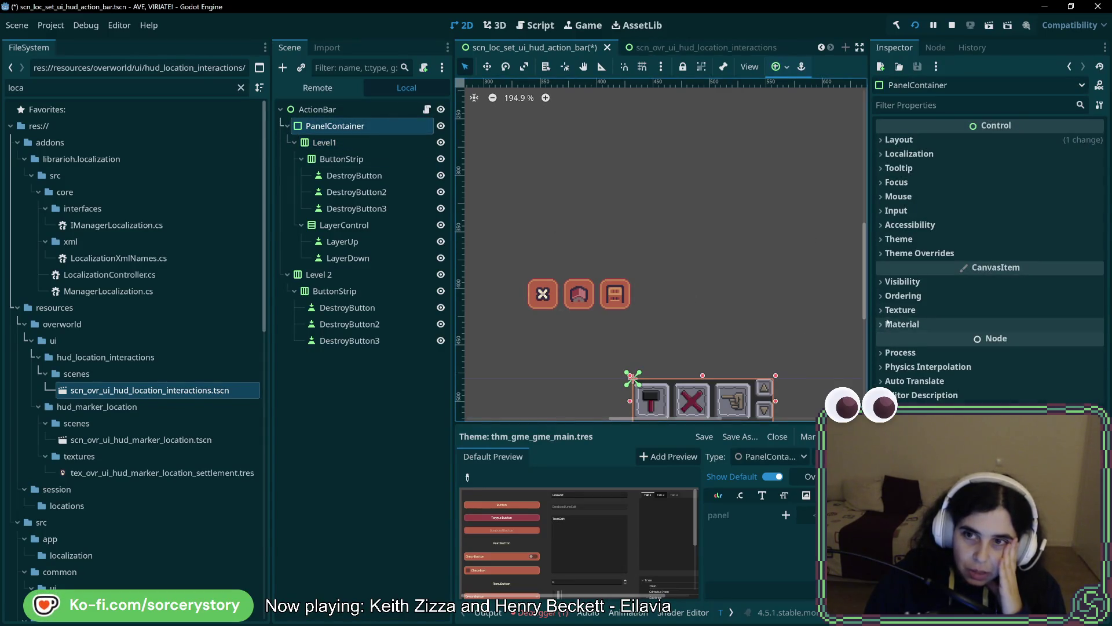
- Set the PanelContainer's Layout Mode to Anchors with the Center Bottom anchor preset
left_click(899, 140)
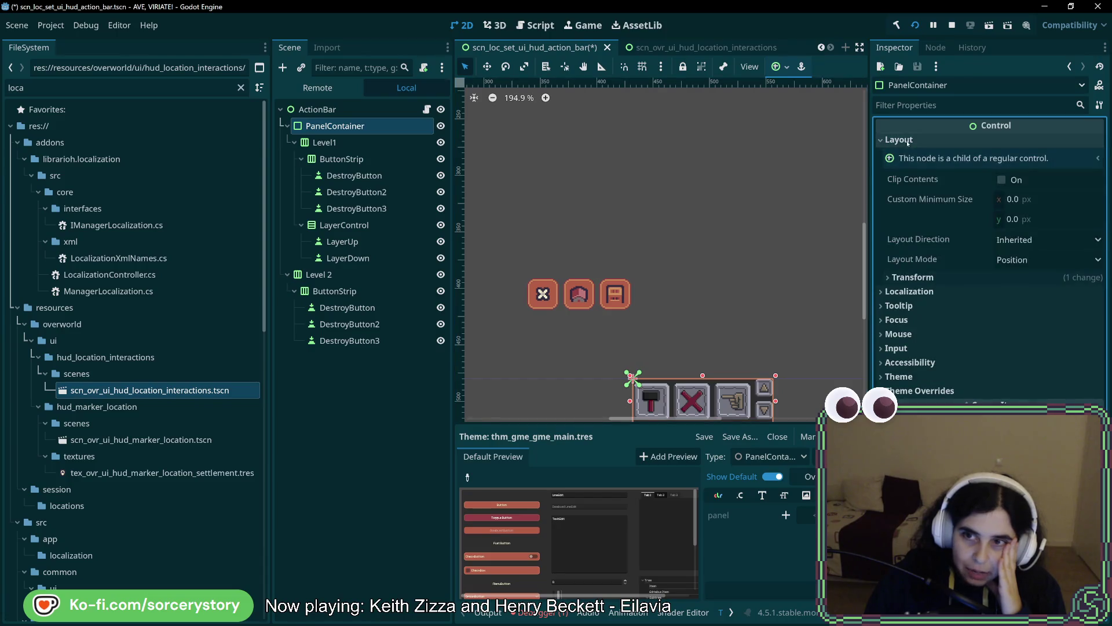
left_click(1017, 240)
left_click(1020, 259)
left_click(1021, 260)
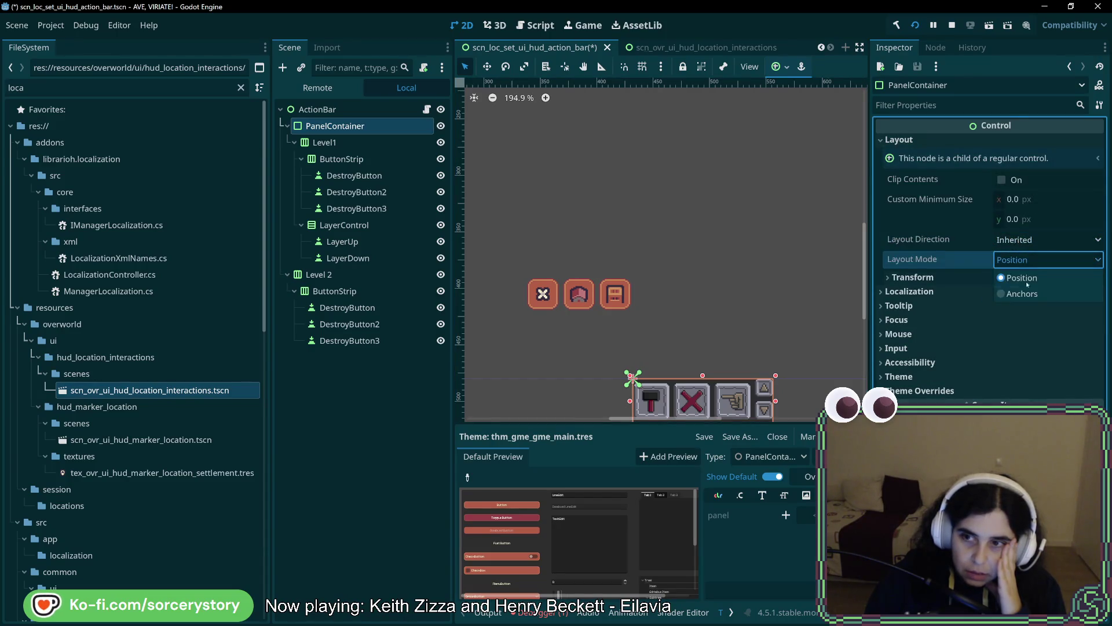
left_click(1022, 286)
left_click(1031, 280)
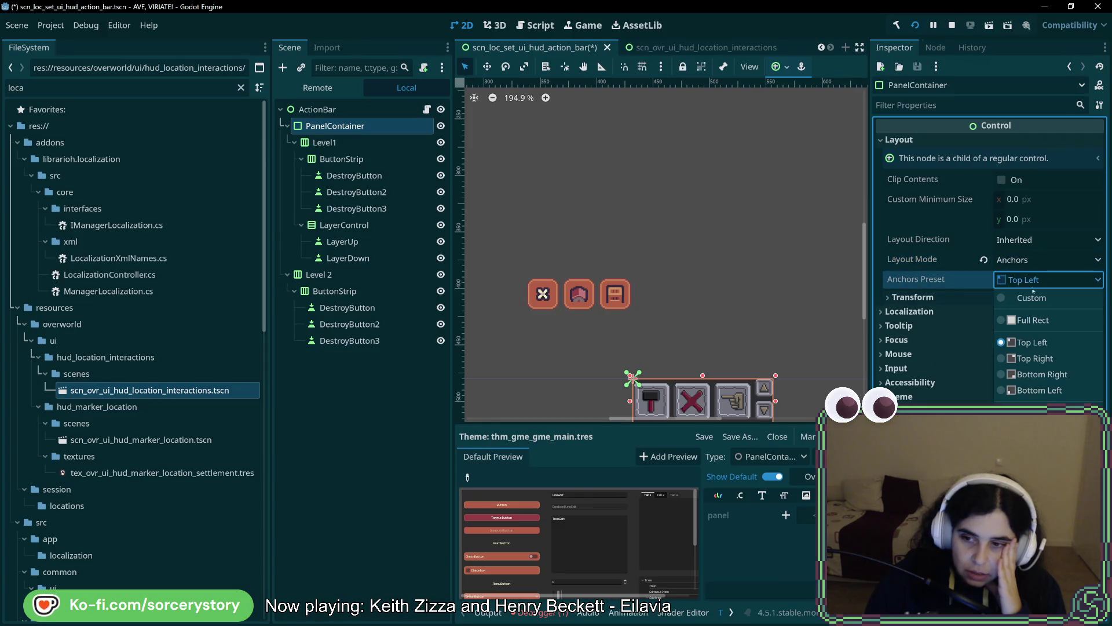
left_click(1037, 455)
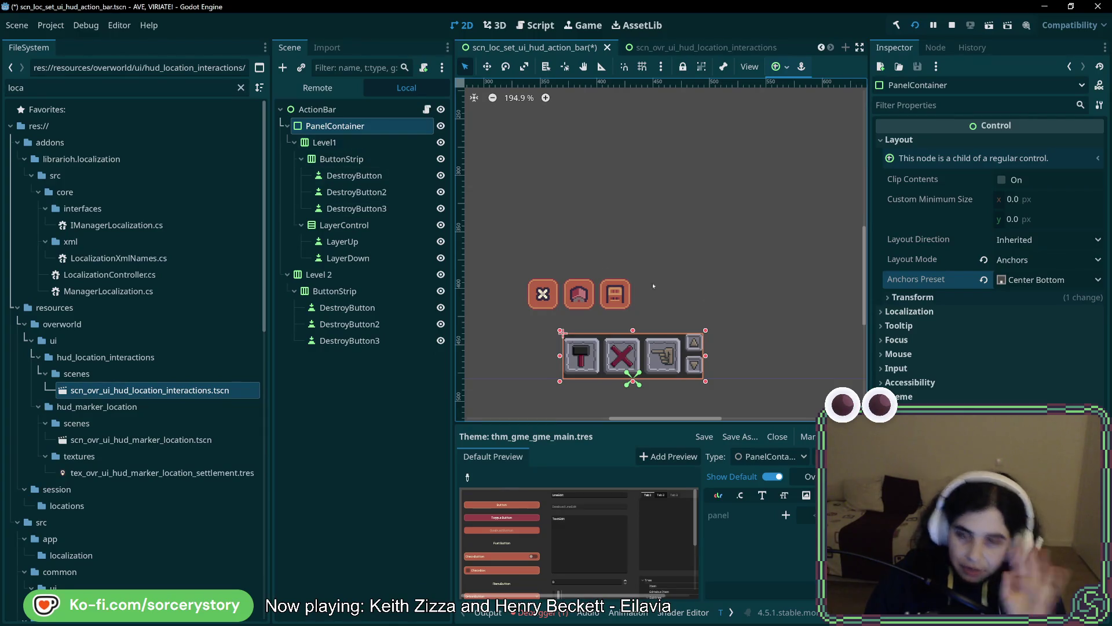
key("ctrl+z")
key("ctrl+z")
key("ctrl+z")
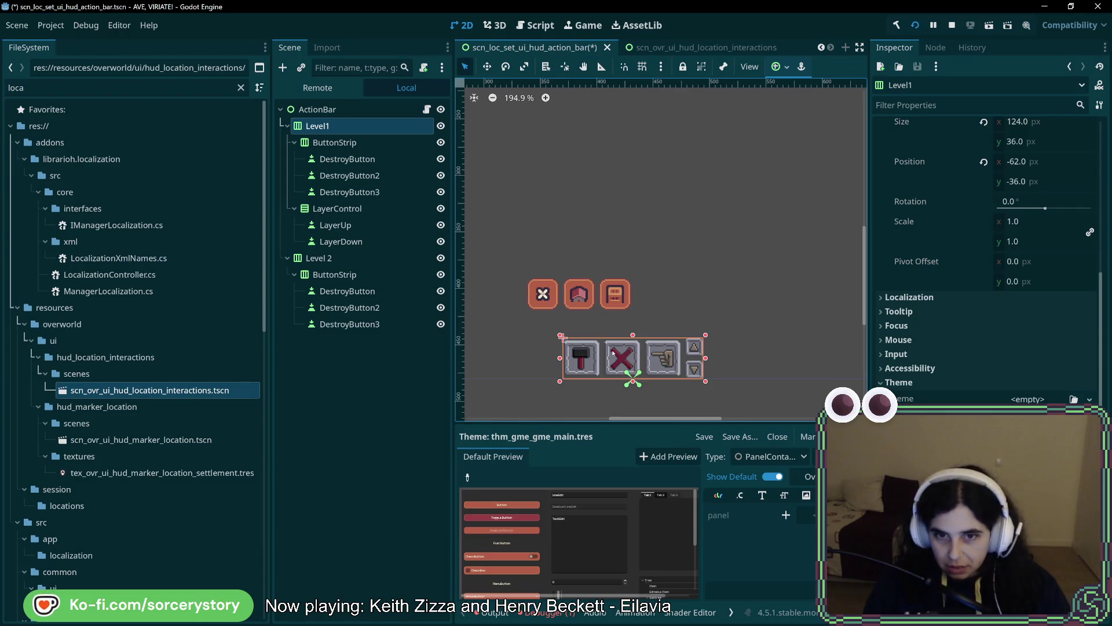
key("ctrl+shift+z")
key("ctrl+shift+z")
key("ctrl+shift+z")
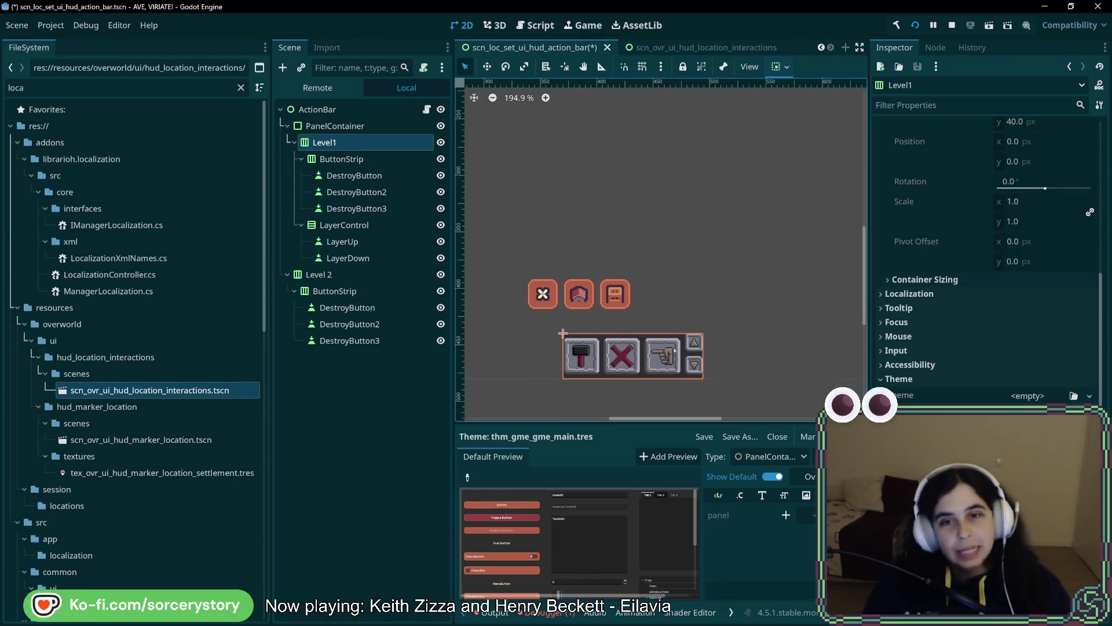
- Give the variation's panel stylebox a new StyleBoxTexture
left_click(347, 125)
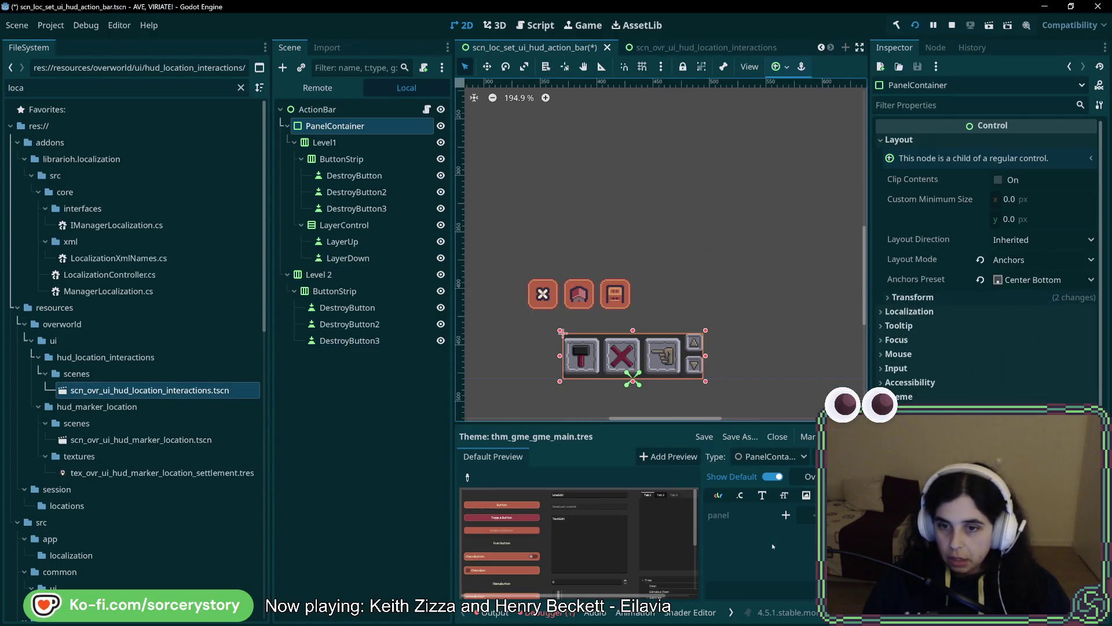
left_click(786, 515)
left_click(811, 515)
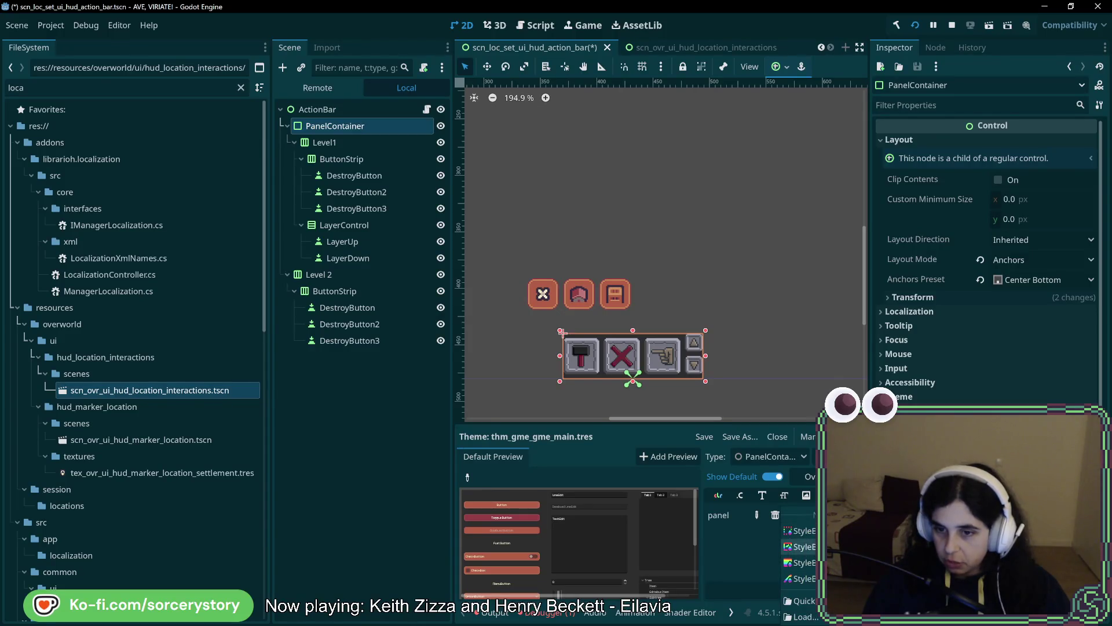
left_click(802, 578)
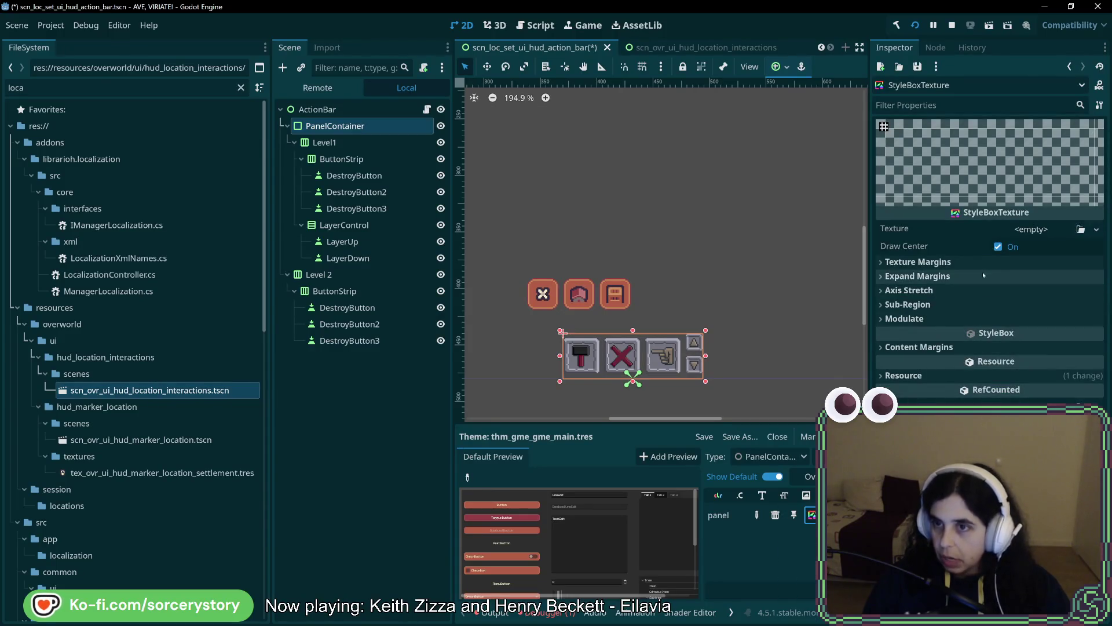
- Drag tex_ui_window.tres from the FileSystem dock into the StyleBoxTexture's Texture property
scroll(183, 513, "down", 10)
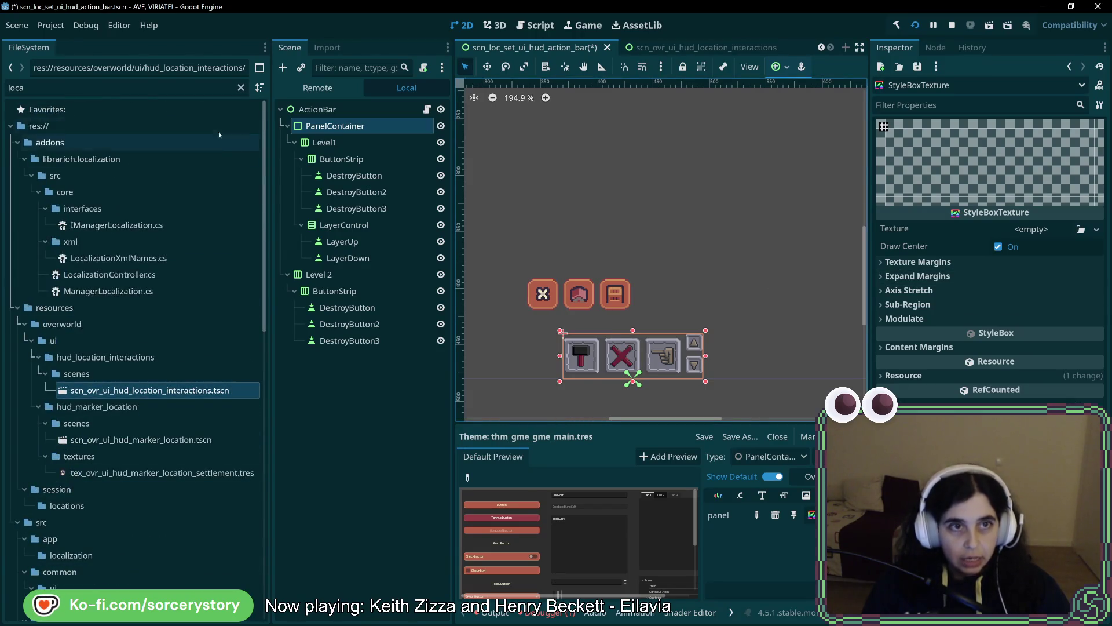
left_click(241, 88)
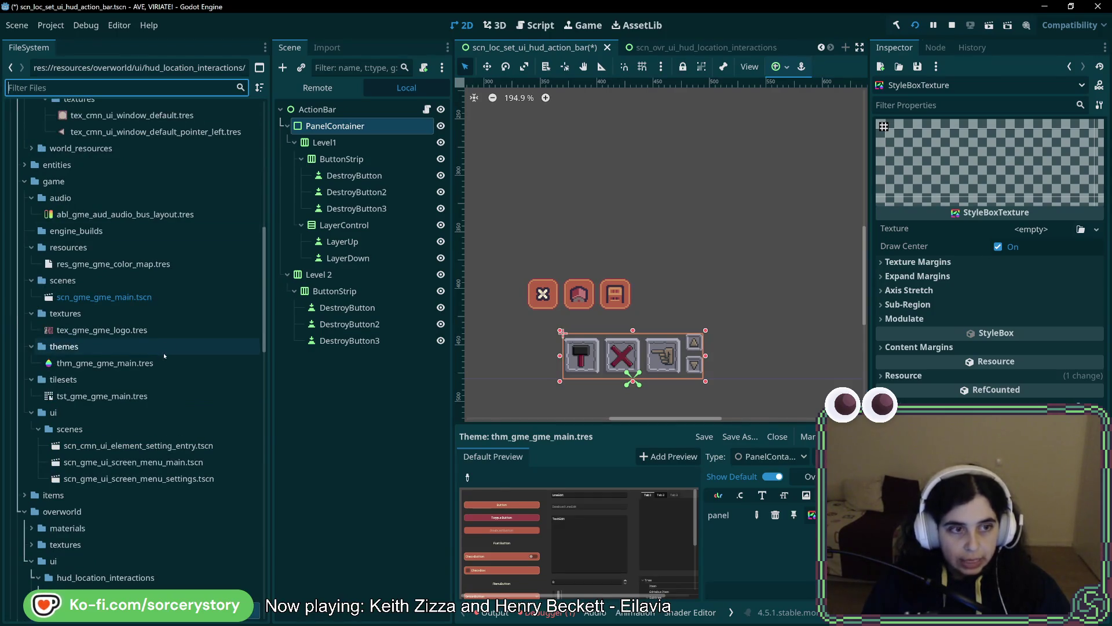
scroll(165, 356, "up", 10)
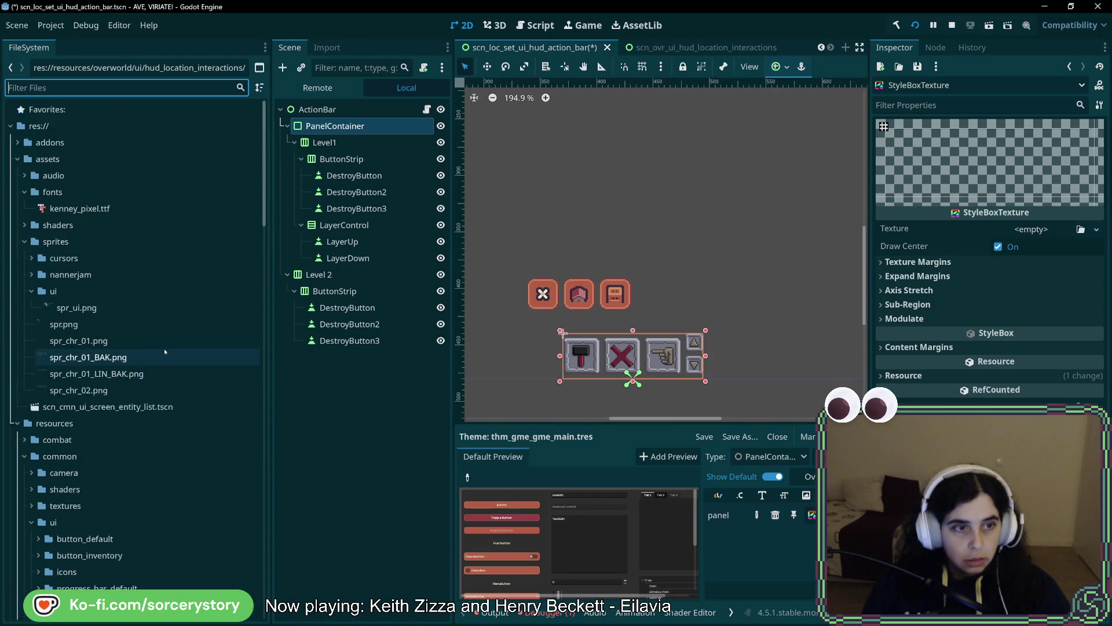
scroll(116, 316, "down", 15)
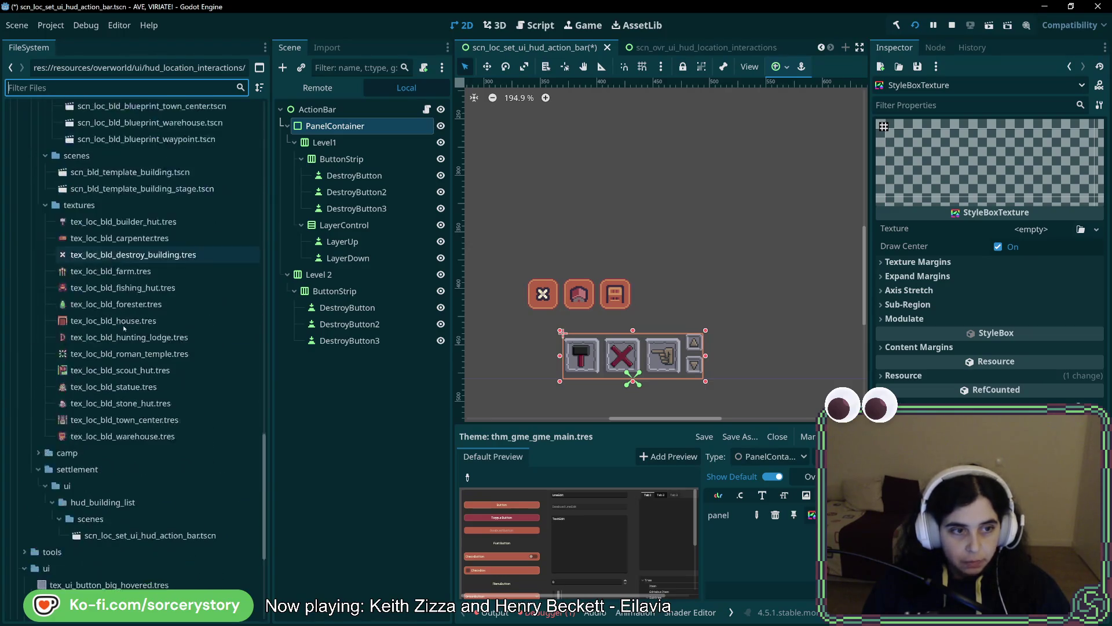
mouse_move(86, 509)
left_mouse_down()
mouse_move(756, 454)
mouse_move(1045, 266)
mouse_move(1035, 233)
left_mouse_up()
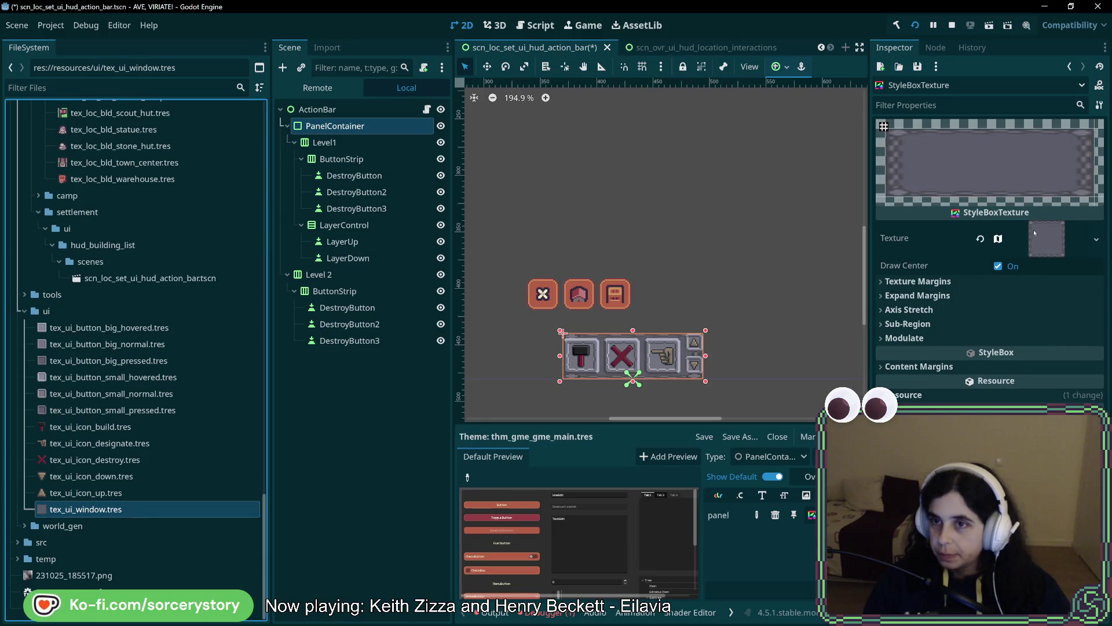
left_click(899, 282)
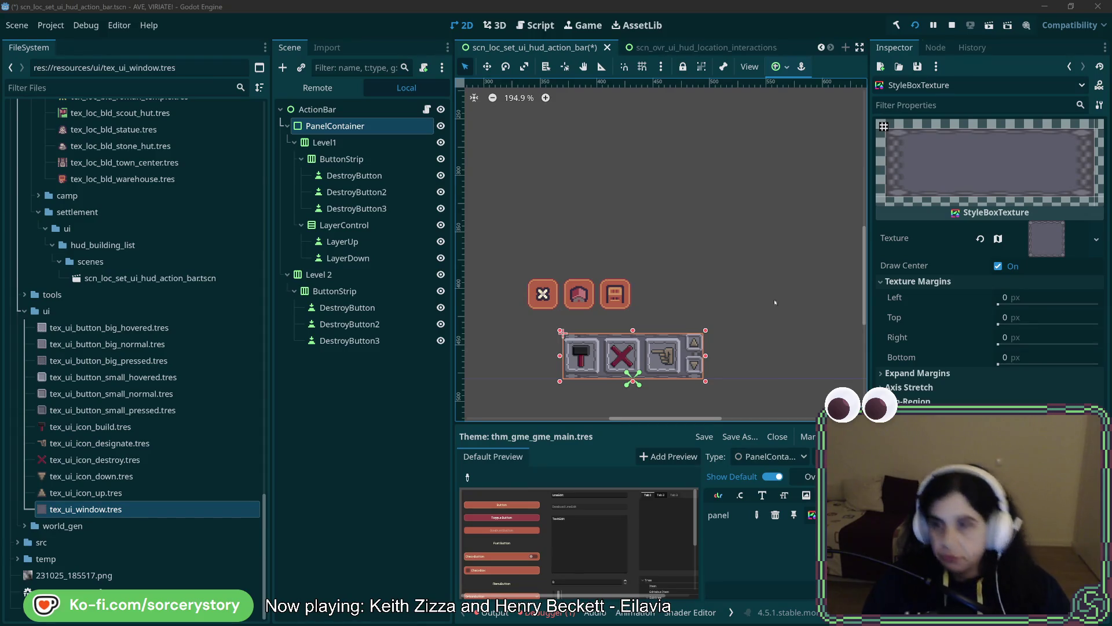
- Set the Left, Top, Right and Bottom texture margins to 5 px
left_click(1043, 301)
type("5")
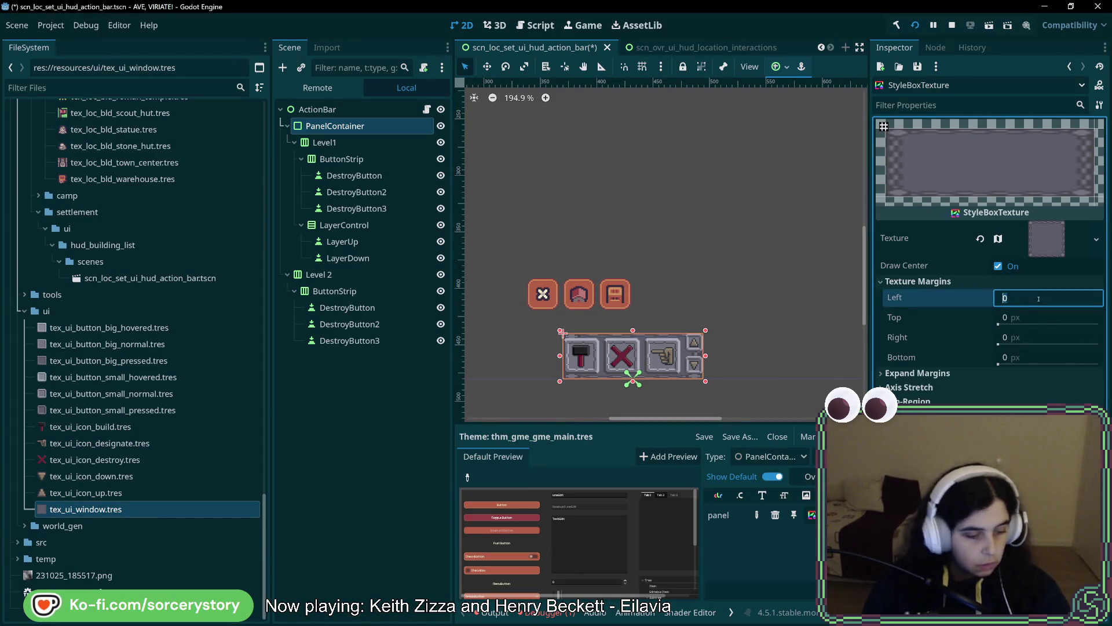
left_click(1041, 320)
type("5")
left_click(1042, 332)
type("5")
left_click(1045, 351)
type("5")
key("Return")
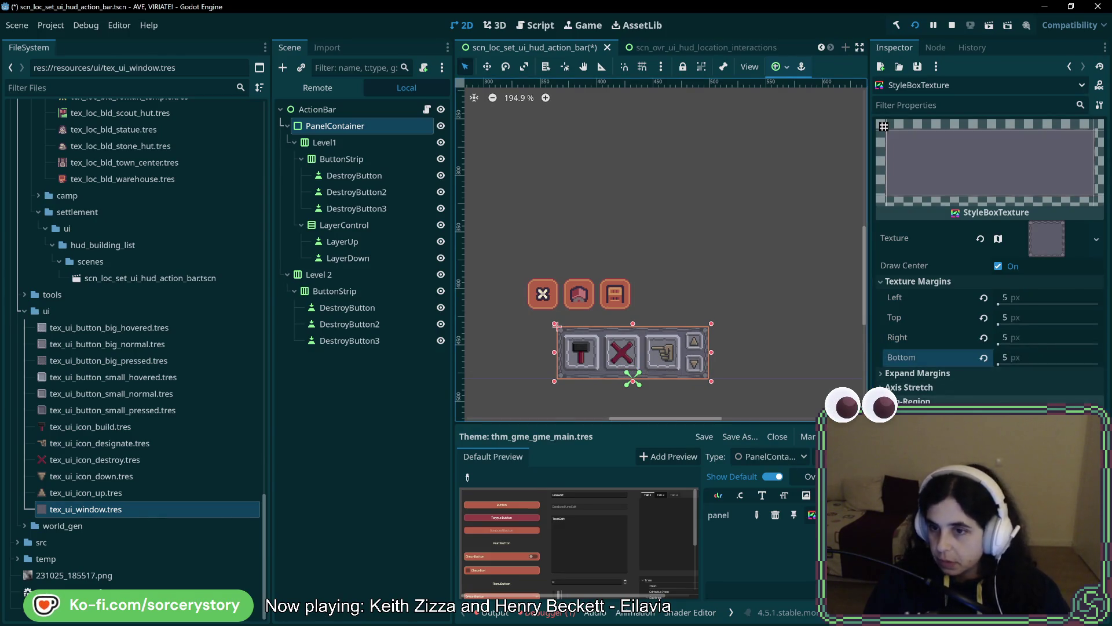
- Expand the Axis Stretch settings and scroll the Inspector to review them
left_click(909, 387)
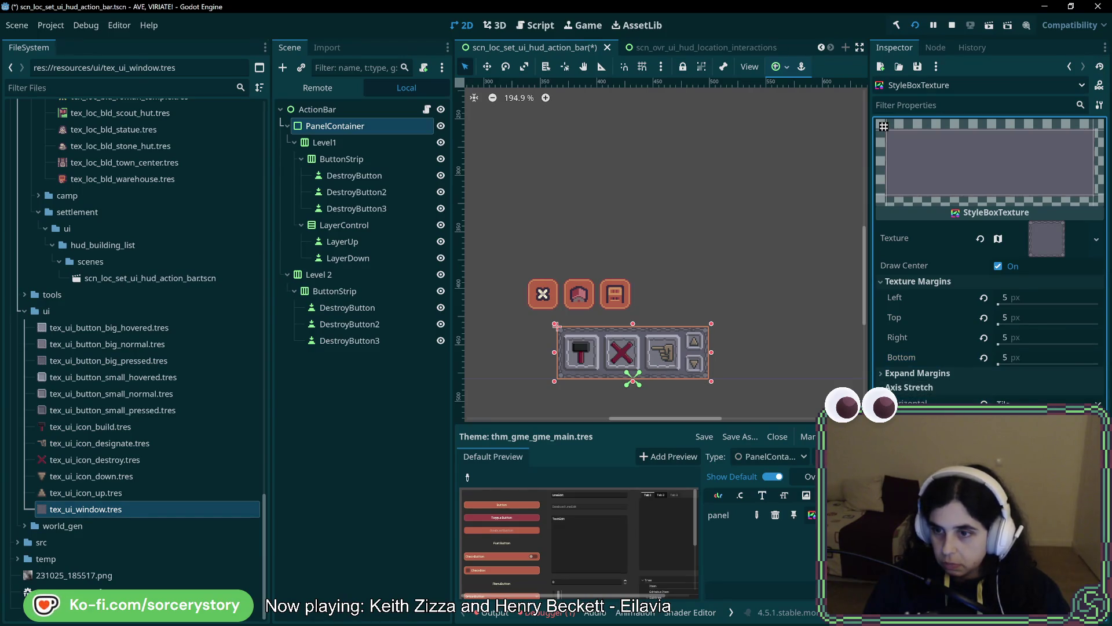
scroll(568, 348, "up", 5)
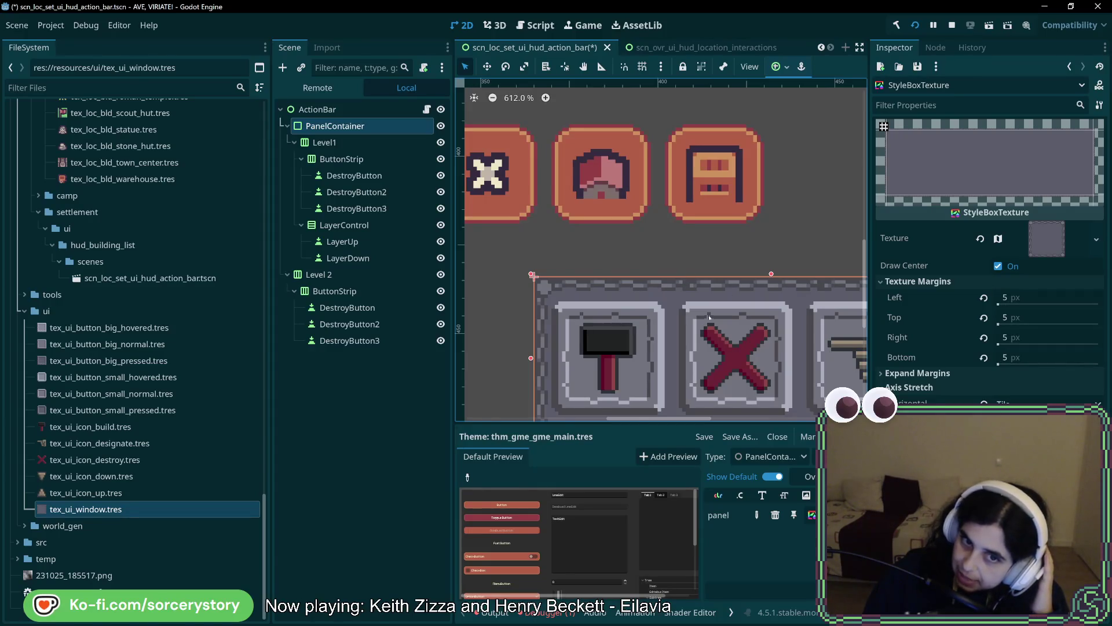
scroll(709, 317, "down", 2)
scroll(787, 391, "right", 2)
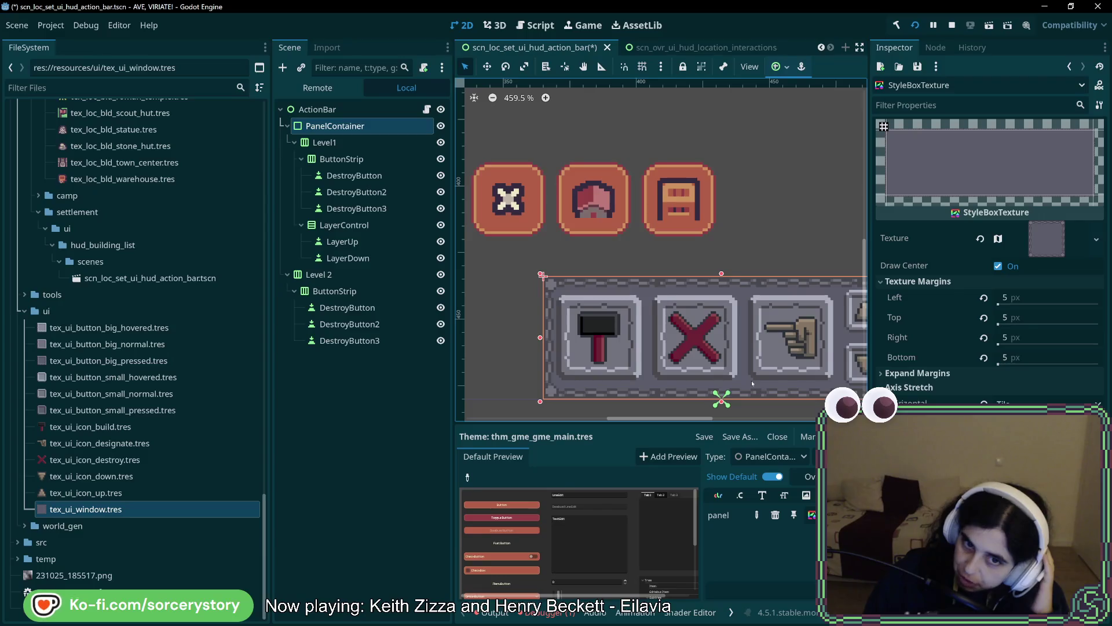
scroll(752, 380, "right", 4)
scroll(736, 355, "right", 1)
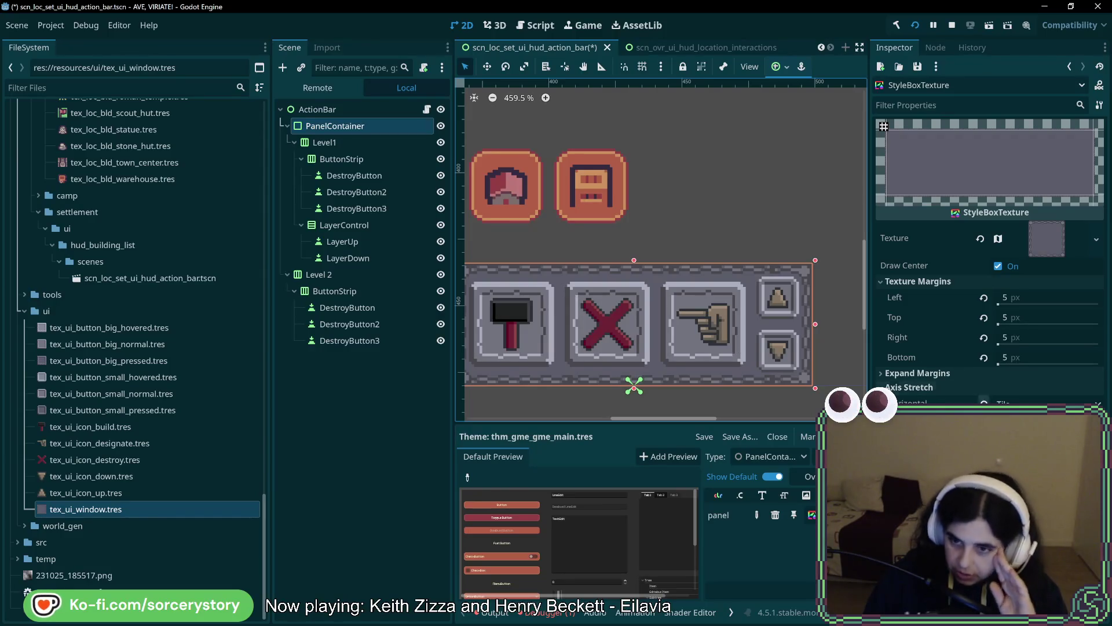
- Try Tile for horizontal axis stretch, then revert it to Tile Fit
left_click(984, 463)
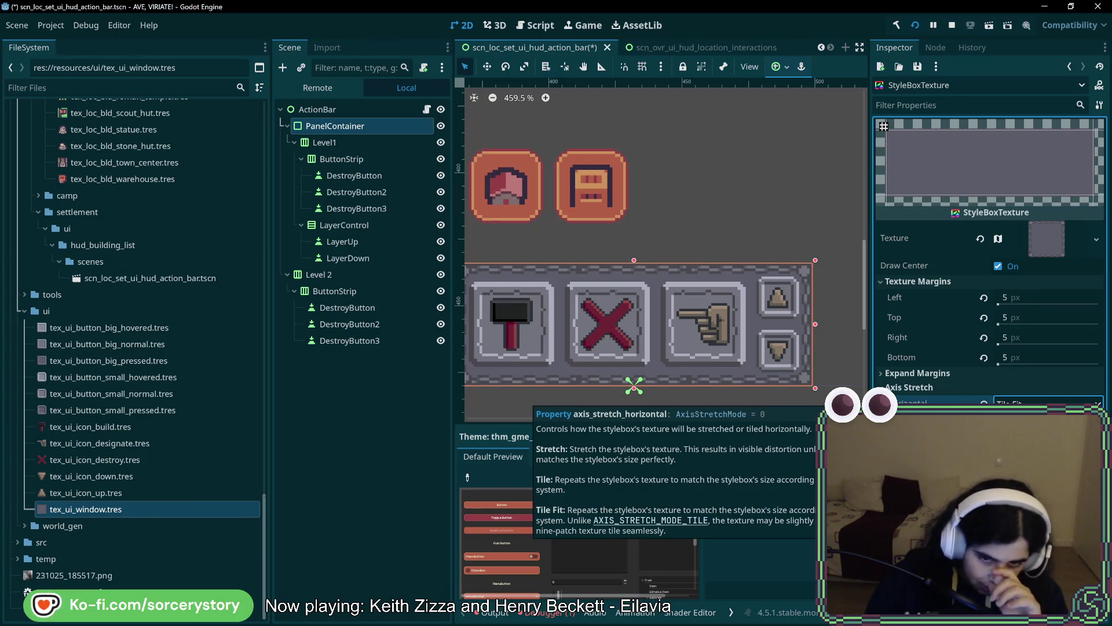
left_click(1027, 402)
left_click(1020, 432)
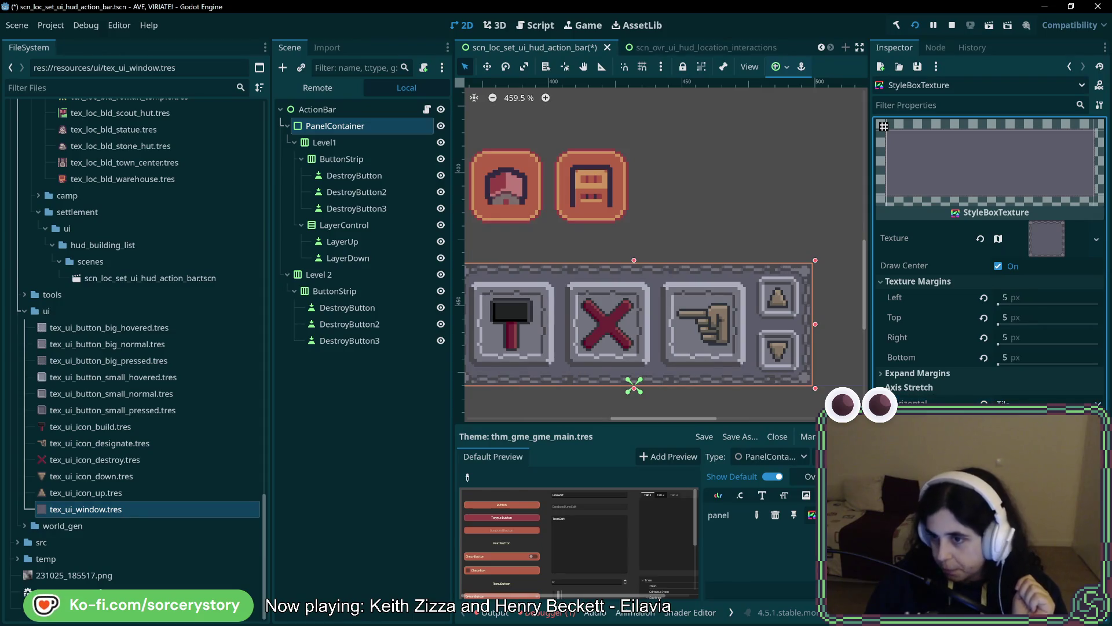
left_click(1037, 401)
left_click(1019, 446)
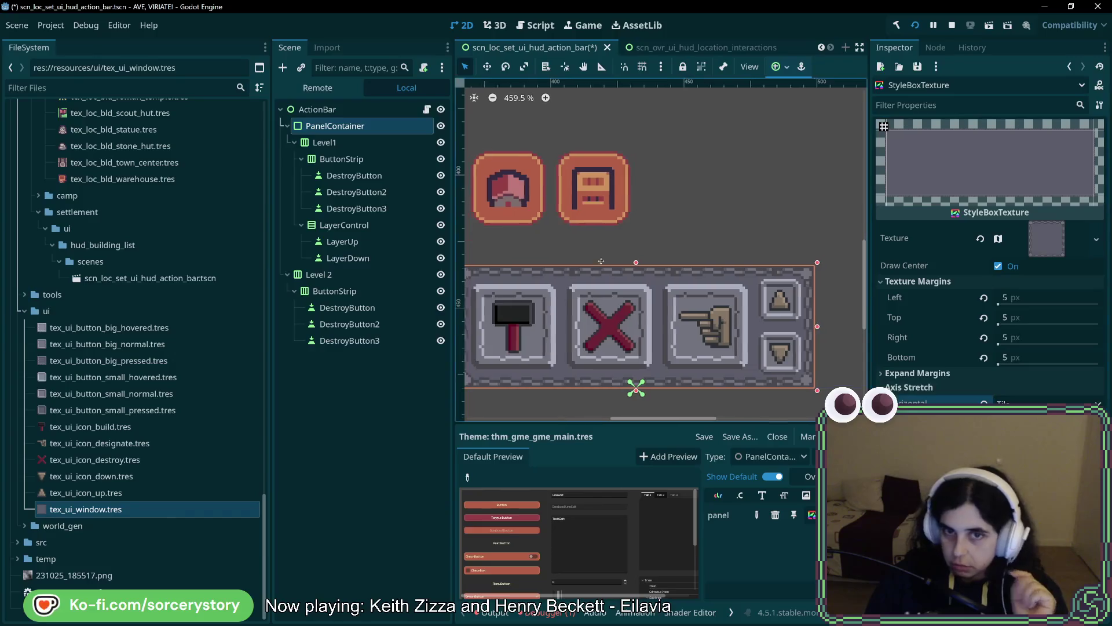
- Review Level1's Container Sizing settings, then select the PanelContainer node
scroll(656, 259, "left", 3)
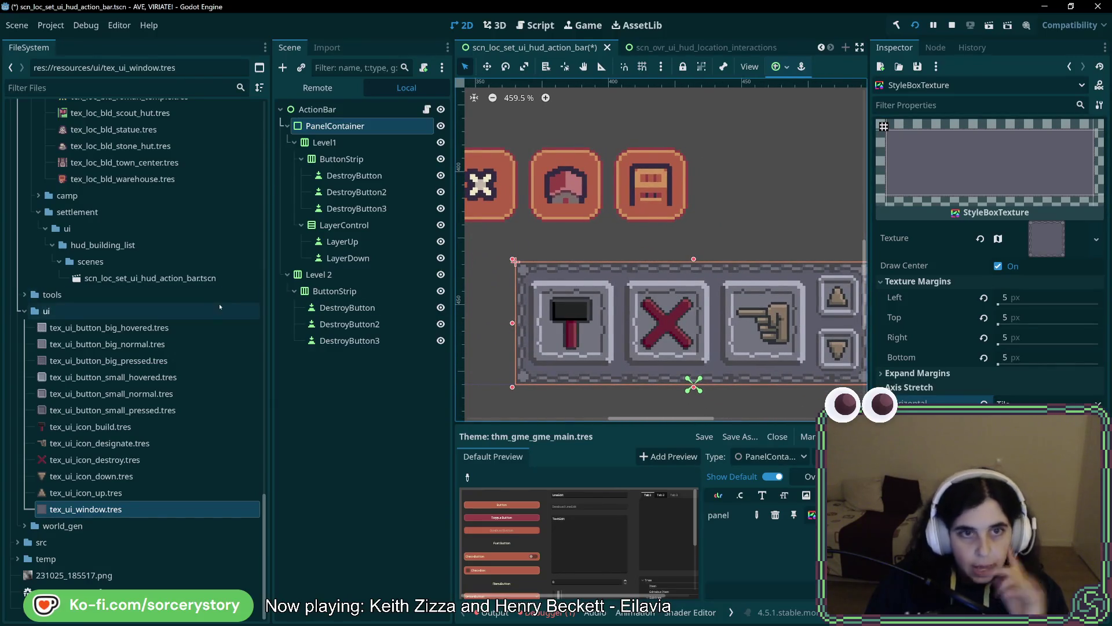
left_click(327, 143)
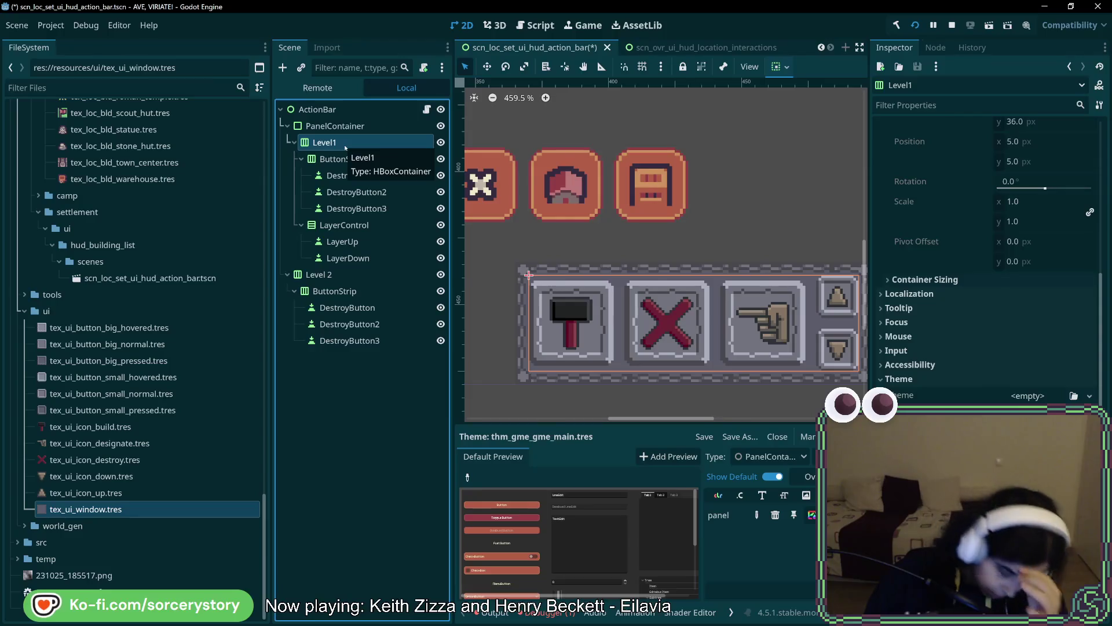
scroll(590, 309, "up", 3)
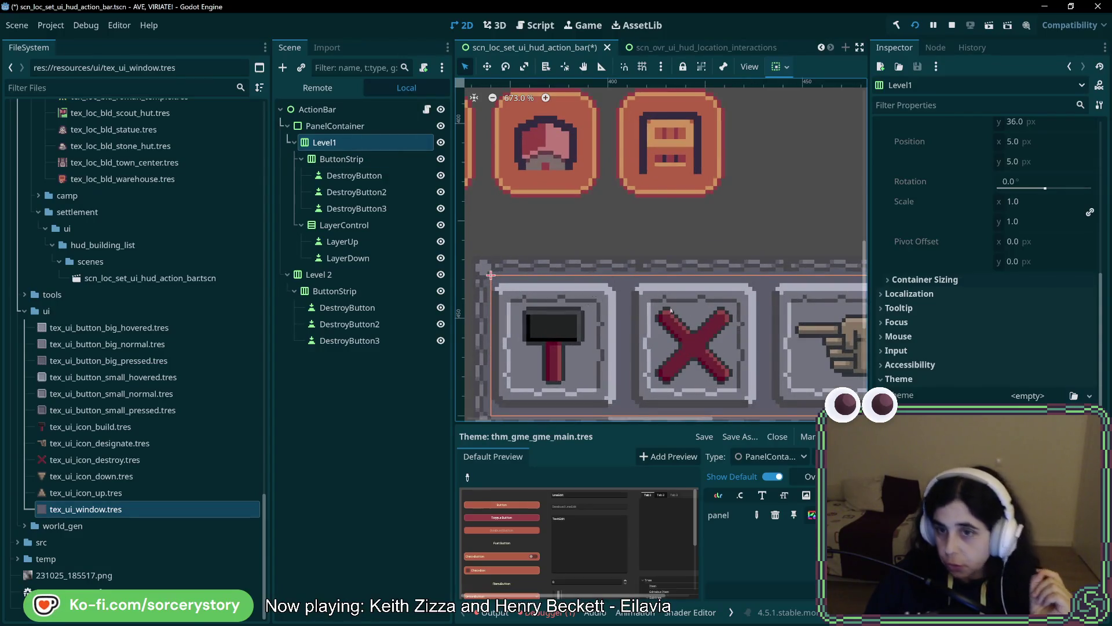
scroll(589, 309, "right", 5)
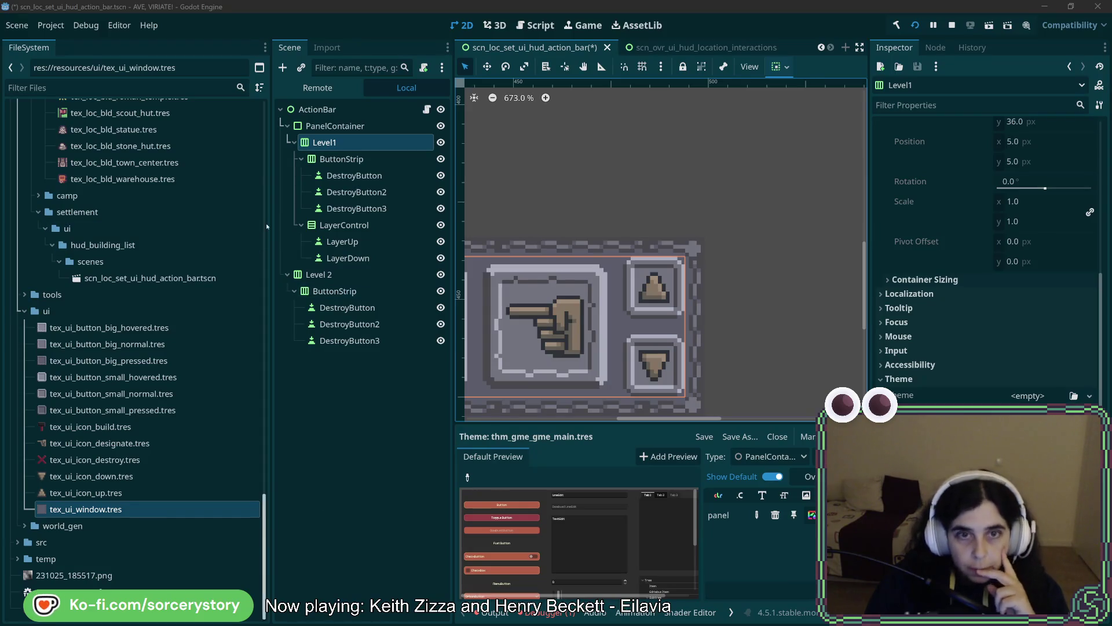
left_click(976, 279)
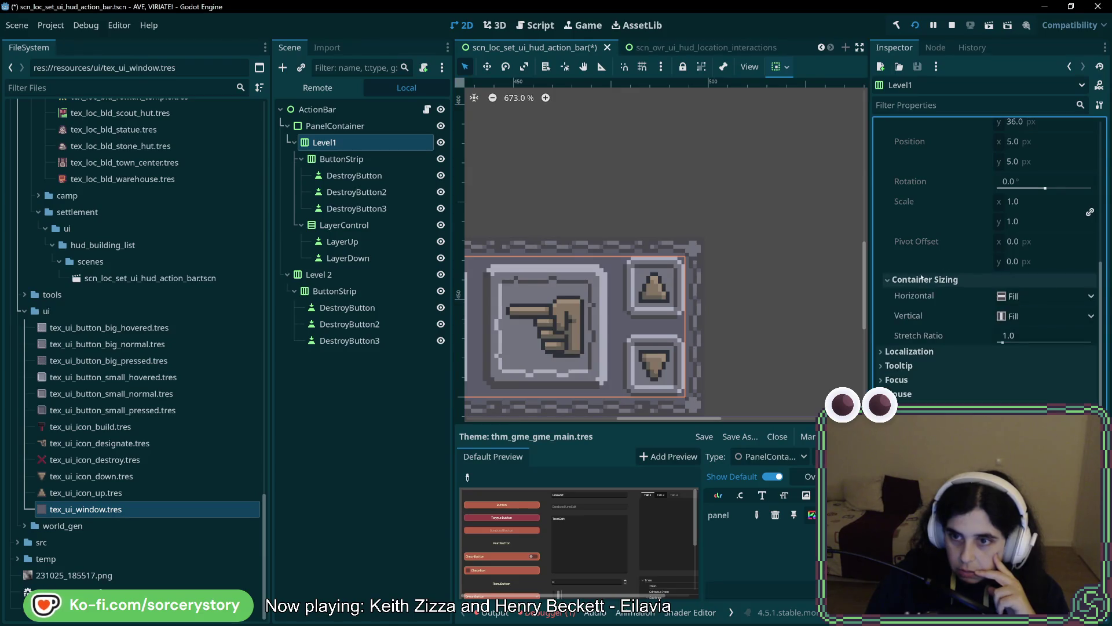
scroll(926, 323, "up", 5)
scroll(926, 328, "down", 1)
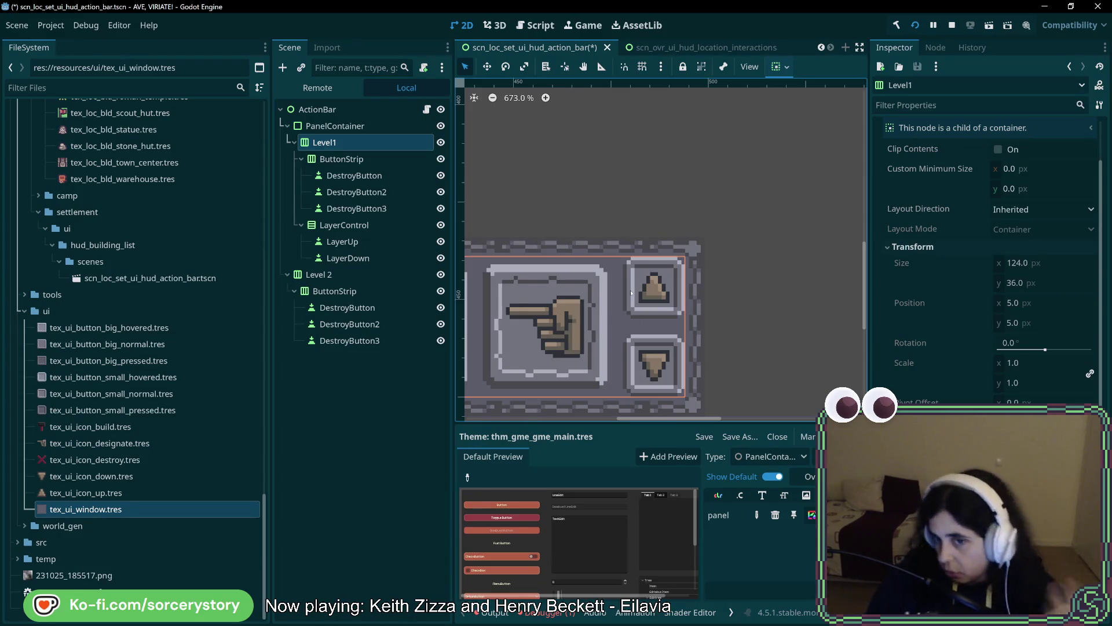
left_click(335, 125)
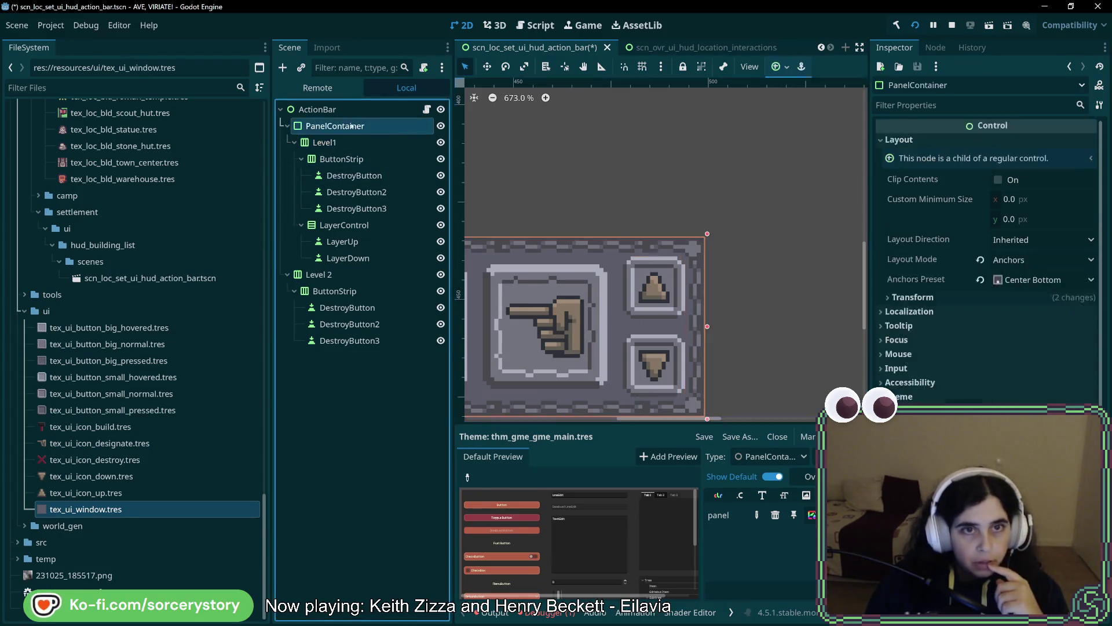
left_click(811, 515)
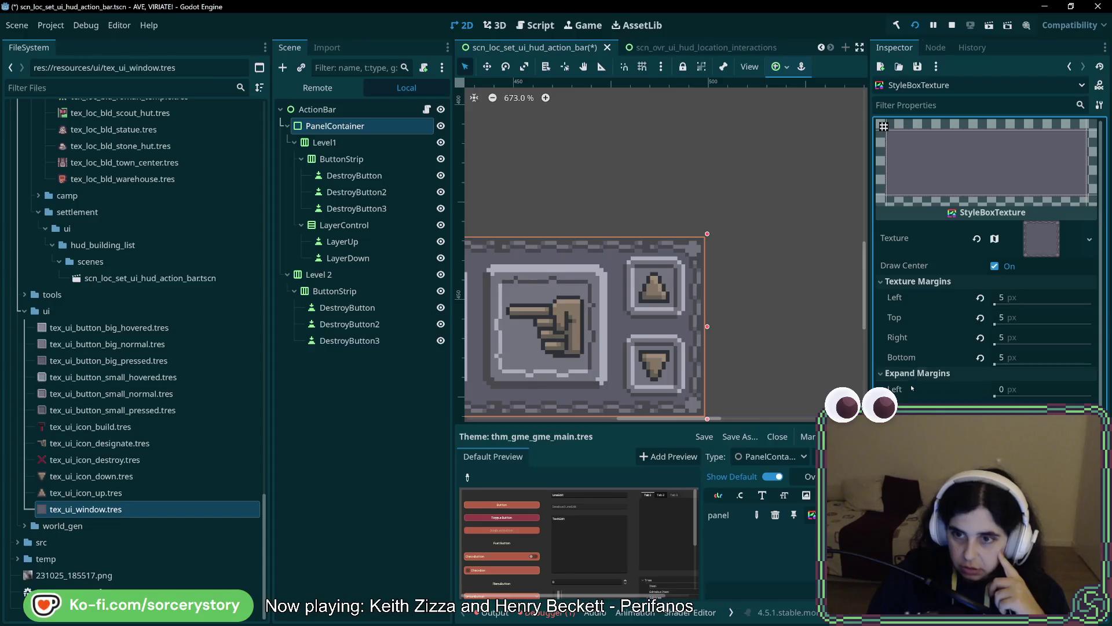
mouse_move(911, 387)
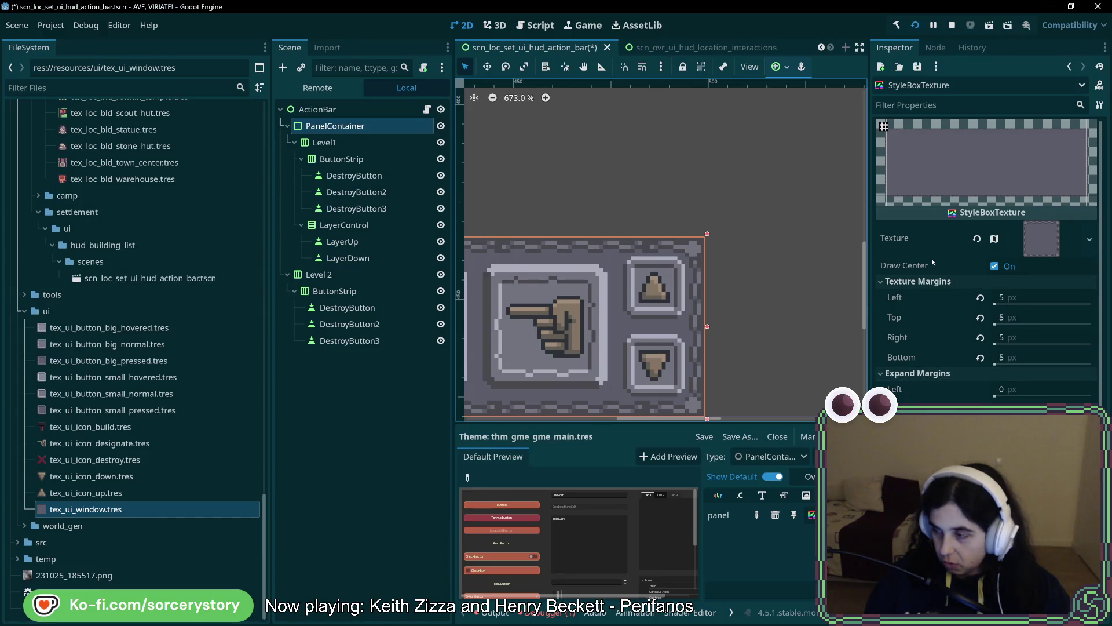
mouse_move(933, 262)
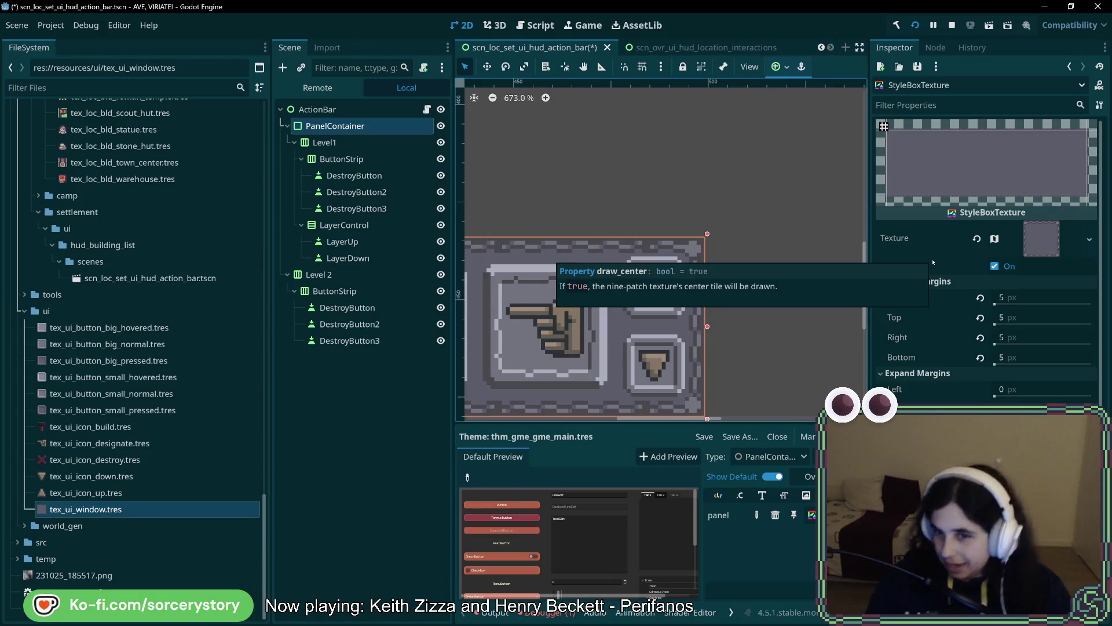
scroll(714, 308, "down", 3)
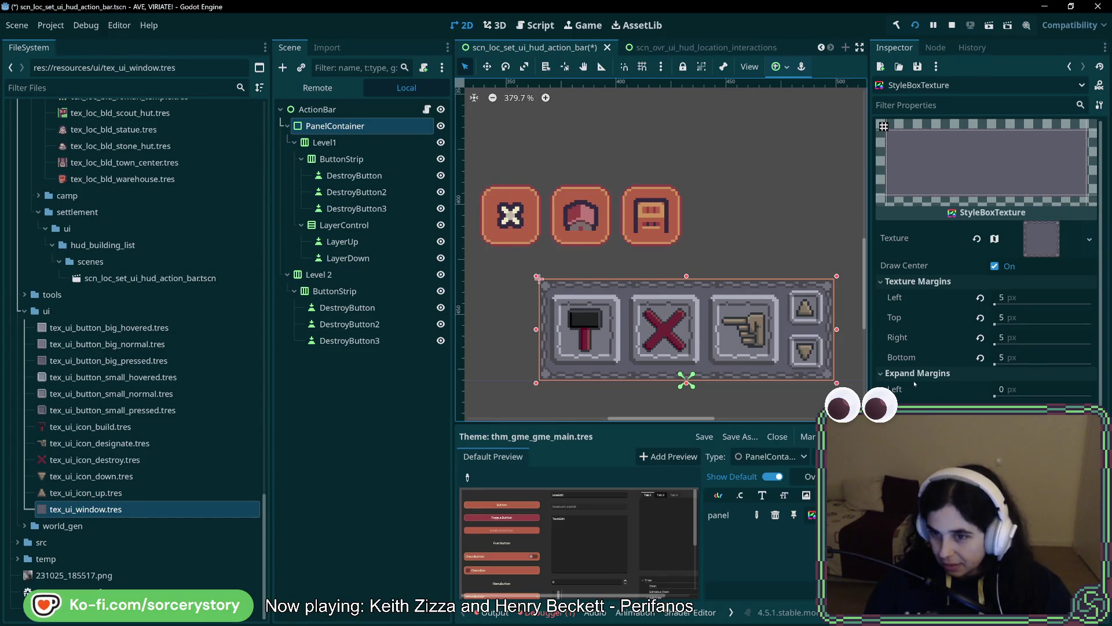
left_click(995, 390)
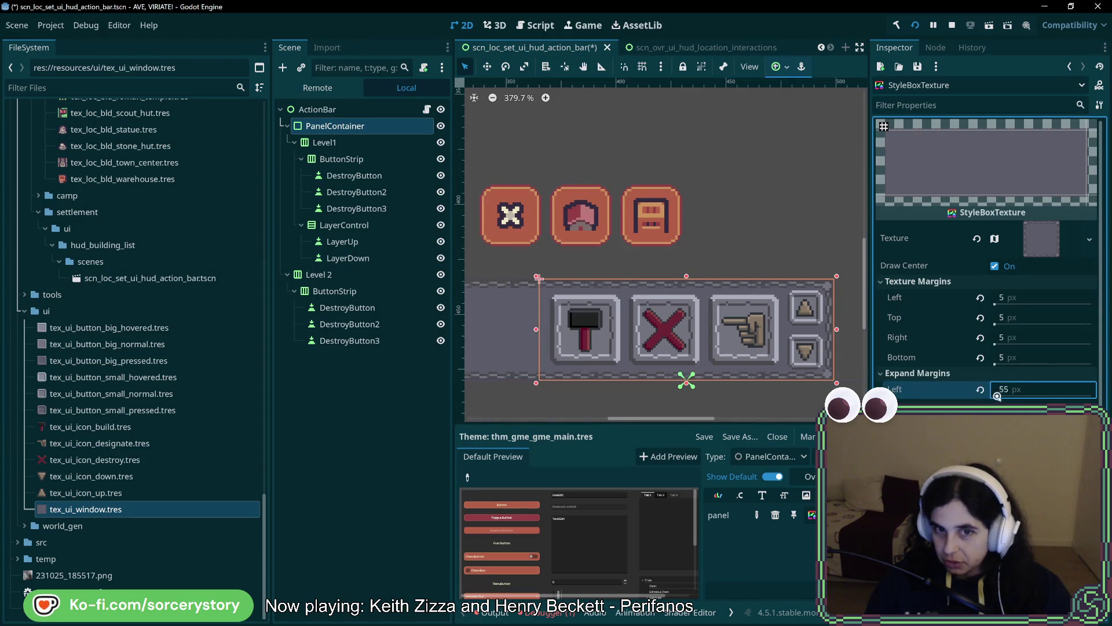
scroll(995, 396, "up", 6)
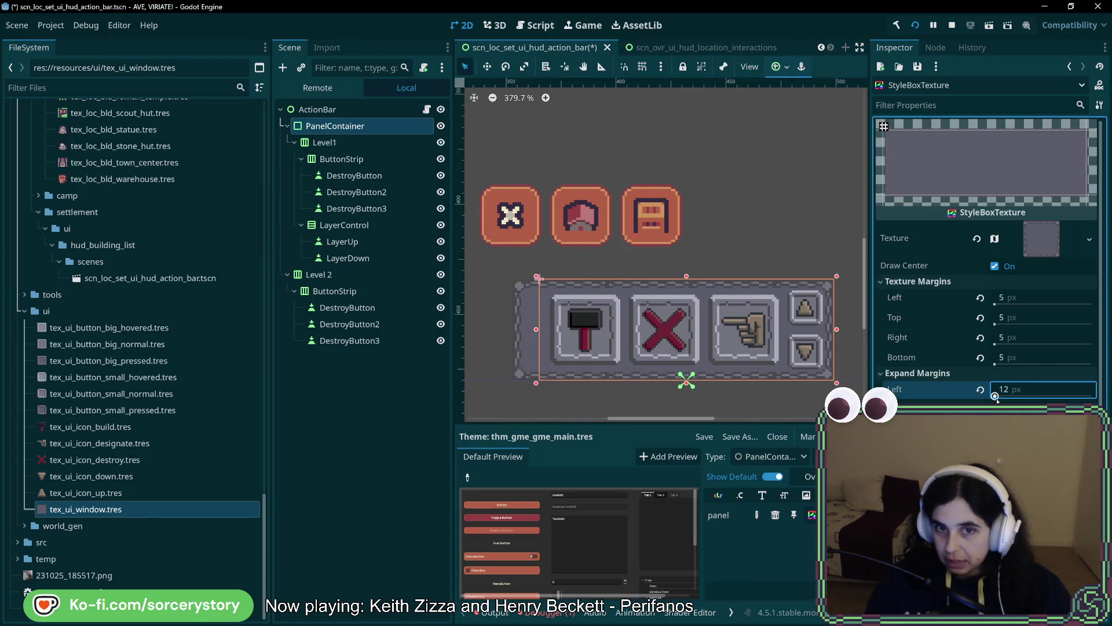
scroll(995, 396, "down", 6)
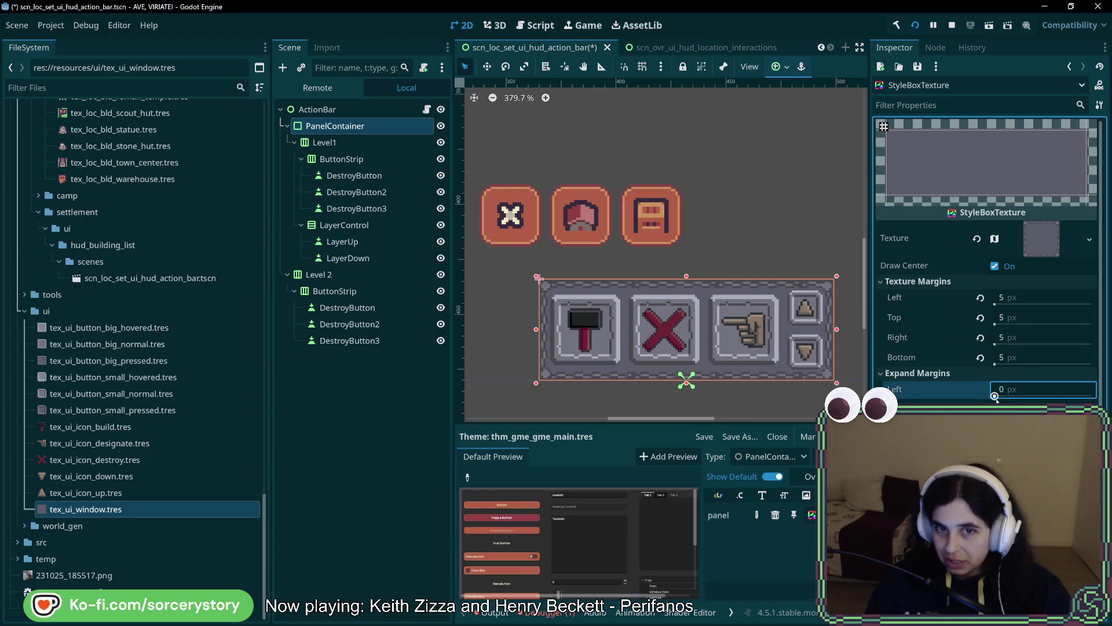
scroll(994, 397, "up", 3)
scroll(994, 397, "down", 3)
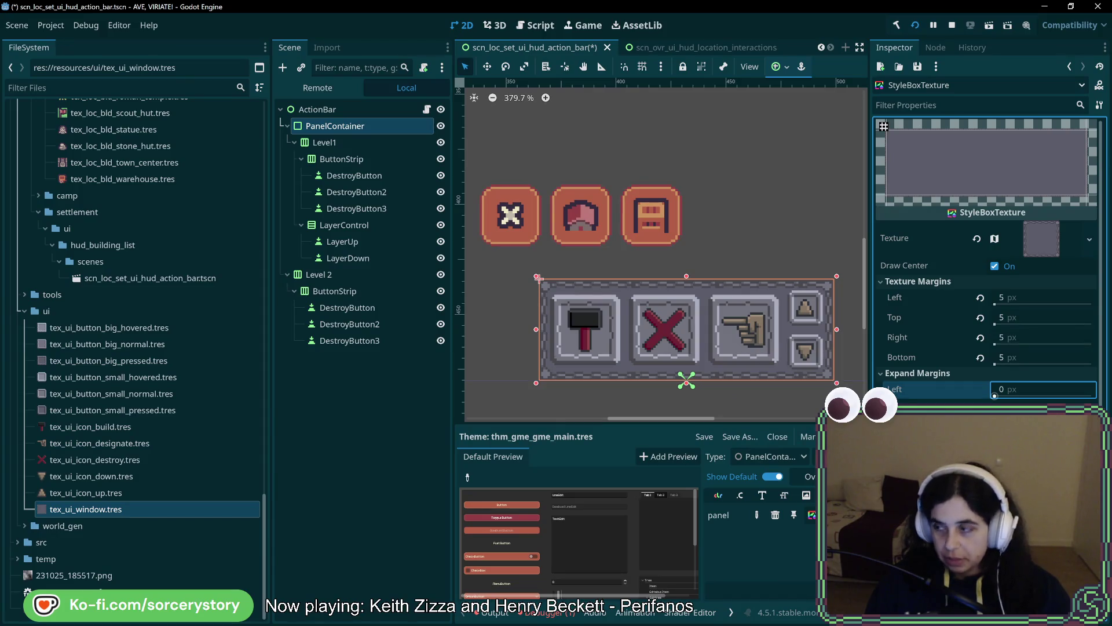
left_click(380, 146)
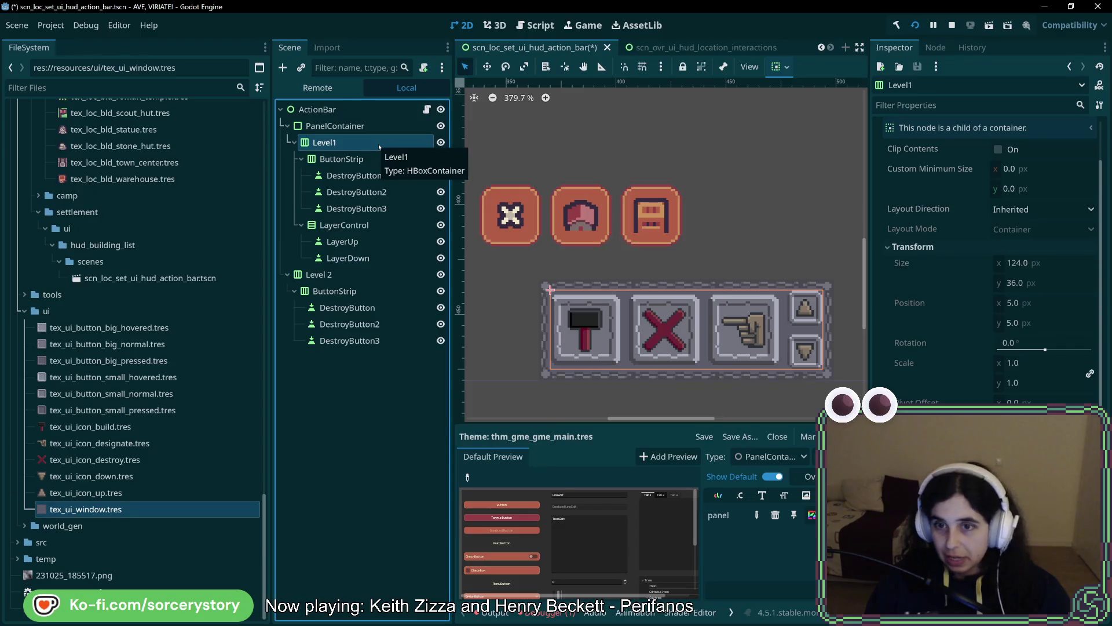
scroll(994, 368, "down", 4)
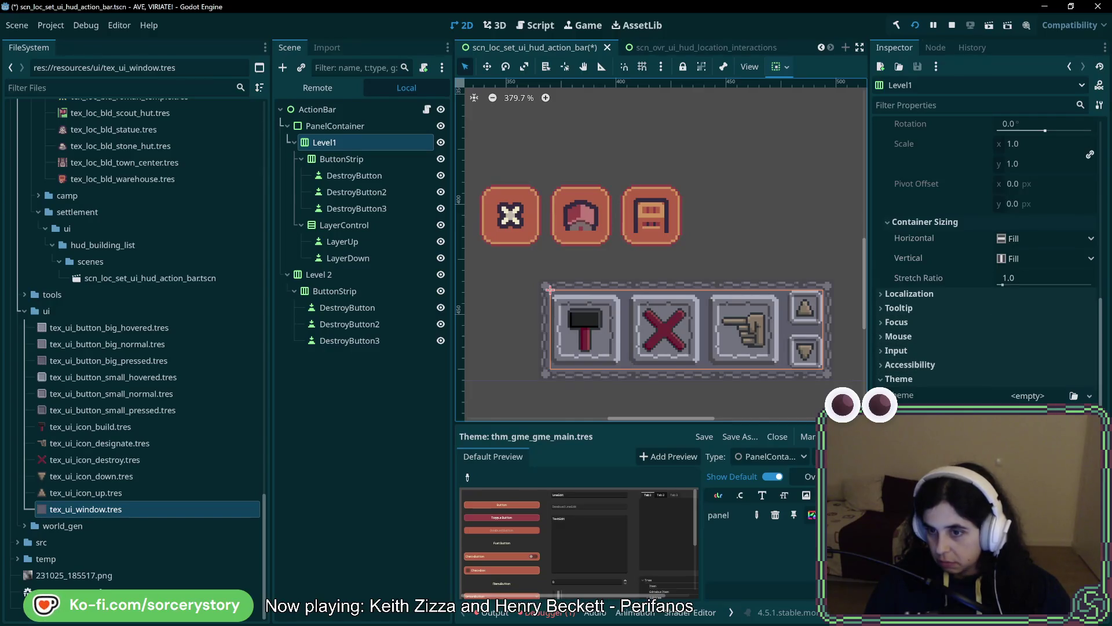
scroll(1010, 313, "up", 5)
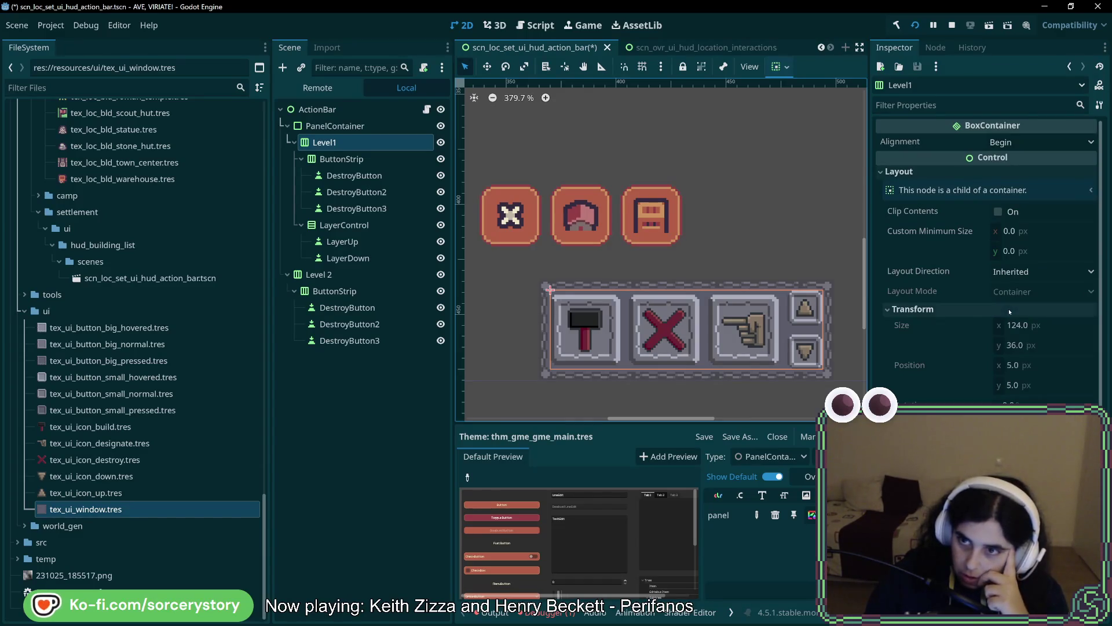
left_click(335, 126)
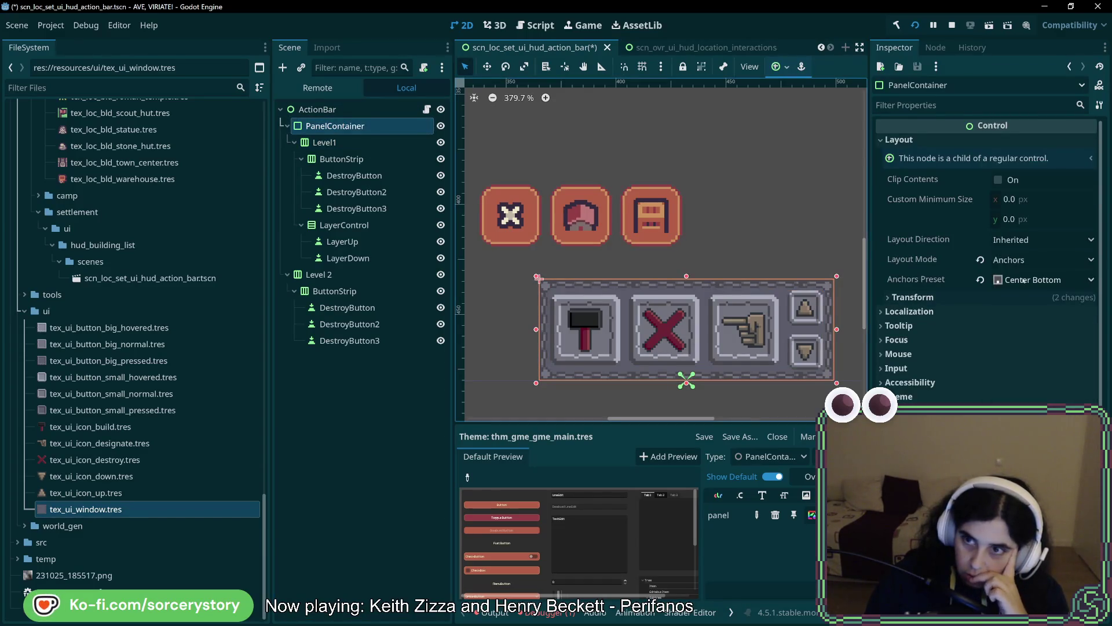